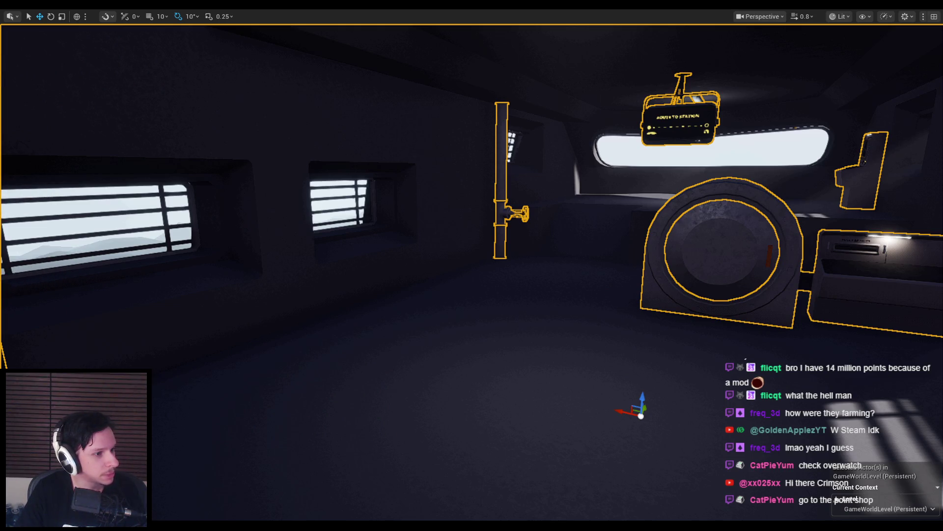
# - Turn the view across the cabin and briefly check the hidden system tray icons
pyautogui.moveTo(150, 225)
pyautogui.mouseDown(button='right')
pyautogui.moveTo(206, 224)
pyautogui.moveTo(149, 224)
pyautogui.moveTo(243, 263)
pyautogui.mouseUp(button='right')
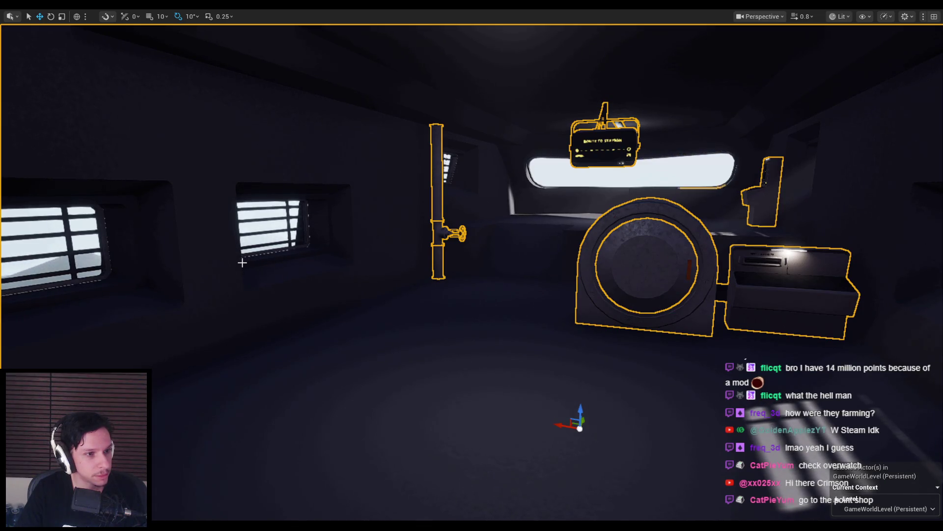
pyautogui.scroll(1, 242, 263)
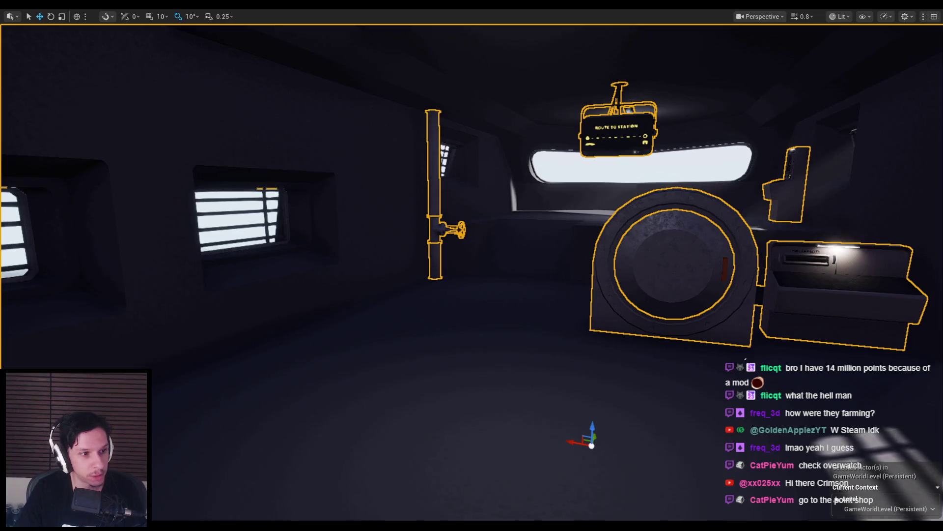
pyautogui.click(835, 524)
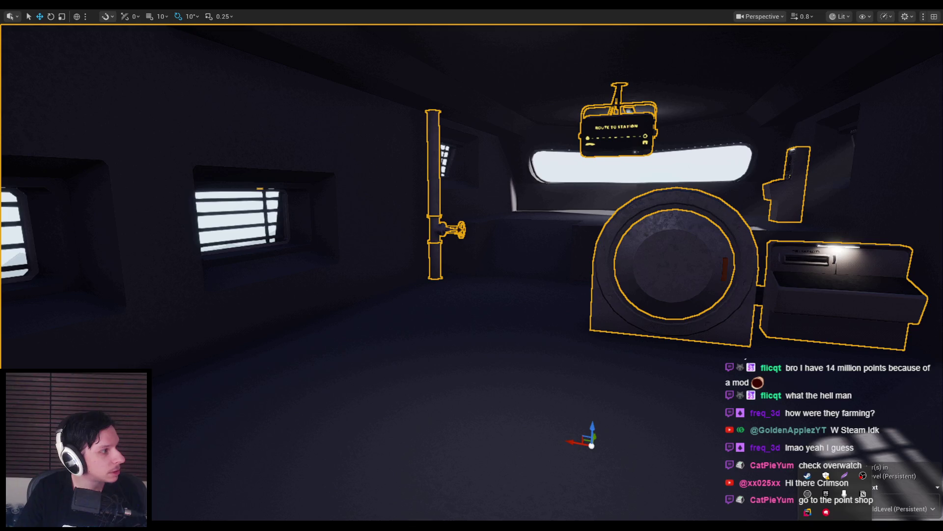
pyautogui.press('Escape')
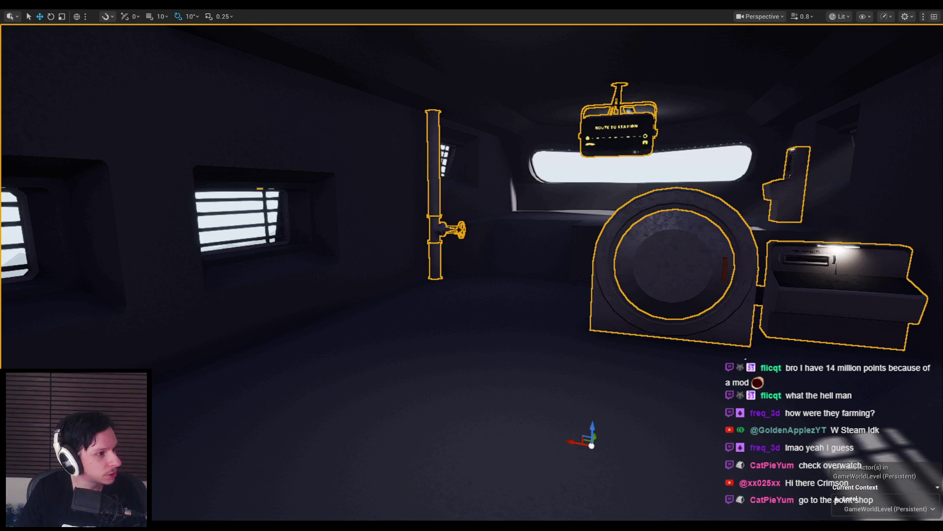
# - Close Steam's Give an Award dialog without giving an award
pyautogui.hotkey('alt', 'Tab')
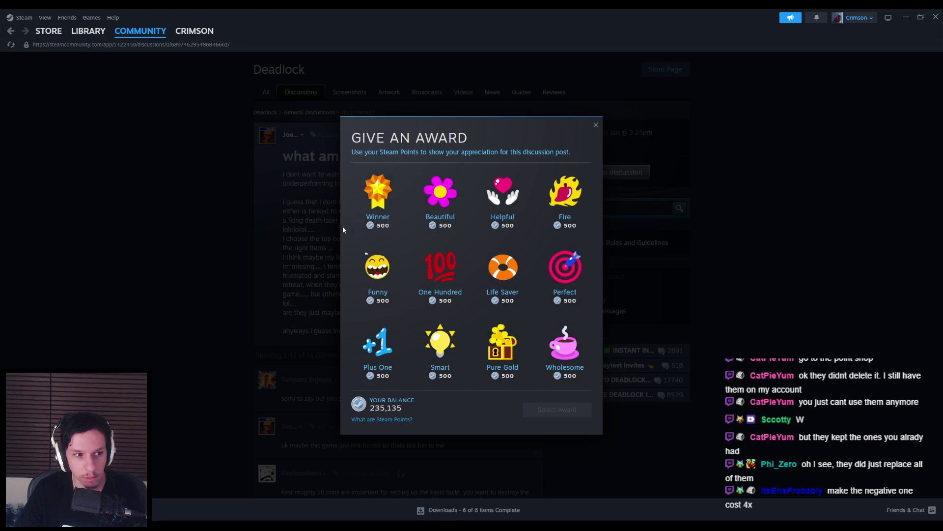
pyautogui.click(596, 126)
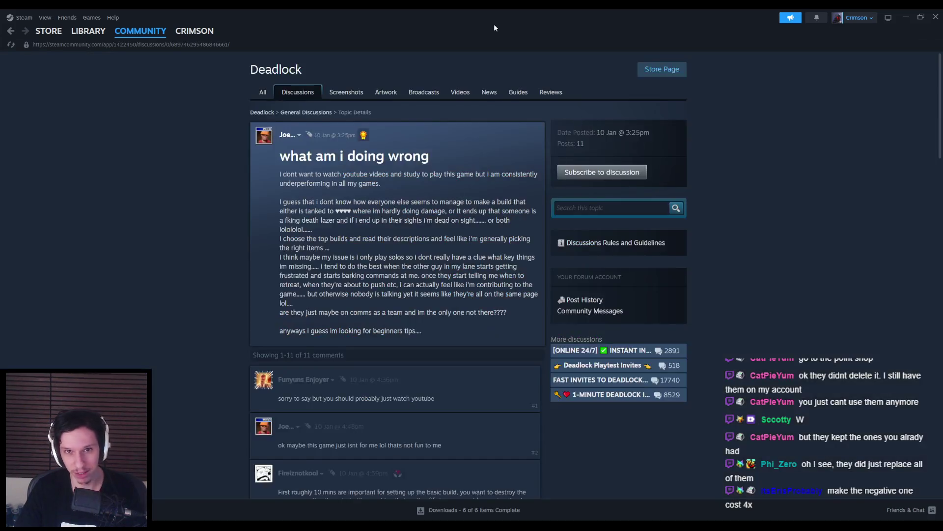
pyautogui.hotkey('alt', 'Tab')
# - Deselect the outlined cabin props and look toward the side wall with two windows
pyautogui.moveTo(371, 259)
pyautogui.mouseDown(button='right')
pyautogui.moveTo(379, 263)
pyautogui.moveTo(371, 259)
pyautogui.mouseUp(button='right')
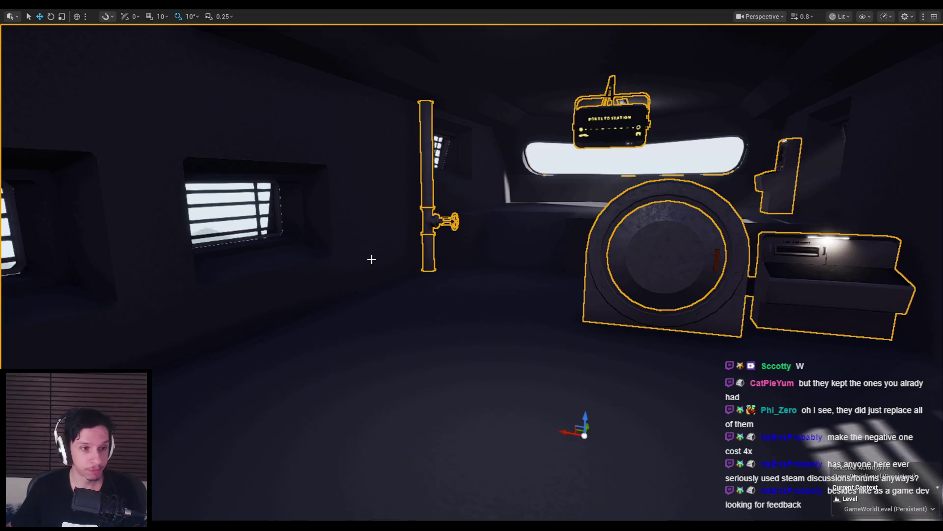
pyautogui.click(490, 364)
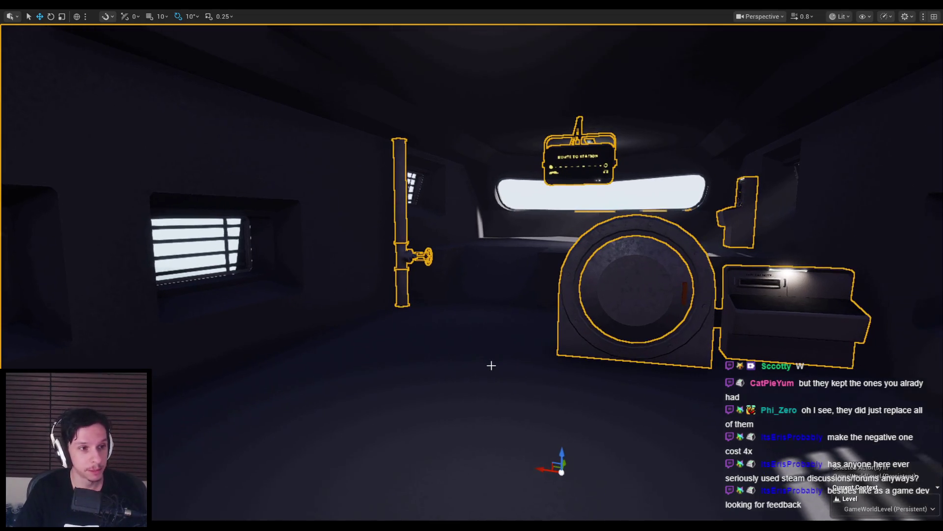
pyautogui.moveTo(485, 329)
pyautogui.mouseDown(button='right')
pyautogui.moveTo(472, 330)
pyautogui.moveTo(479, 334)
pyautogui.moveTo(484, 314)
pyautogui.moveTo(432, 320)
pyautogui.moveTo(526, 317)
pyautogui.moveTo(482, 333)
pyautogui.mouseUp(button='right')
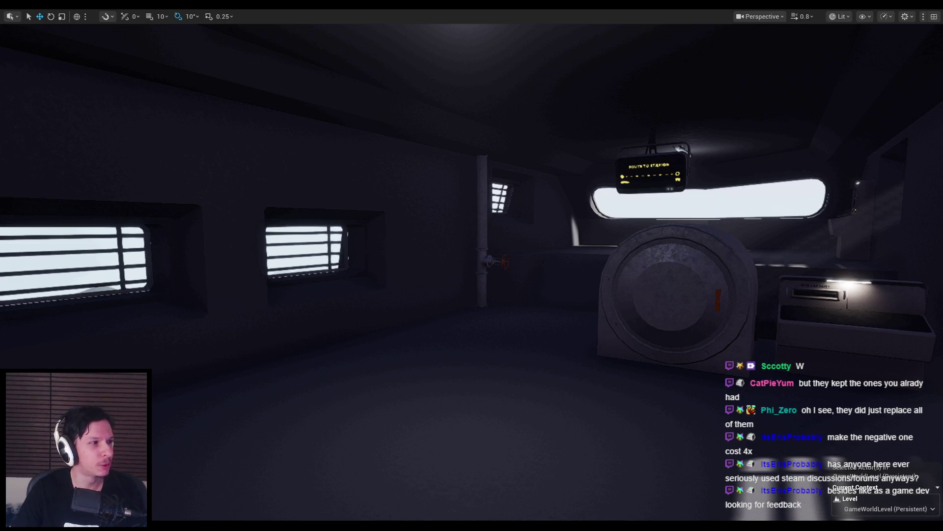
pyautogui.moveTo(371, 276); pyautogui.dragTo(392, 282, button='right')
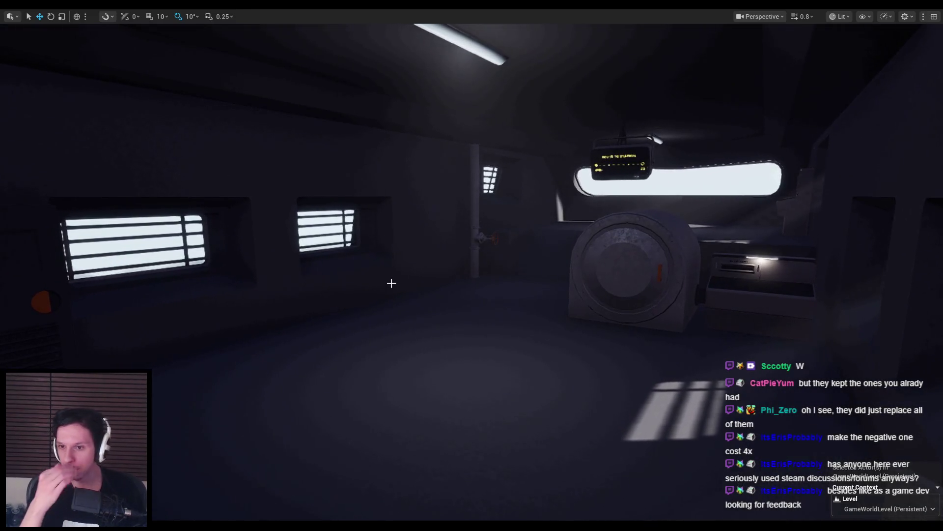
pyautogui.moveTo(392, 283); pyautogui.dragTo(392, 283, button='right')
pyautogui.moveTo(548, 375); pyautogui.dragTo(547, 375, button='right')
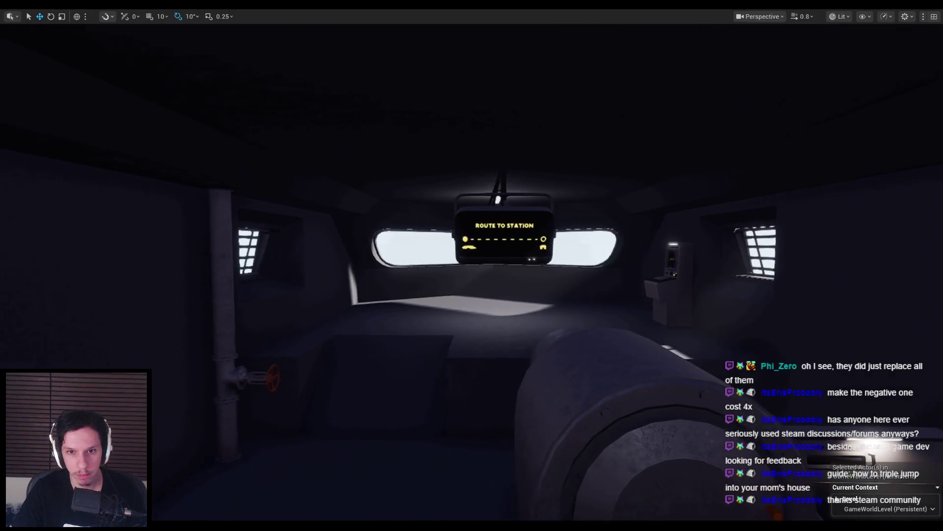
pyautogui.press('s')
pyautogui.moveTo(592, 378)
pyautogui.mouseDown(button='right')
pyautogui.moveTo(590, 344)
pyautogui.moveTo(373, 344)
pyautogui.moveTo(472, 334)
pyautogui.moveTo(501, 344)
pyautogui.moveTo(442, 349)
pyautogui.moveTo(484, 344)
pyautogui.moveTo(455, 344)
pyautogui.mouseUp(button='right')
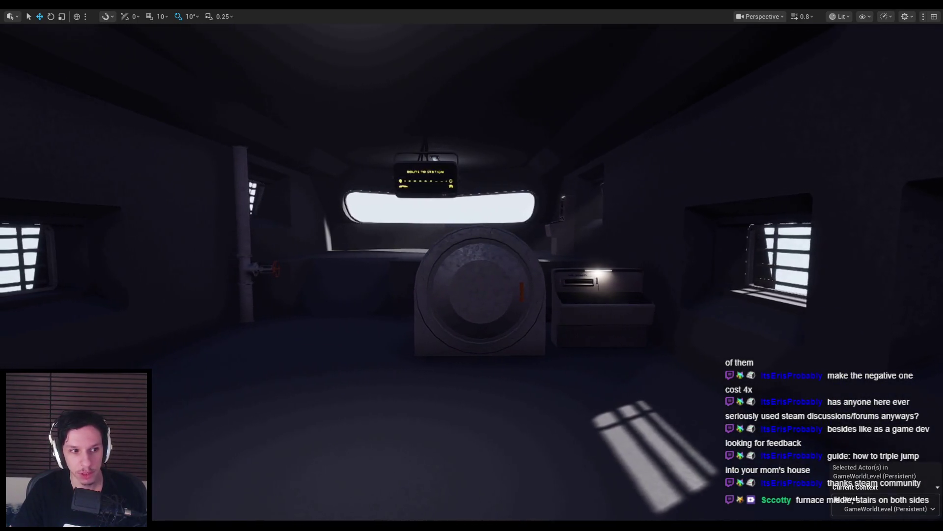
pyautogui.moveTo(580, 370); pyautogui.dragTo(467, 388, button='right')
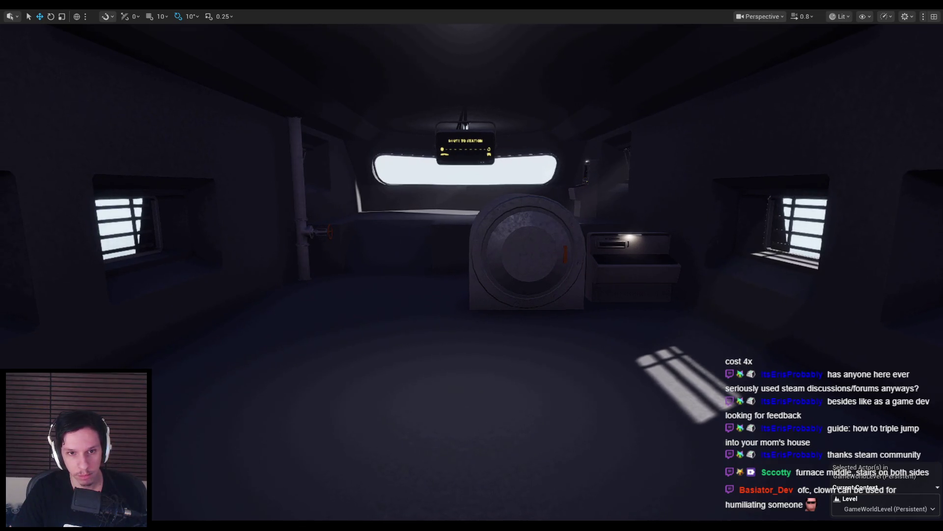
pyautogui.moveTo(467, 388); pyautogui.dragTo(515, 375, button='right')
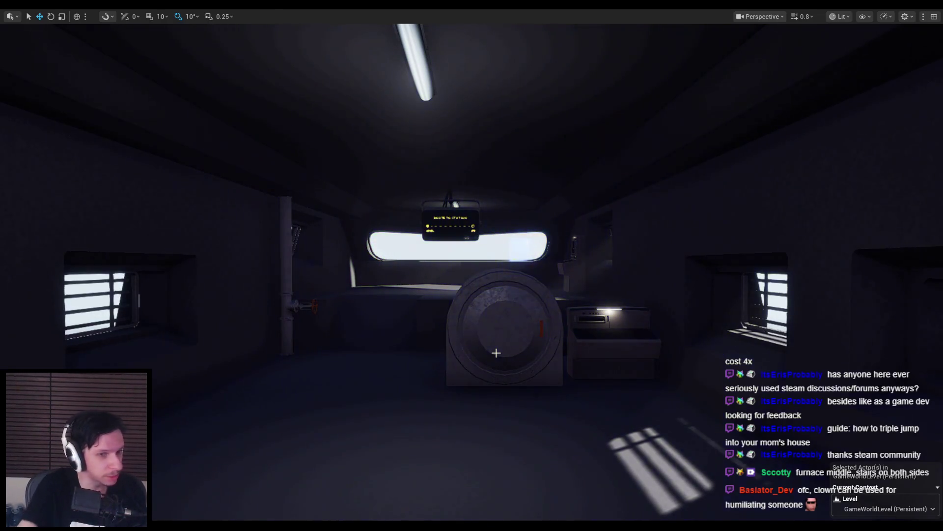
pyautogui.moveTo(496, 352); pyautogui.dragTo(495, 352, button='right')
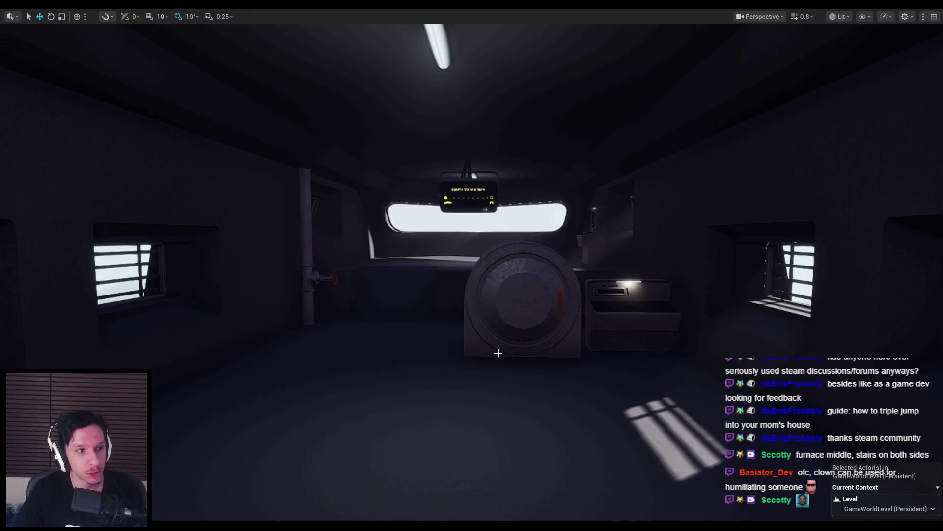
pyautogui.moveTo(498, 353); pyautogui.dragTo(497, 353, button='right')
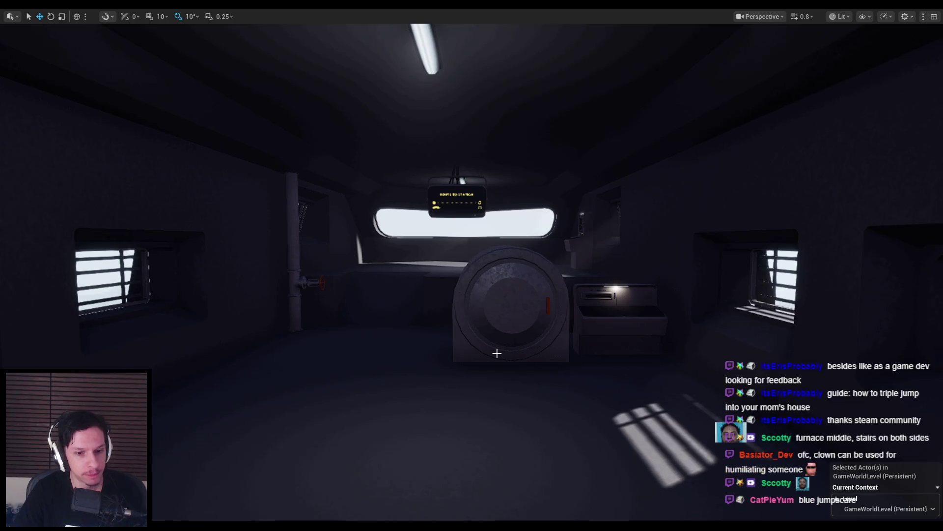
pyautogui.moveTo(497, 353); pyautogui.dragTo(488, 350, button='right')
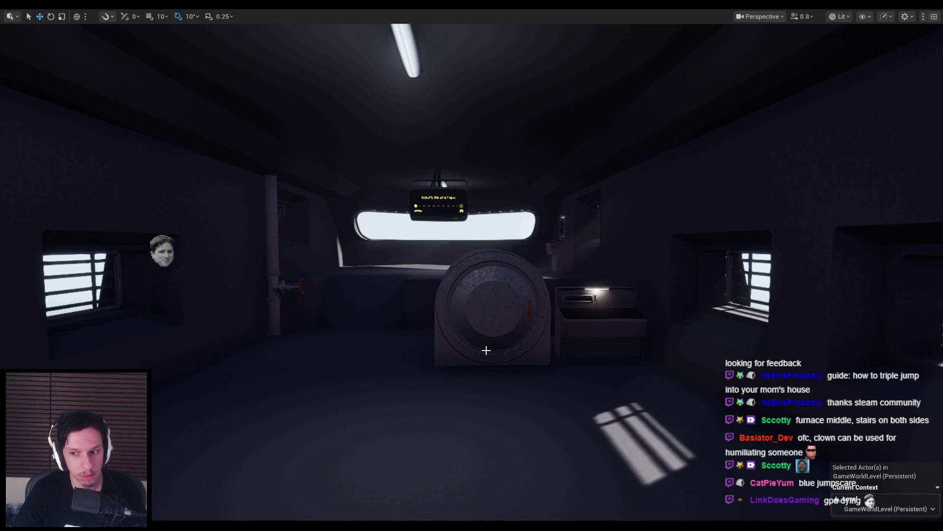
pyautogui.moveTo(486, 350); pyautogui.dragTo(494, 356, button='right')
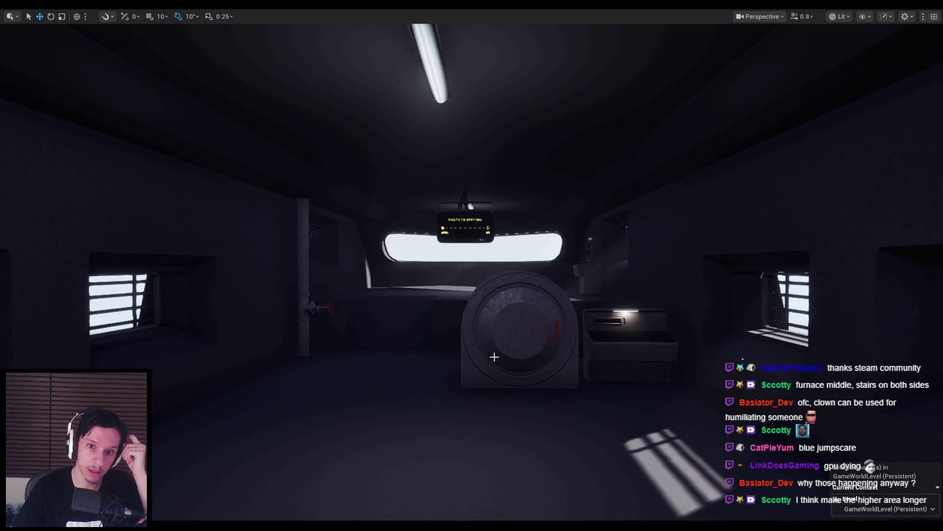
pyautogui.moveTo(494, 357); pyautogui.dragTo(494, 356, button='right')
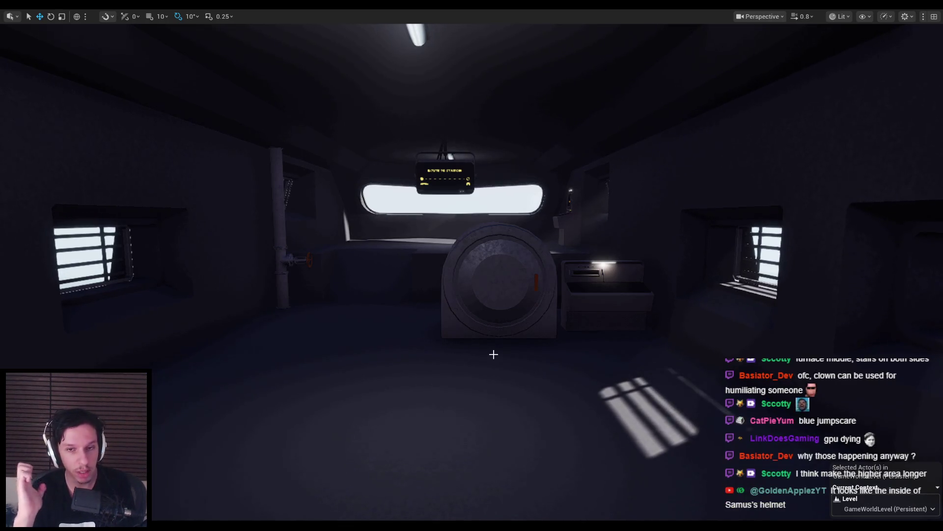
pyautogui.moveTo(493, 354)
pyautogui.mouseDown(button='right')
pyautogui.moveTo(526, 335)
pyautogui.moveTo(482, 339)
pyautogui.moveTo(398, 287)
pyautogui.mouseUp(button='right')
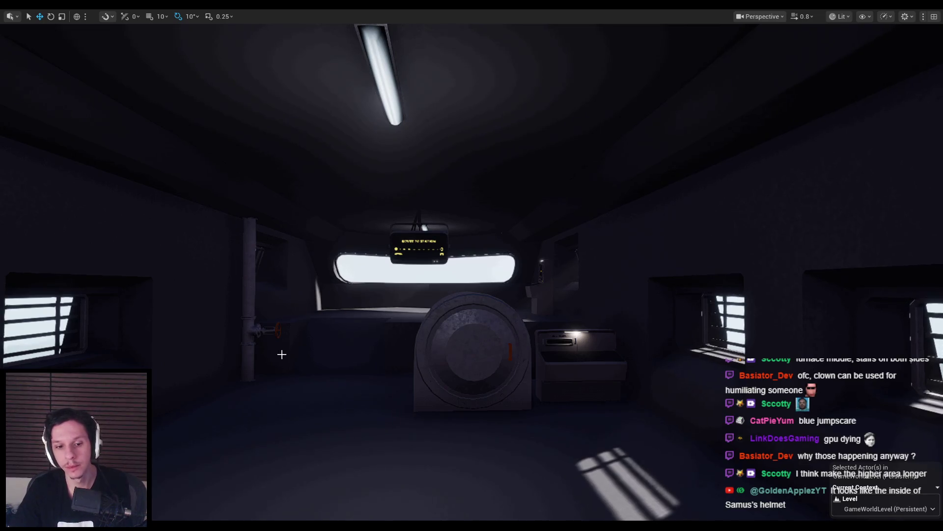
pyautogui.moveTo(336, 406)
pyautogui.mouseDown(button='right')
pyautogui.moveTo(340, 390)
pyautogui.moveTo(358, 396)
pyautogui.mouseUp(button='right')
pyautogui.press('w')
pyautogui.press('s')
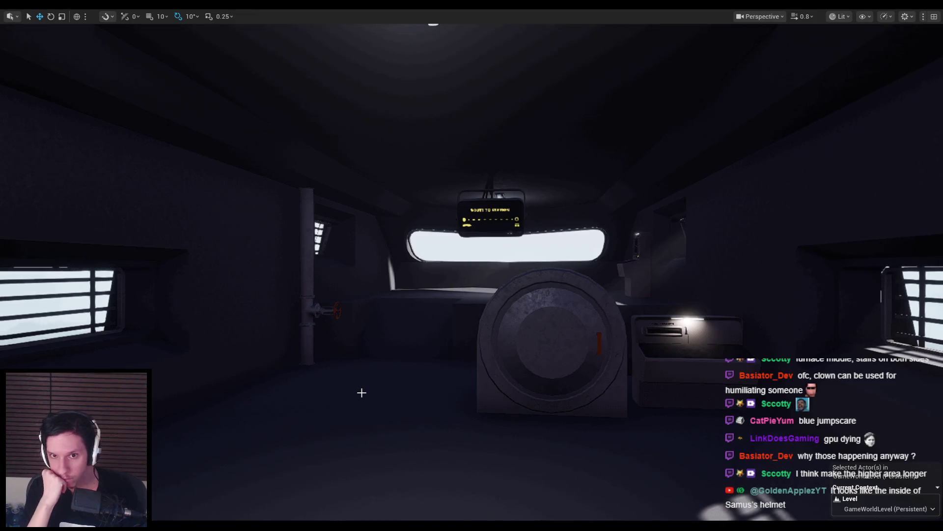
pyautogui.moveTo(362, 392)
pyautogui.mouseDown(button='right')
pyautogui.moveTo(236, 410)
pyautogui.moveTo(193, 374)
pyautogui.moveTo(345, 340)
pyautogui.mouseUp(button='right')
pyautogui.moveTo(555, 246)
pyautogui.mouseDown(button='right')
pyautogui.moveTo(444, 370)
pyautogui.moveTo(422, 351)
pyautogui.moveTo(624, 320)
pyautogui.moveTo(613, 282)
pyautogui.moveTo(541, 265)
pyautogui.moveTo(540, 315)
pyautogui.moveTo(540, 275)
pyautogui.moveTo(511, 275)
pyautogui.moveTo(482, 250)
pyautogui.moveTo(499, 312)
pyautogui.mouseUp(button='right')
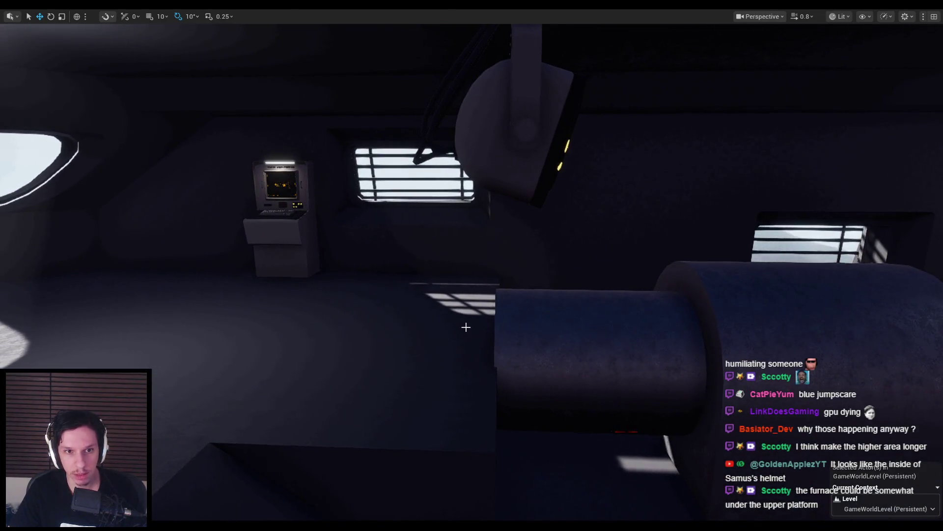
pyautogui.moveTo(373, 358)
pyautogui.mouseDown(button='right')
pyautogui.moveTo(343, 357)
pyautogui.moveTo(351, 356)
pyautogui.mouseUp(button='right')
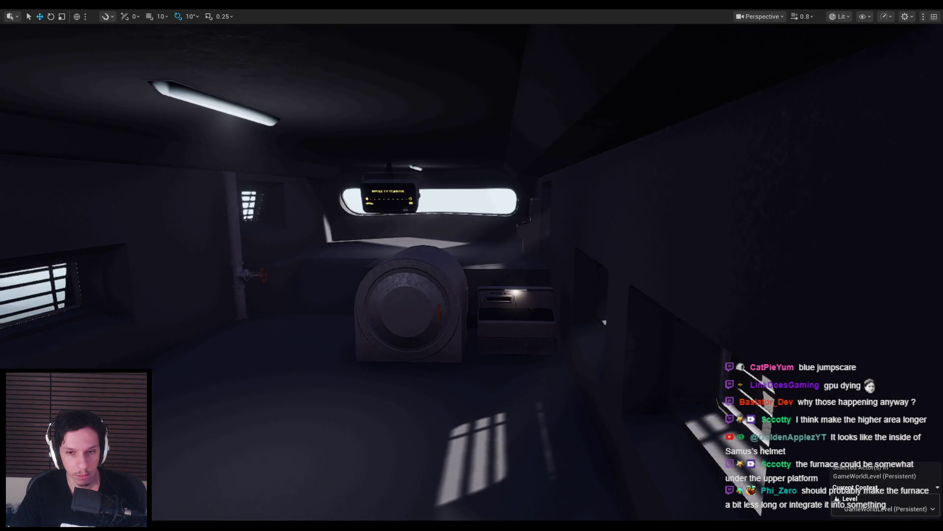
pyautogui.moveTo(351, 356); pyautogui.dragTo(350, 356, button='right')
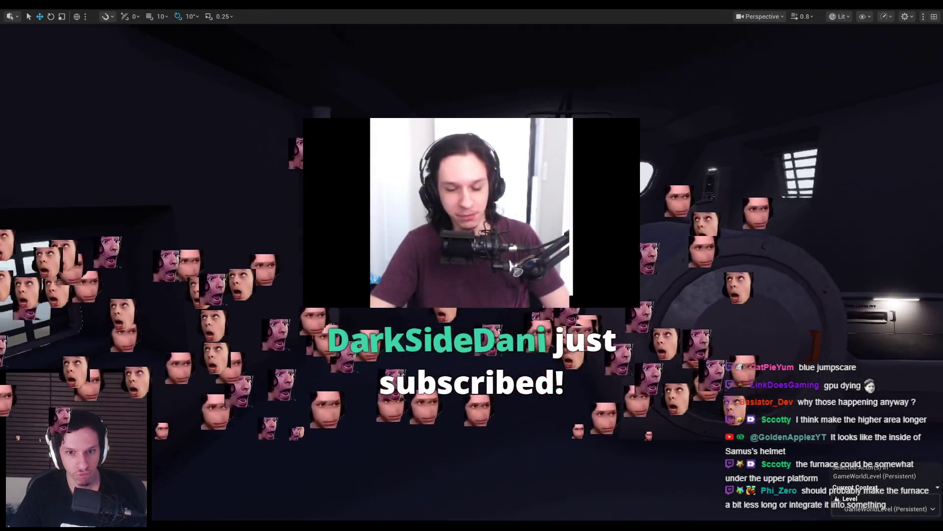
pyautogui.moveTo(350, 356); pyautogui.dragTo(350, 356, button='right')
pyautogui.moveTo(490, 350); pyautogui.dragTo(490, 350, button='right')
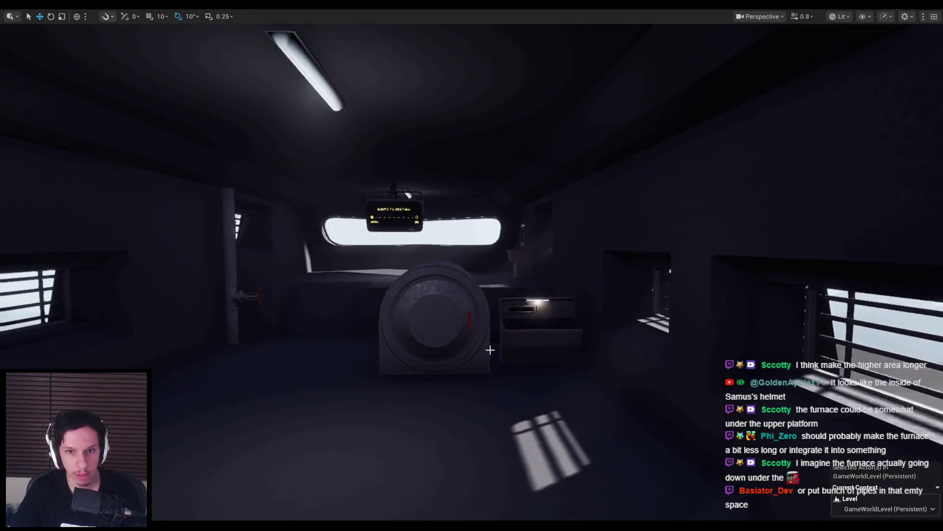
pyautogui.moveTo(560, 269); pyautogui.dragTo(334, 307, button='right')
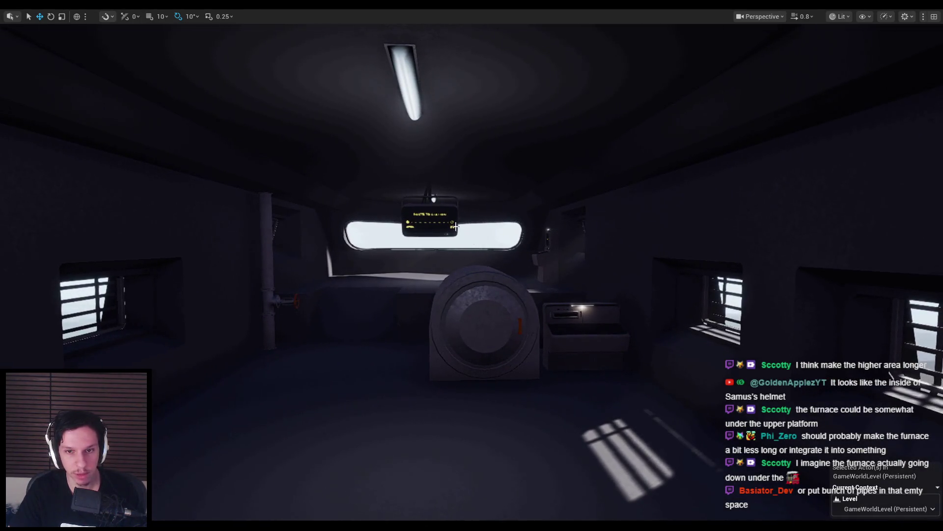
pyautogui.moveTo(270, 291); pyautogui.dragTo(270, 291, button='right')
pyautogui.moveTo(608, 351); pyautogui.dragTo(607, 351, button='right')
pyautogui.moveTo(459, 270); pyautogui.dragTo(459, 270, button='right')
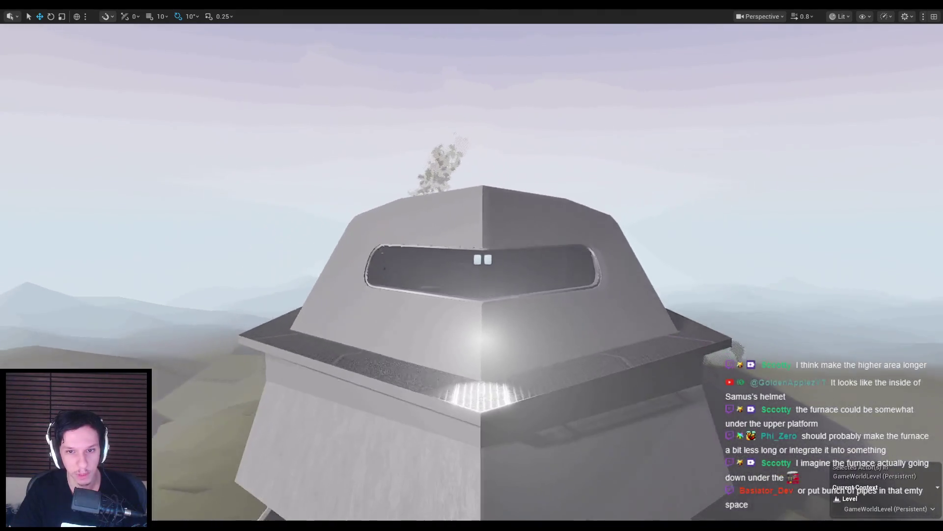
# - Fly from outside the cabin pod to the furnace inside and select it
pyautogui.moveTo(459, 270); pyautogui.dragTo(459, 270, button='right')
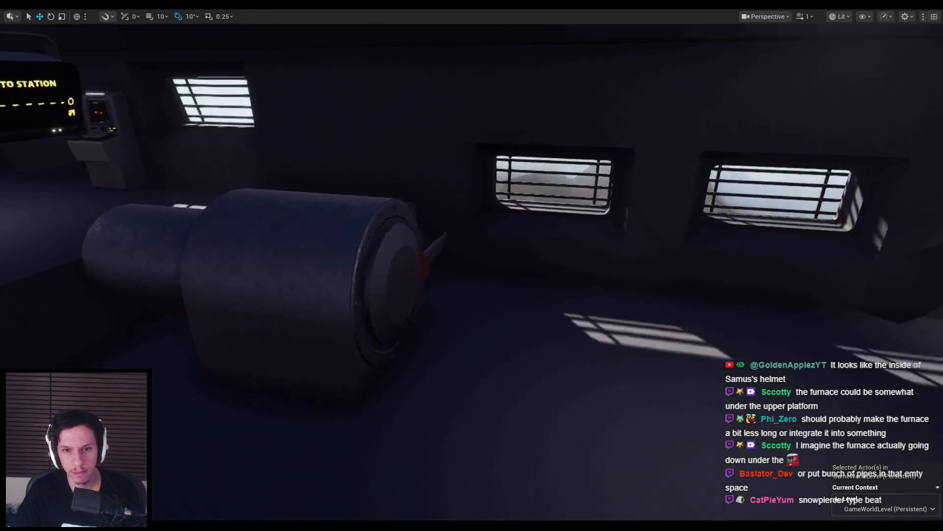
pyautogui.click(480, 301)
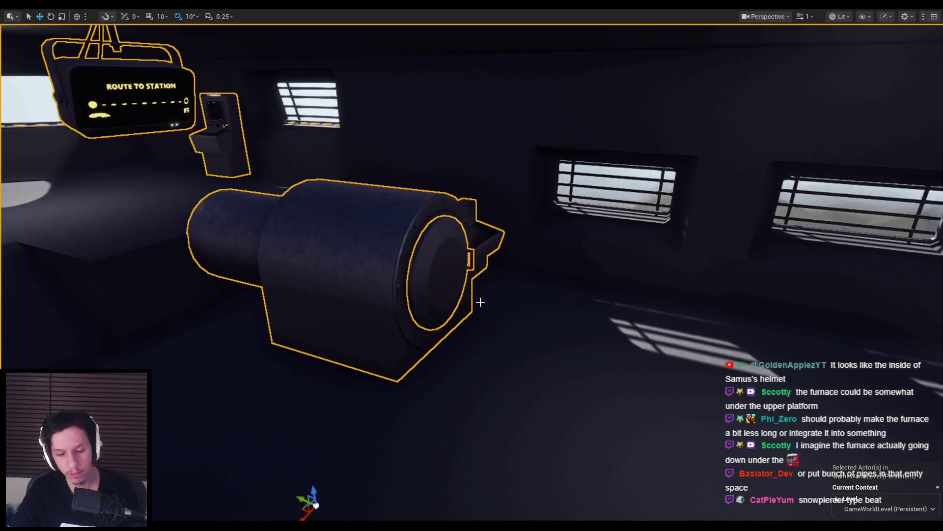
# - Select the furnace with its light and door, framing them in the view
pyautogui.press('F11')
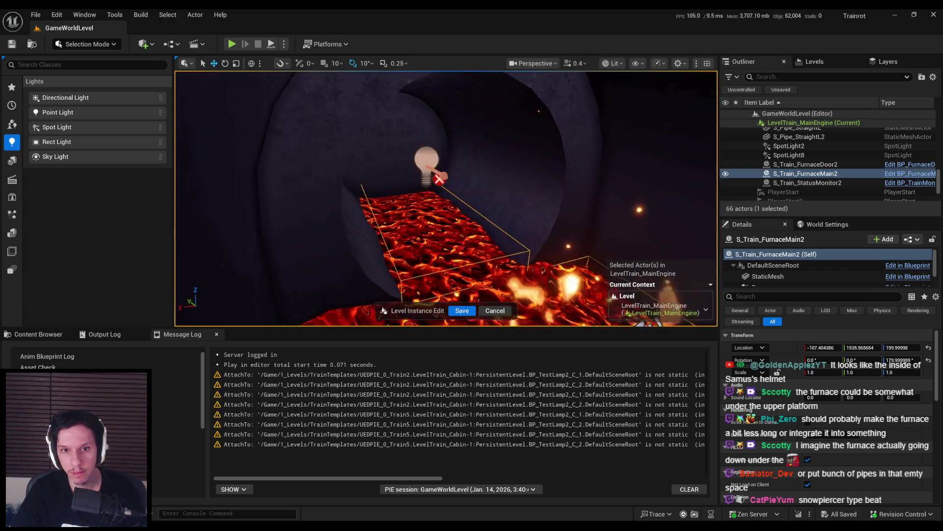
pyautogui.keyDown('ctrl'); pyautogui.click(428, 164); pyautogui.keyUp('ctrl')
pyautogui.press('f')
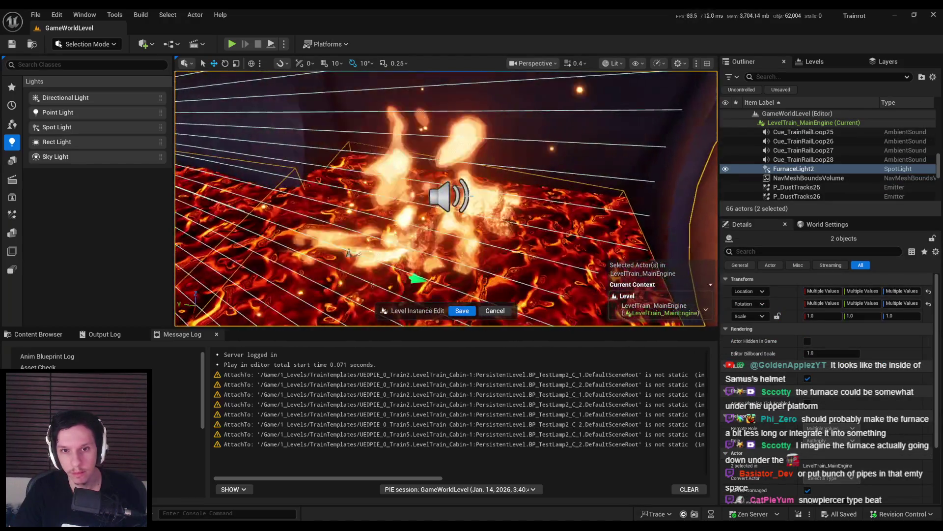
pyautogui.moveTo(445, 196); pyautogui.dragTo(445, 196, button='right')
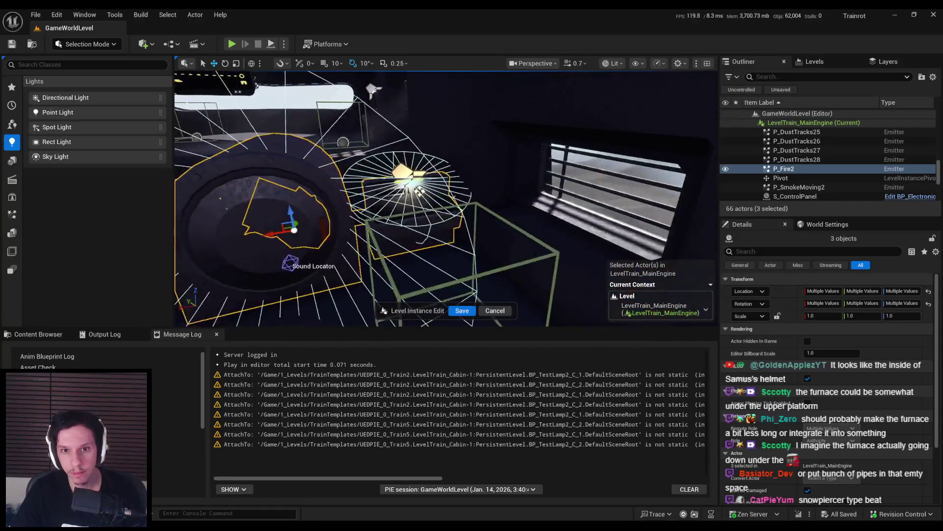
pyautogui.click(430, 221)
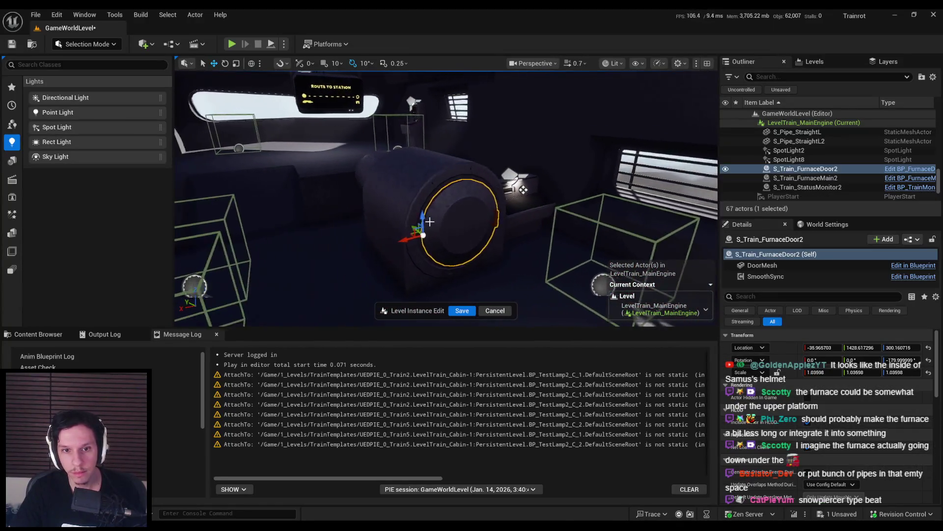
pyautogui.hotkey('ctrl', 'z')
pyautogui.hotkey('ctrl', 'y')
pyautogui.hotkey('ctrl', 'z')
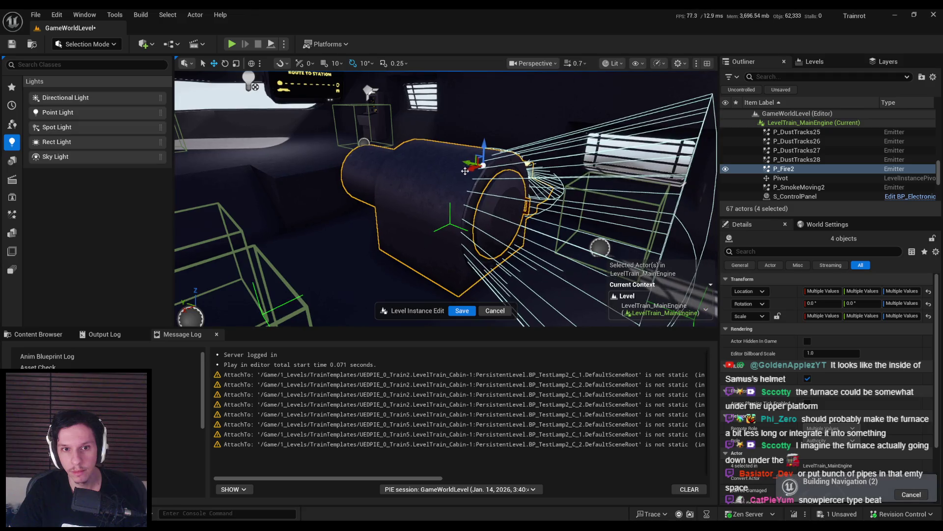
# - Save the level instance edits, finish editing, and start a play test
pyautogui.moveTo(442, 197); pyautogui.dragTo(422, 197, button='right')
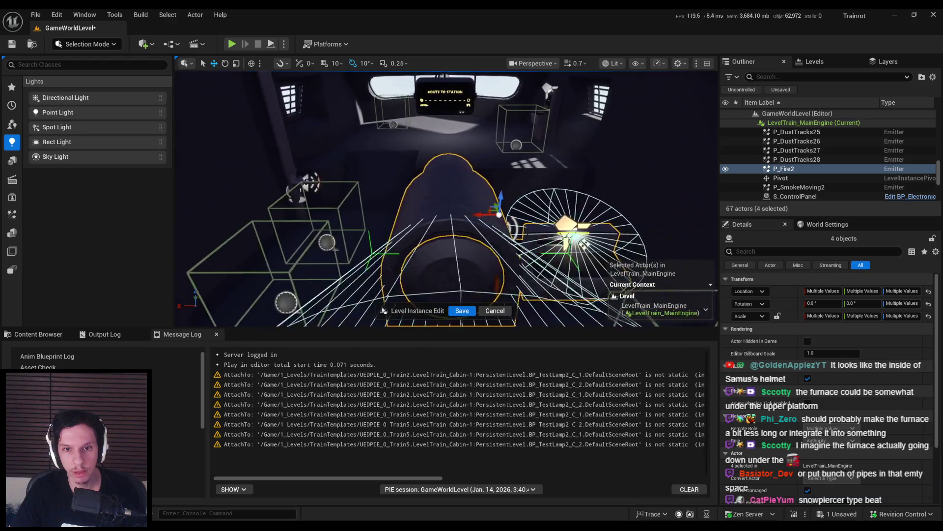
pyautogui.moveTo(442, 196); pyautogui.dragTo(471, 184, button='right')
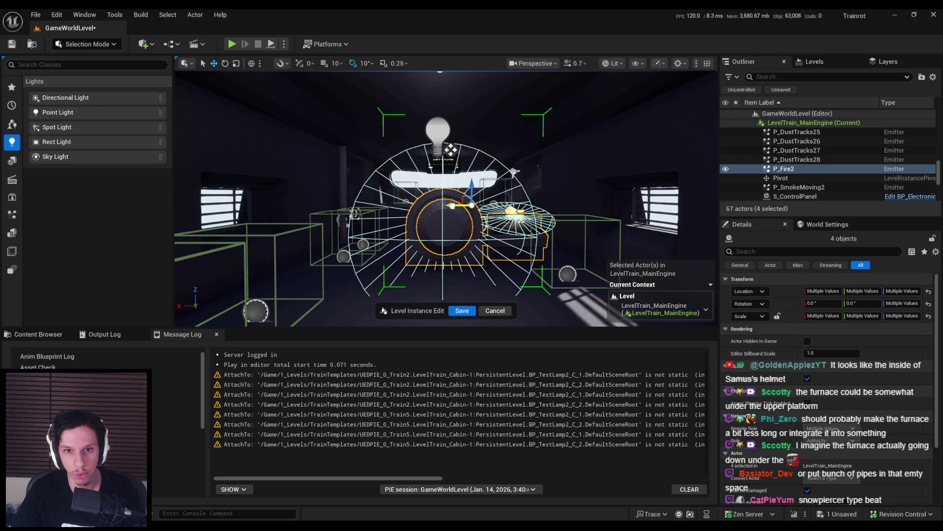
pyautogui.click(460, 310)
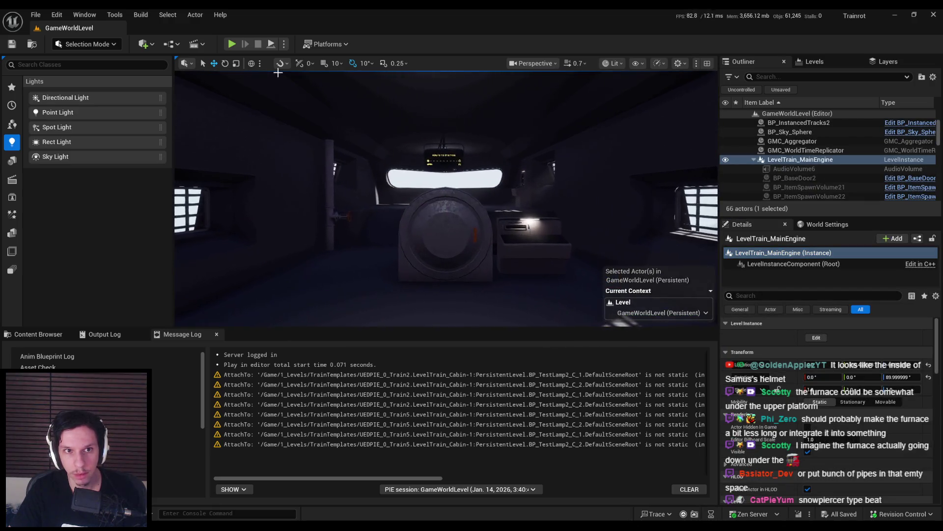
pyautogui.click(231, 45)
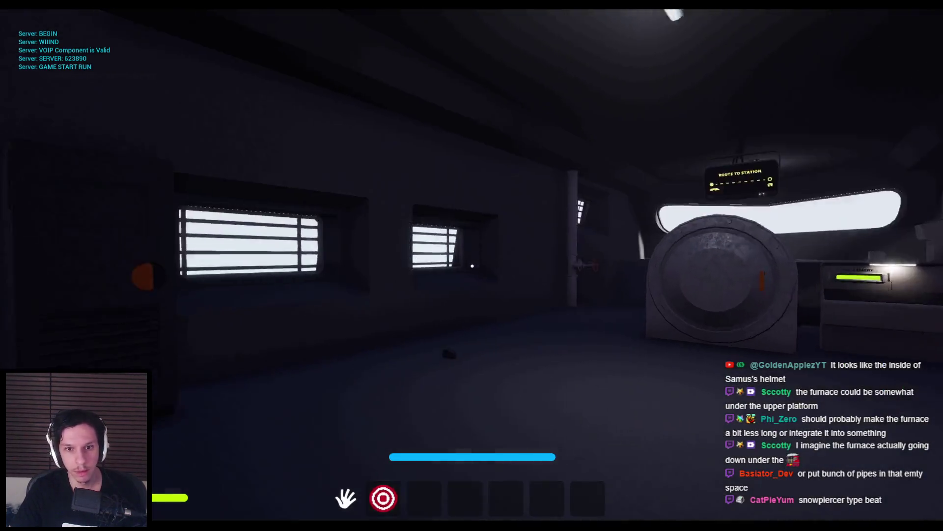
pyautogui.press('w')
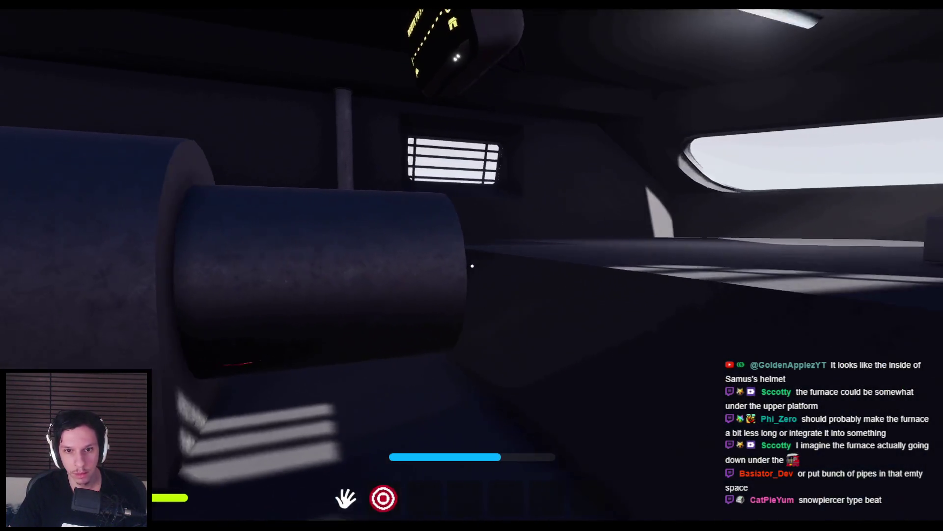
pyautogui.press('s')
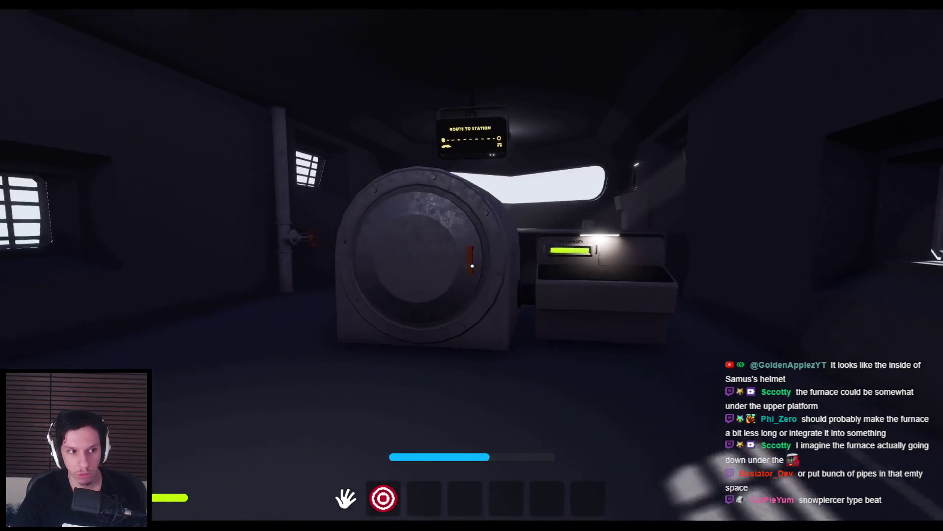
pyautogui.press('w')
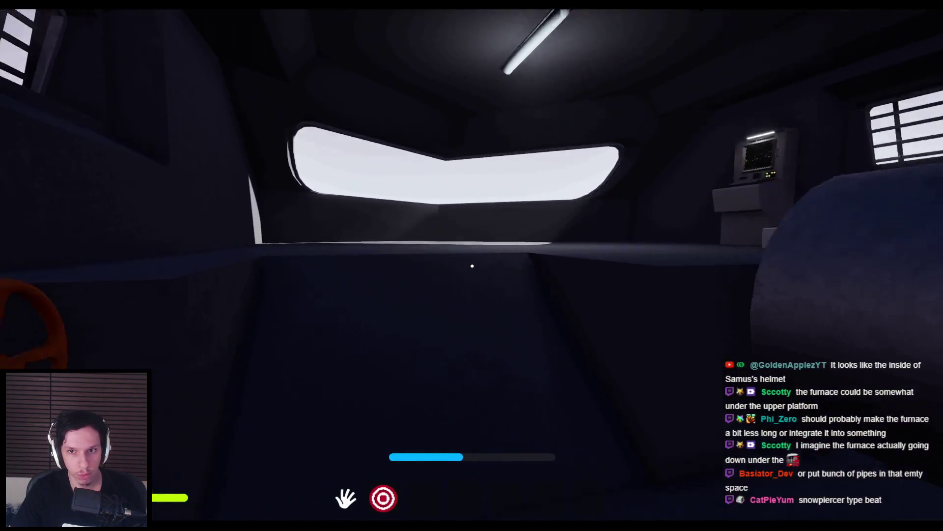
pyautogui.press('w')
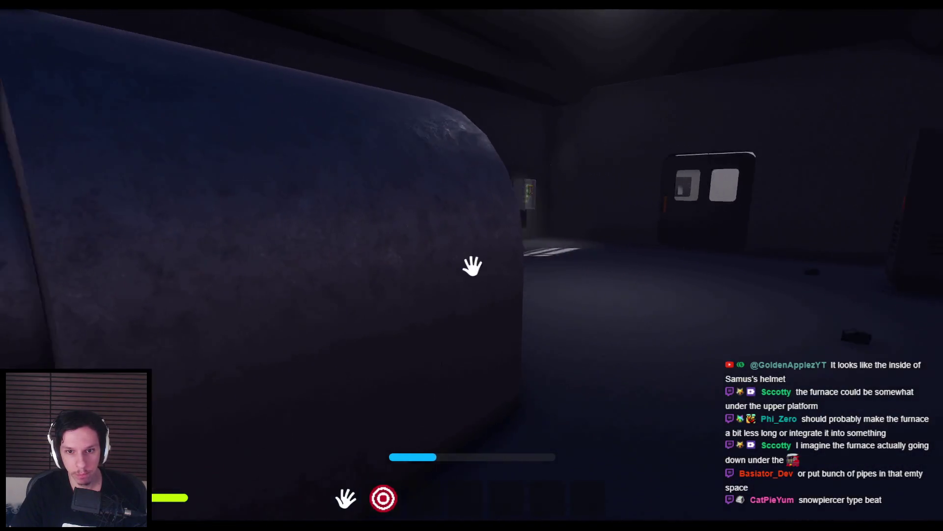
pyautogui.press('s')
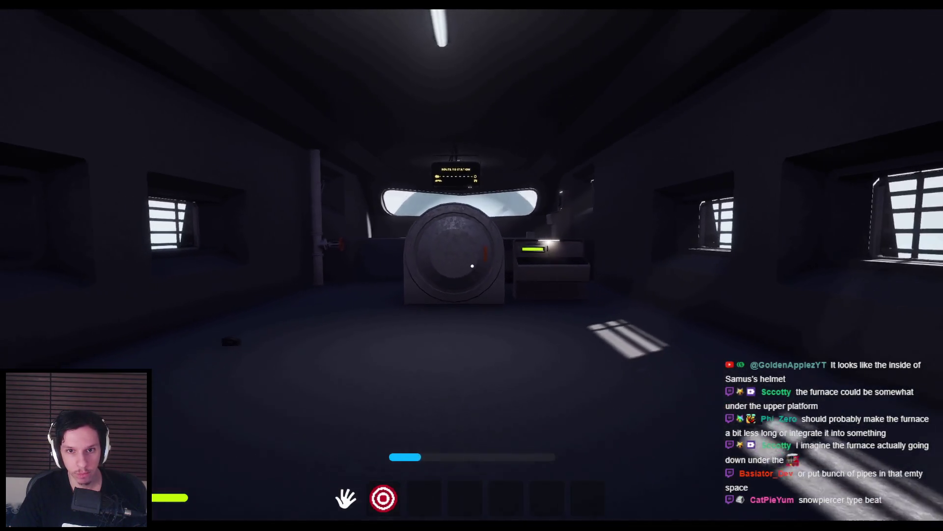
pyautogui.press('d')
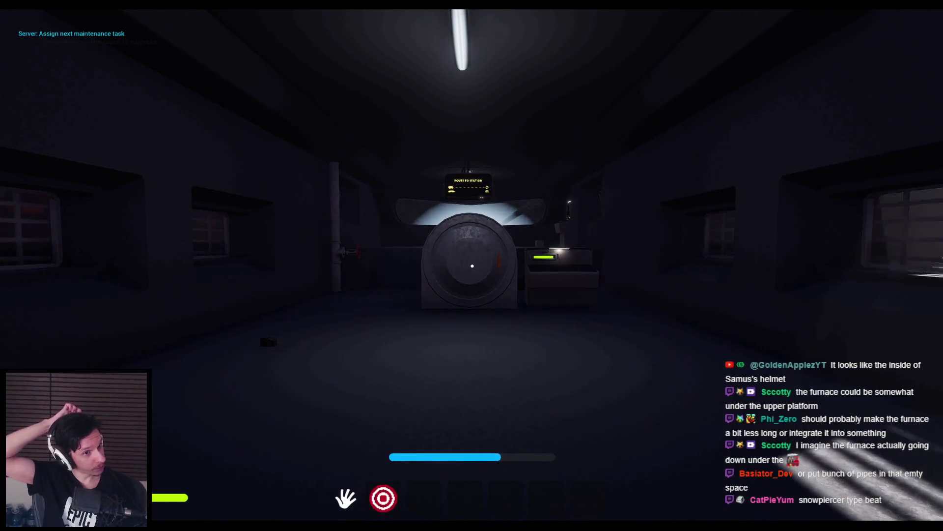
pyautogui.press('w')
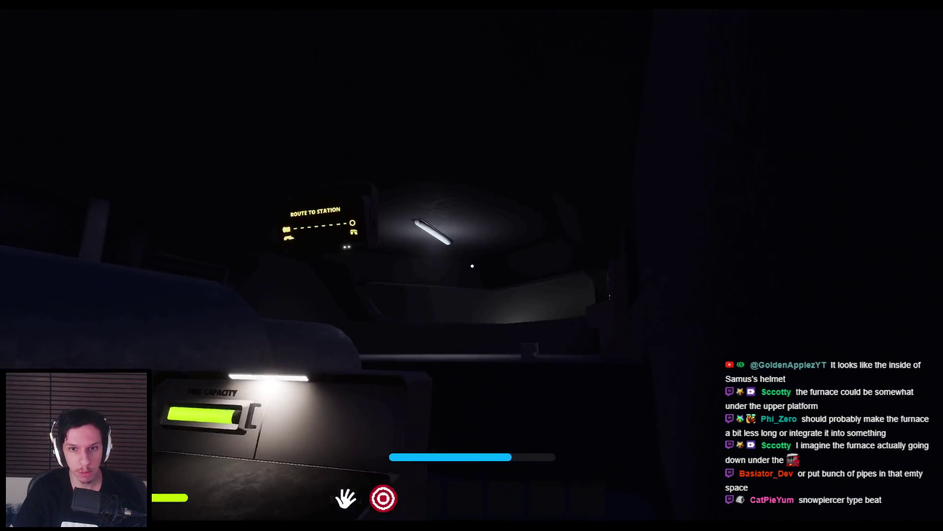
pyautogui.press('s')
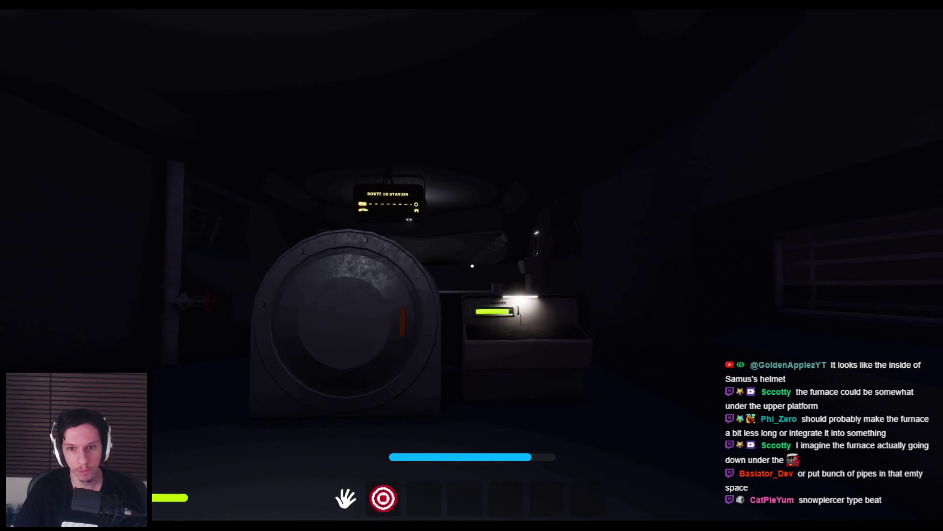
pyautogui.press('a')
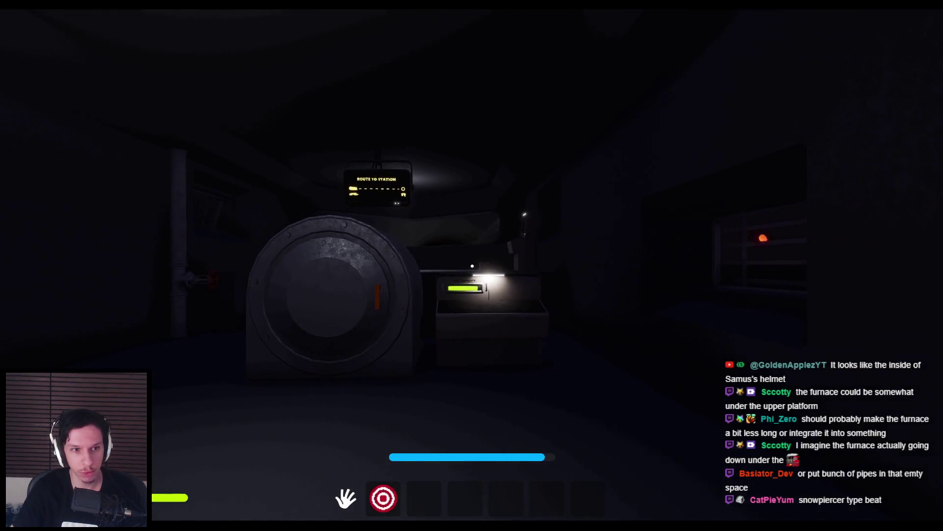
pyautogui.press('s')
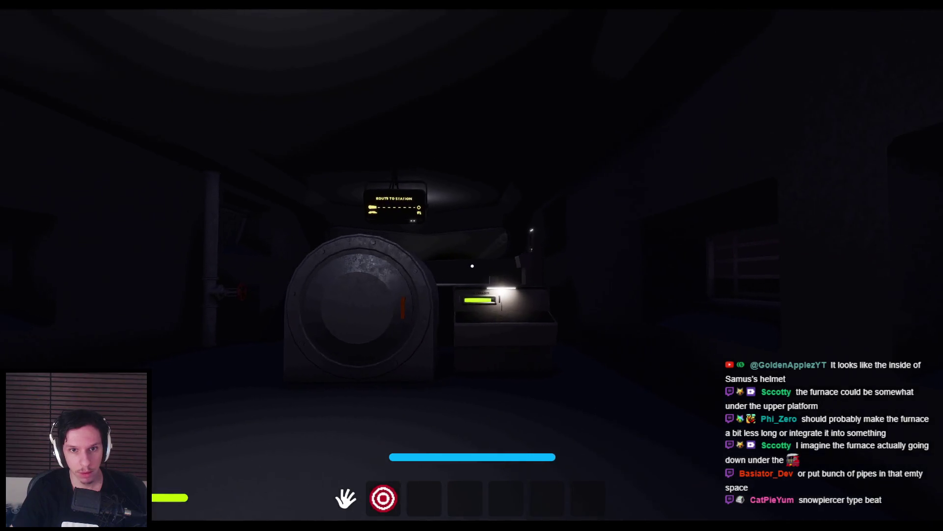
pyautogui.press('d')
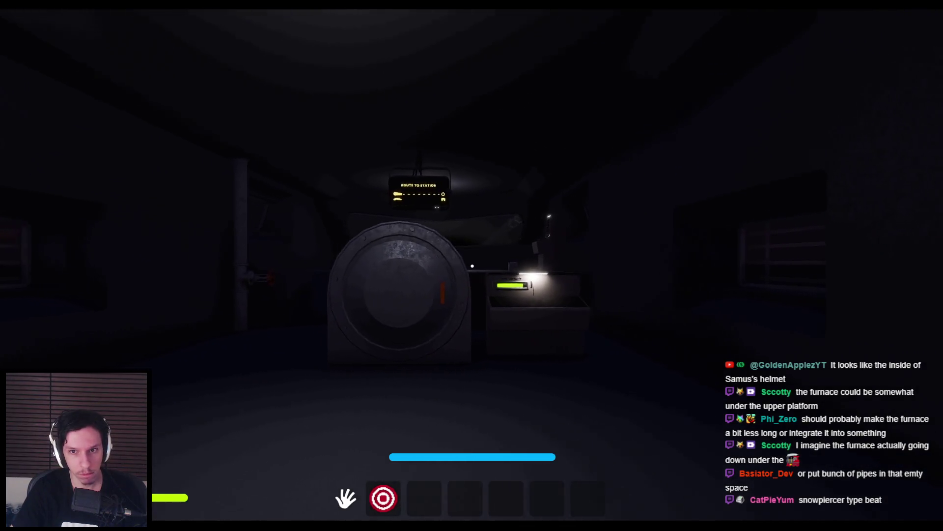
pyautogui.press('w')
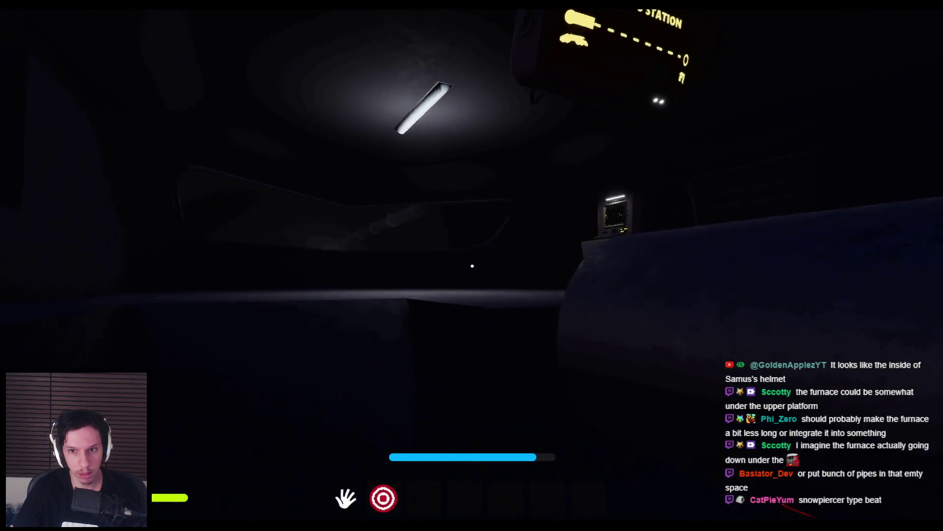
pyautogui.press('e')
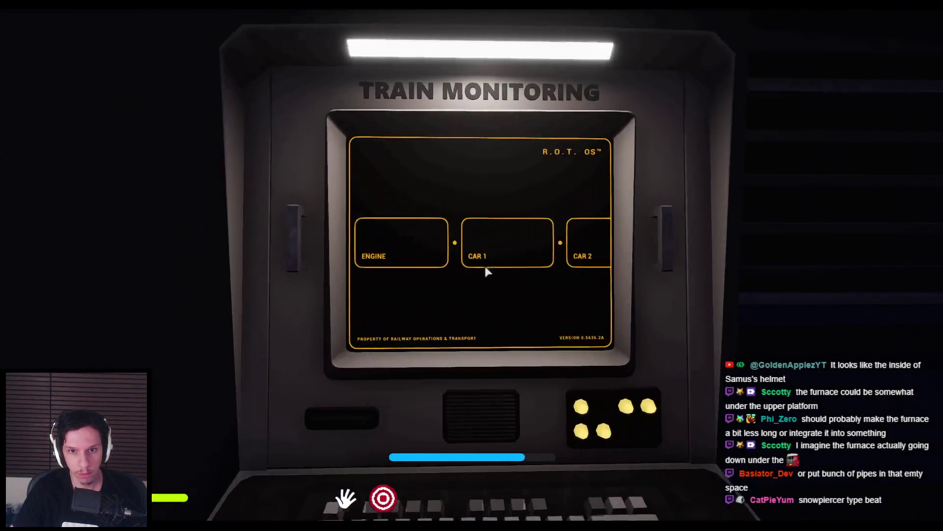
pyautogui.press('e')
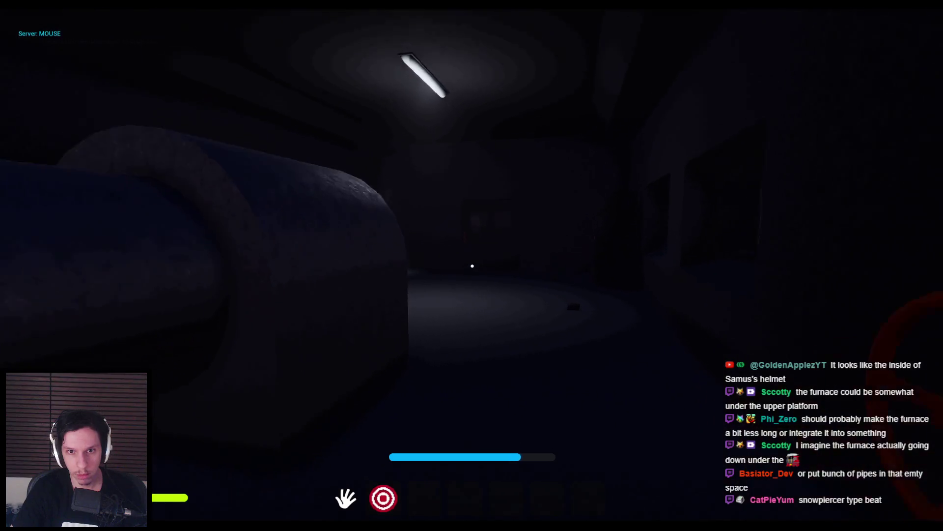
pyautogui.press('w')
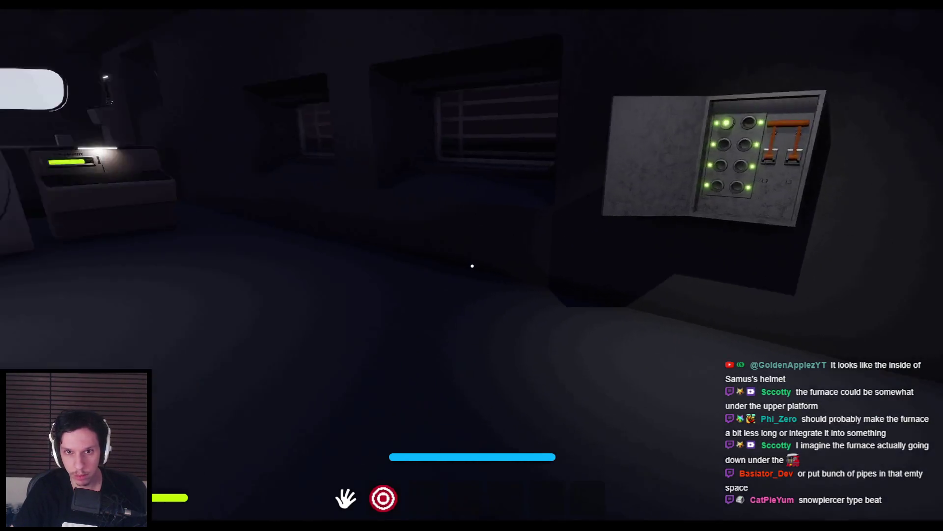
pyautogui.press('w')
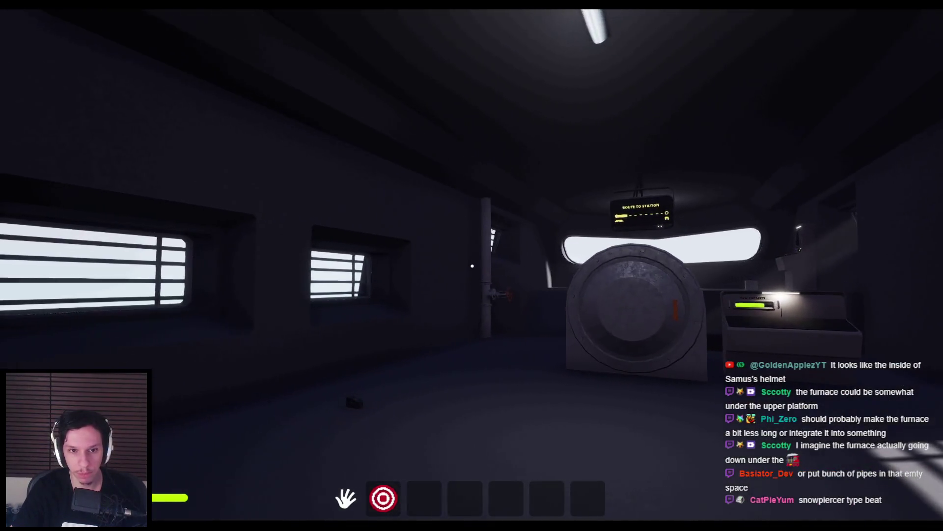
pyautogui.press('Escape')
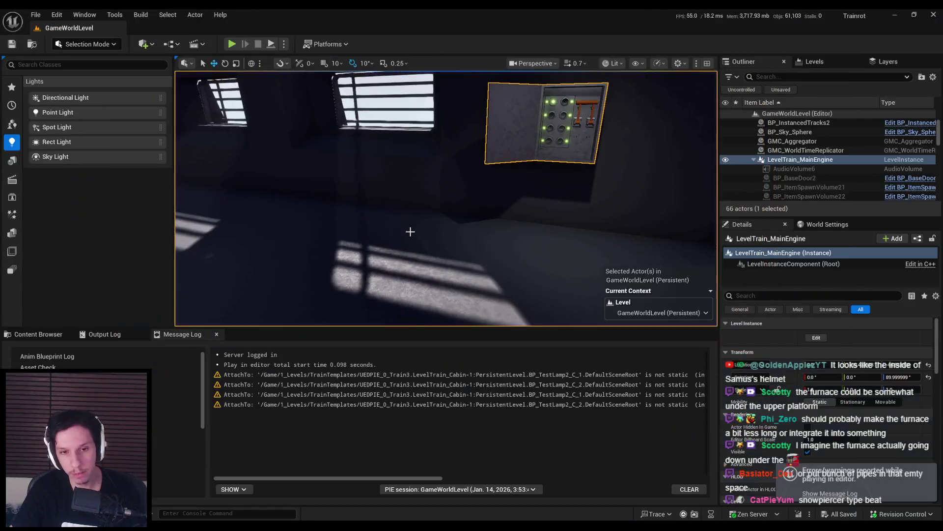
# - Browse from 0_Core into 3_Material Library and open MF_TrainShake
pyautogui.click(38, 334)
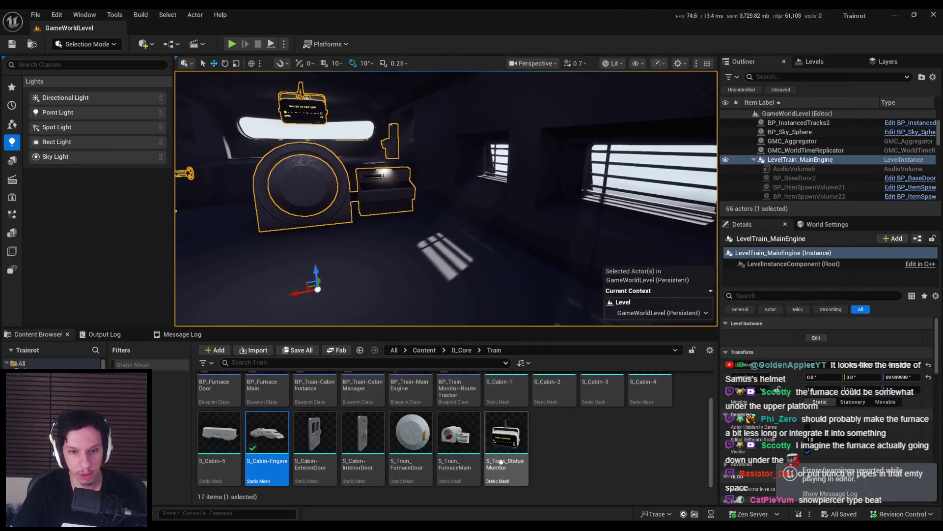
pyautogui.scroll(-3, 484, 302)
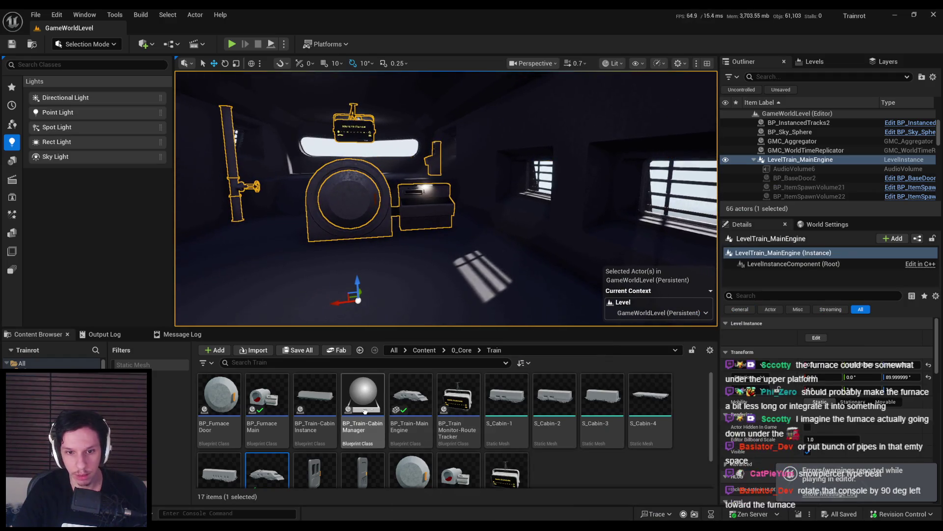
pyautogui.click(462, 351)
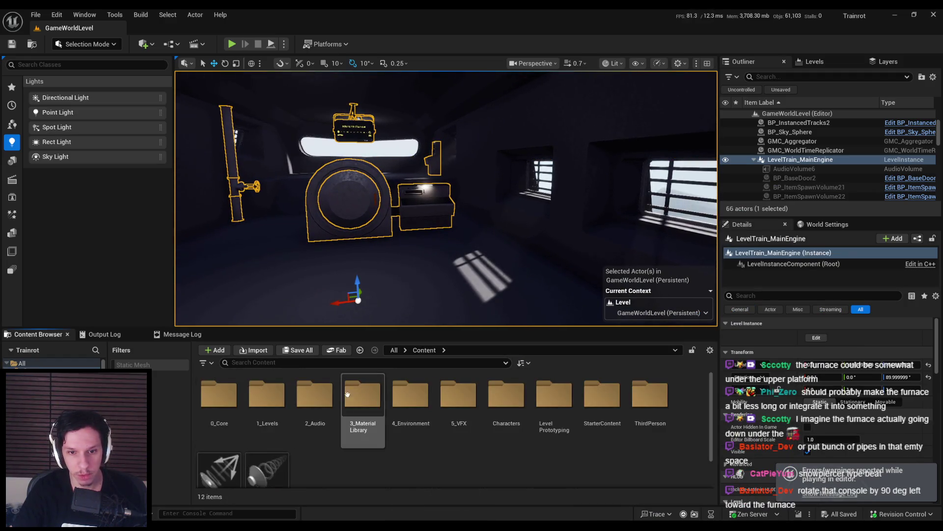
pyautogui.doubleClick(366, 435)
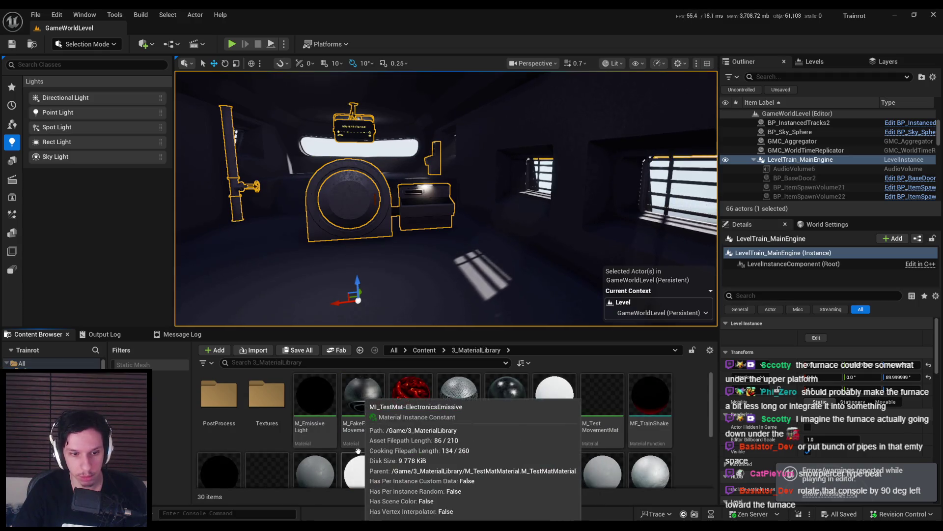
pyautogui.scroll(-2, 325, 442)
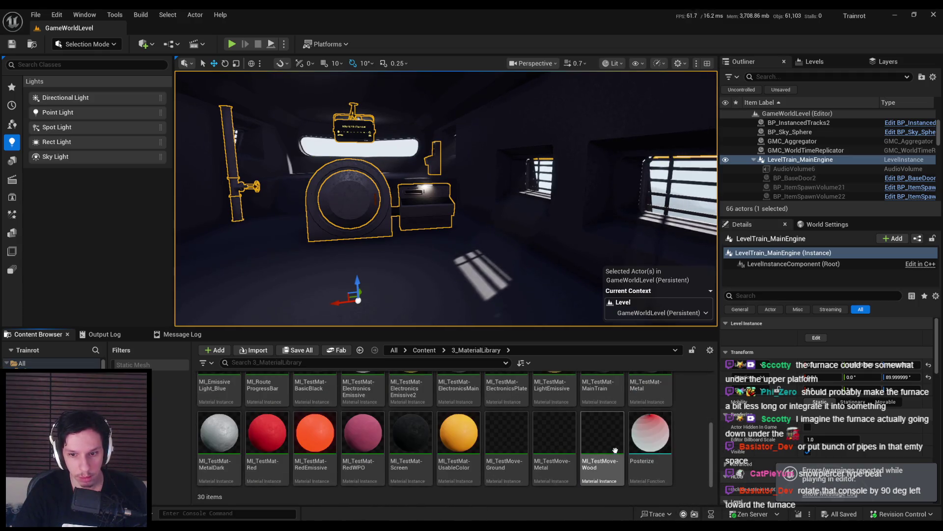
pyautogui.scroll(3, 496, 448)
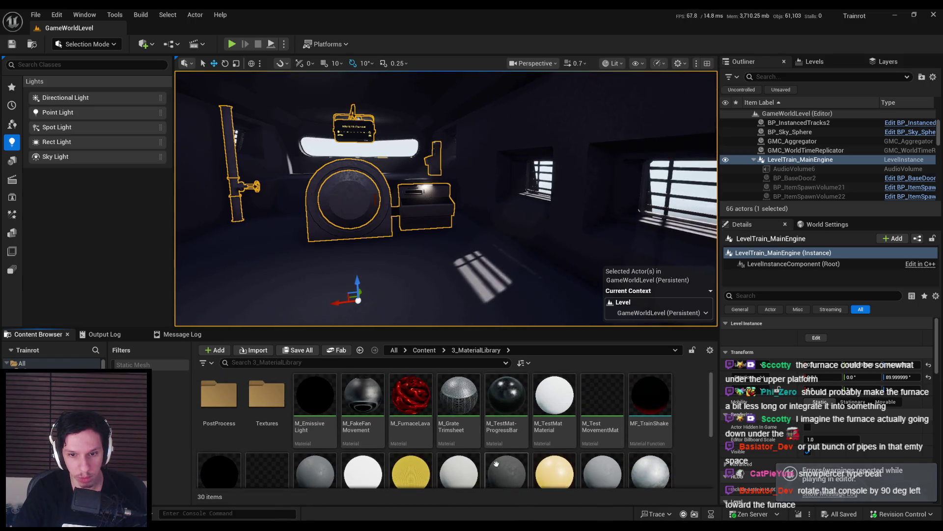
pyautogui.doubleClick(656, 431)
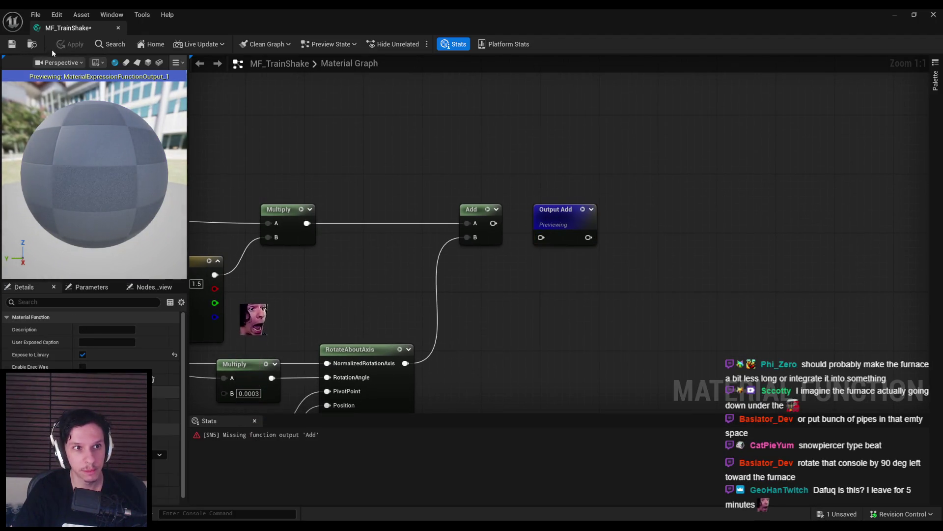
# - Pan the MF_TrainShake graph, then check out and save the asset
pyautogui.scroll(-2, 475, 302)
pyautogui.moveTo(487, 263)
pyautogui.mouseDown(button='right')
pyautogui.moveTo(728, 236)
pyautogui.moveTo(702, 215)
pyautogui.mouseUp(button='right')
pyautogui.scroll(-1, 718, 259)
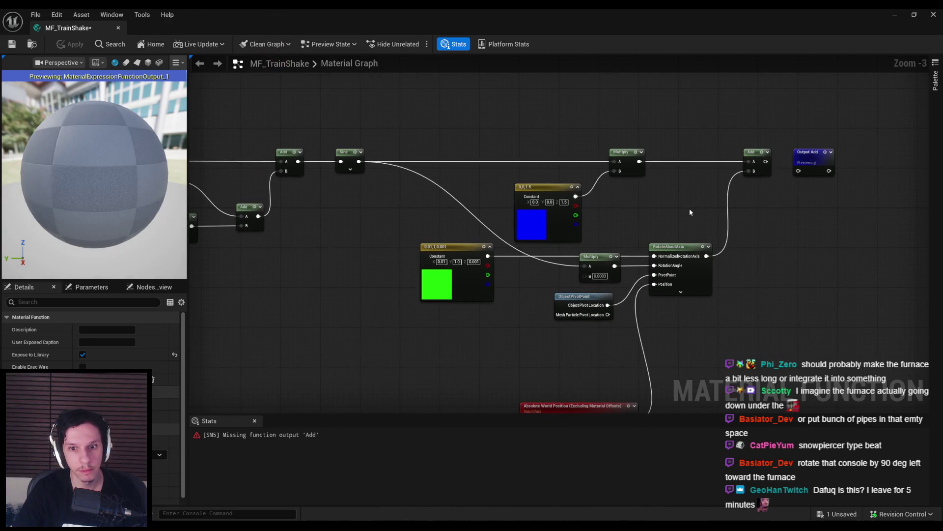
pyautogui.hotkey('ctrl', 's')
pyautogui.click(494, 374)
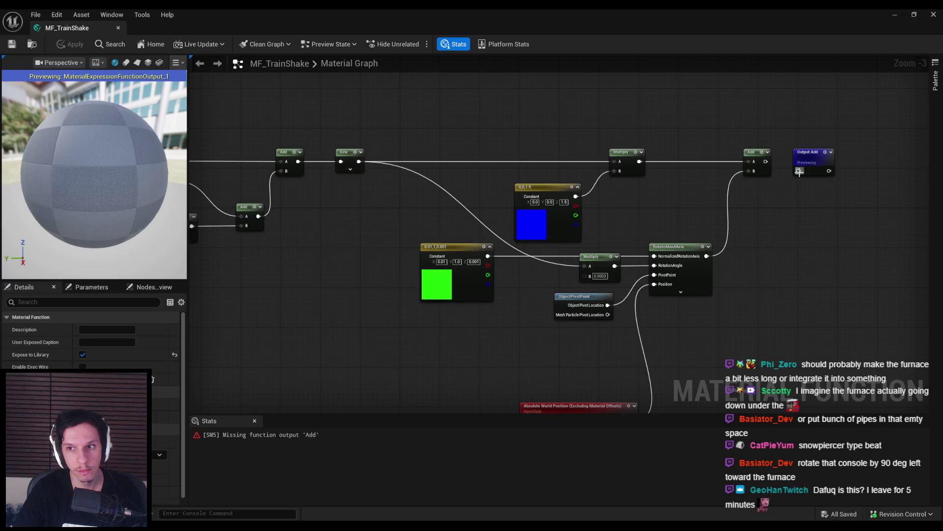
pyautogui.click(895, 13)
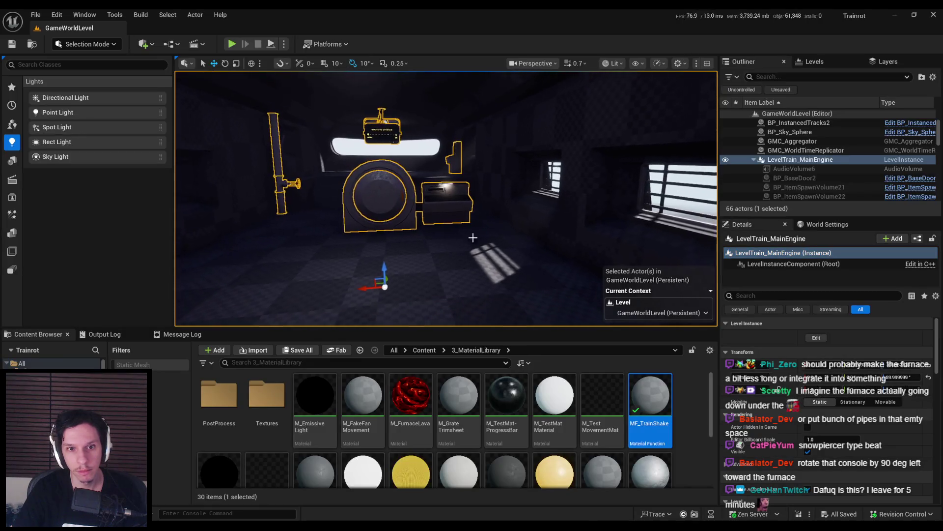
pyautogui.click(329, 503)
# - Connect a Constant node set to 0 into the Output Add input
pyautogui.scroll(2, 770, 158)
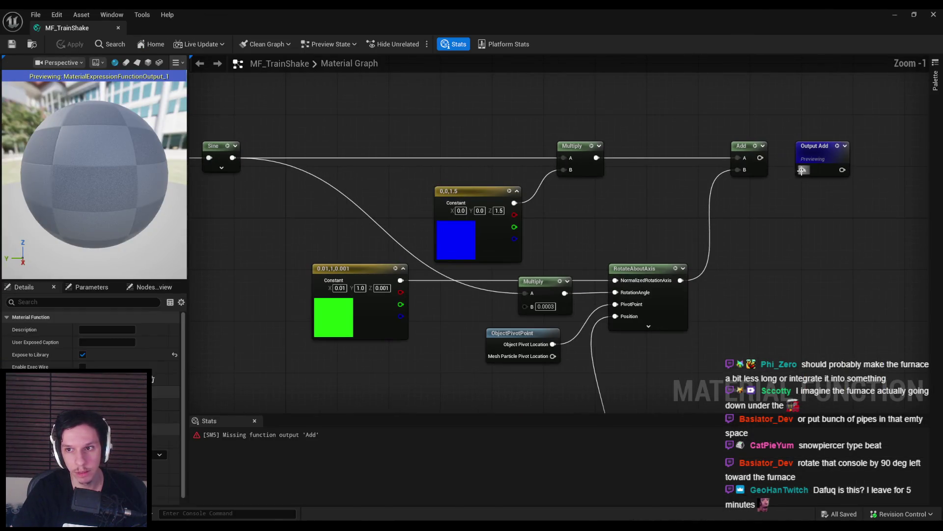
pyautogui.moveTo(803, 170); pyautogui.dragTo(789, 229)
pyautogui.press('Escape')
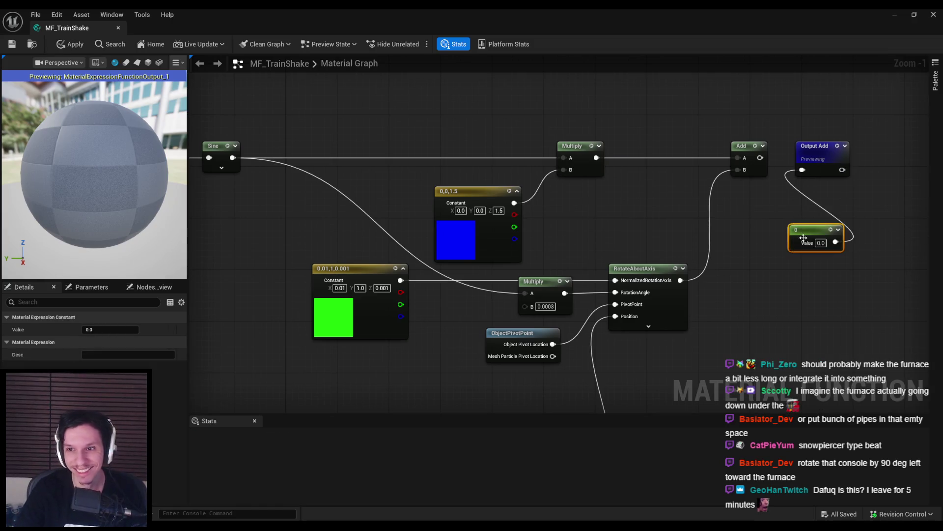
pyautogui.scroll(-1, 642, 221)
pyautogui.click(578, 240)
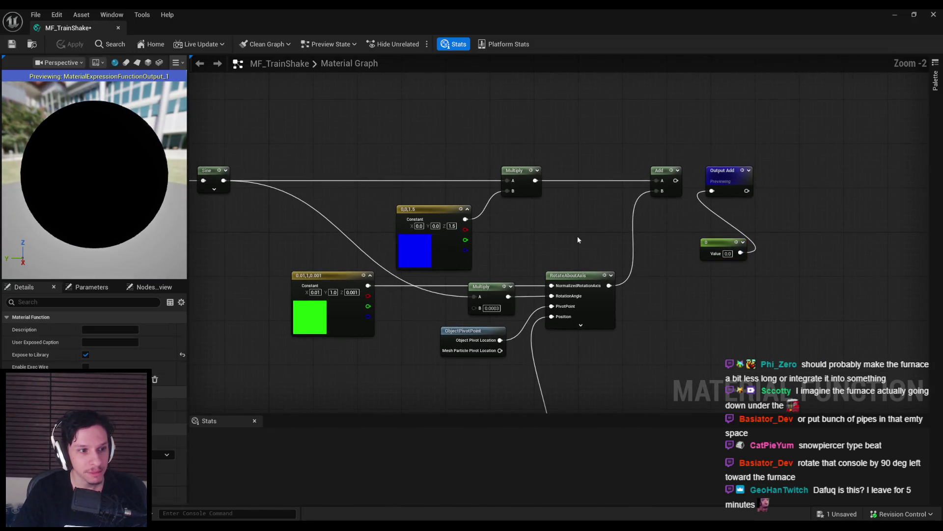
# - Return to the level editor and start a fullscreen play test
pyautogui.click(893, 17)
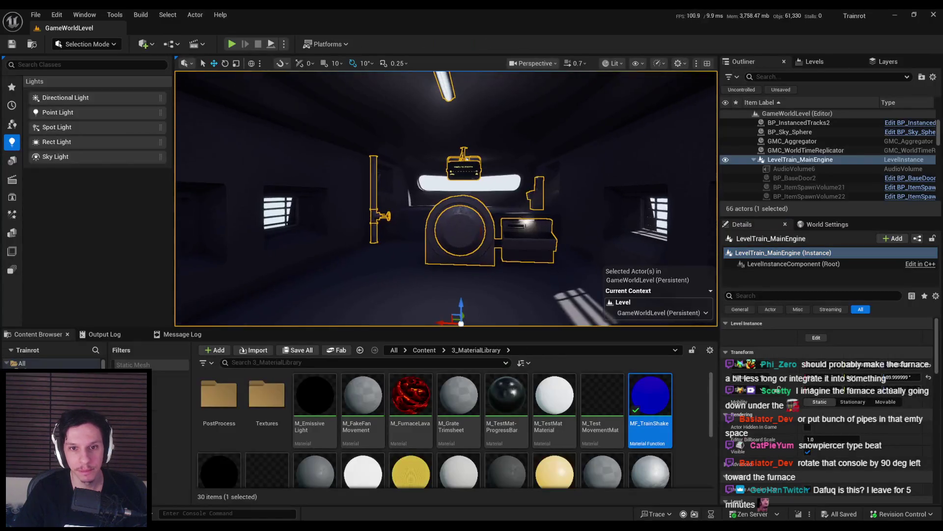
pyautogui.click(232, 44)
pyautogui.press('F11')
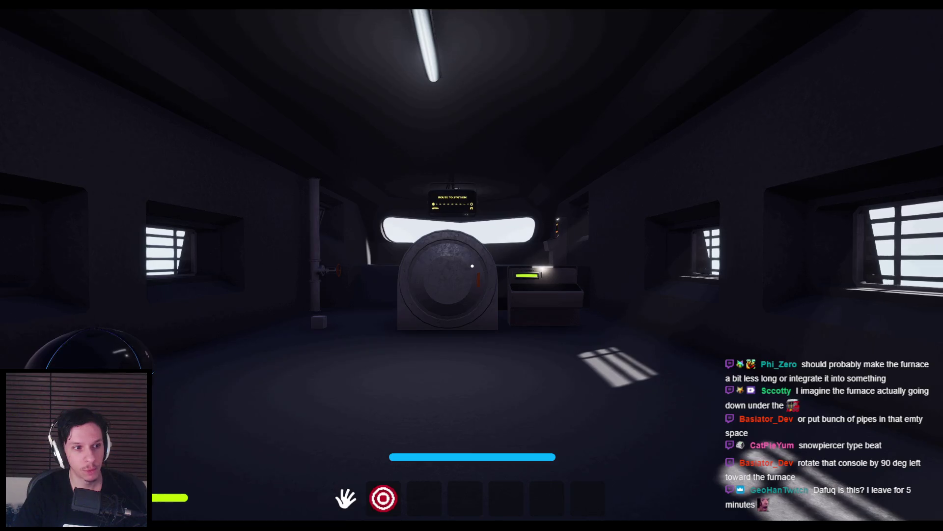
# - Walk to the furnace, open its door, and drop the carried cube onto the coals
pyautogui.press('w')
pyautogui.press('w')
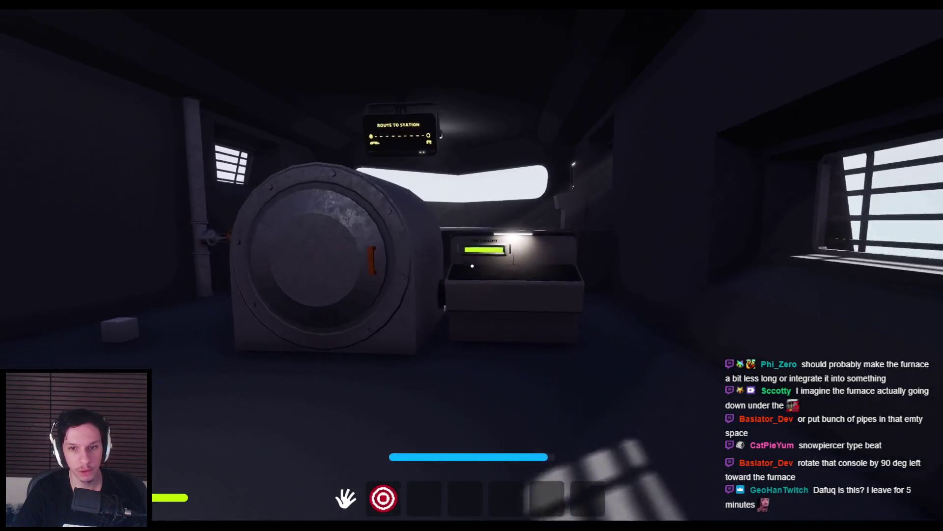
pyautogui.press('s')
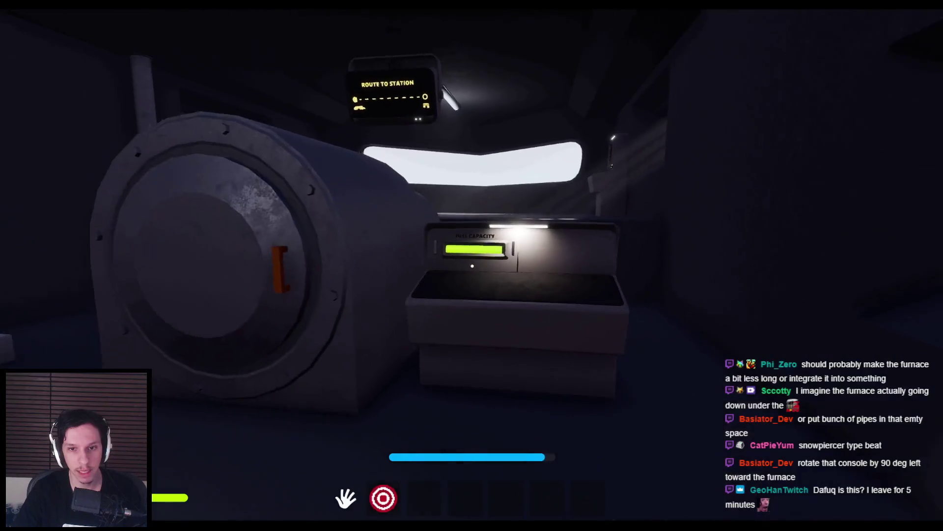
pyautogui.press('w')
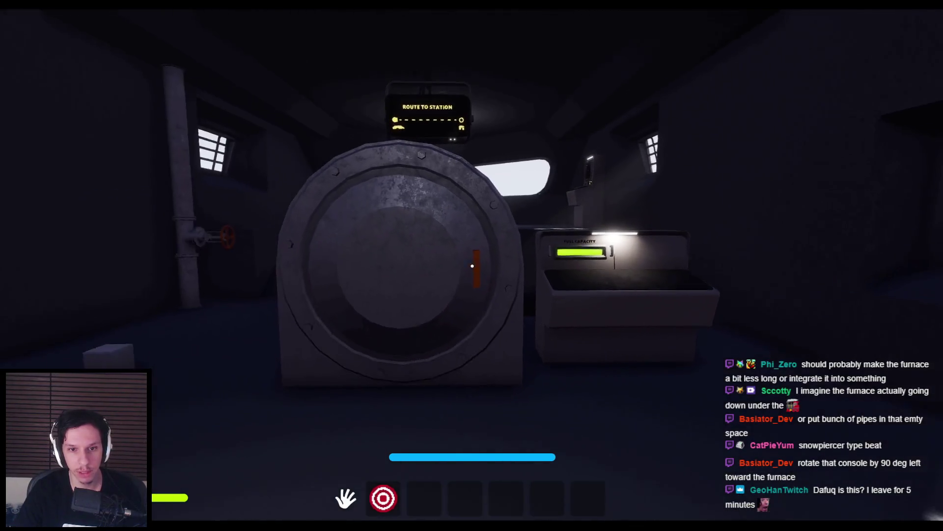
pyautogui.click(650, 266)
pyautogui.press('s')
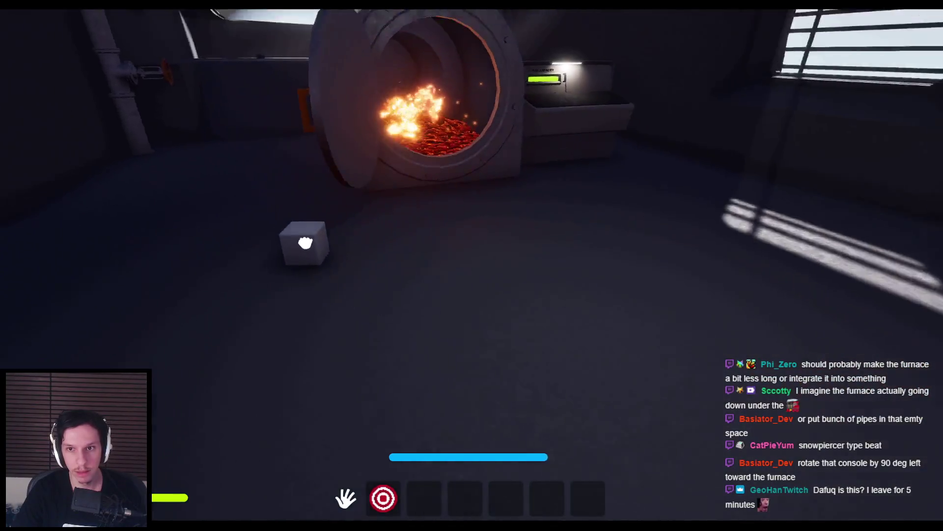
pyautogui.click(305, 242)
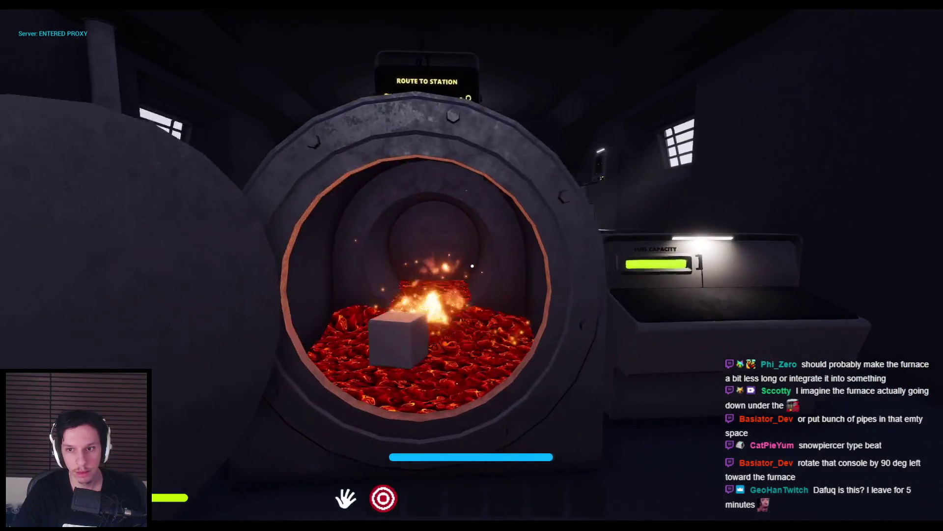
# - Back away and pull the electrical panel's lever down
pyautogui.press('s')
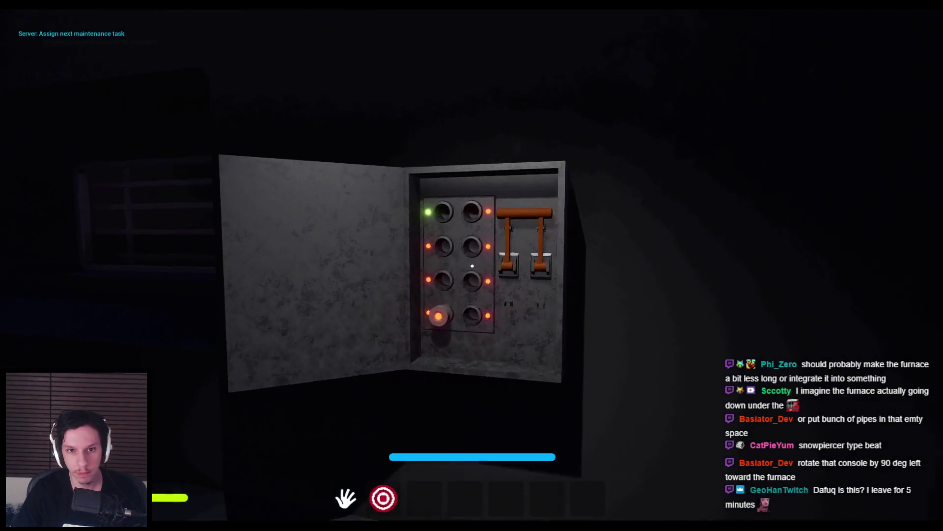
pyautogui.press('w')
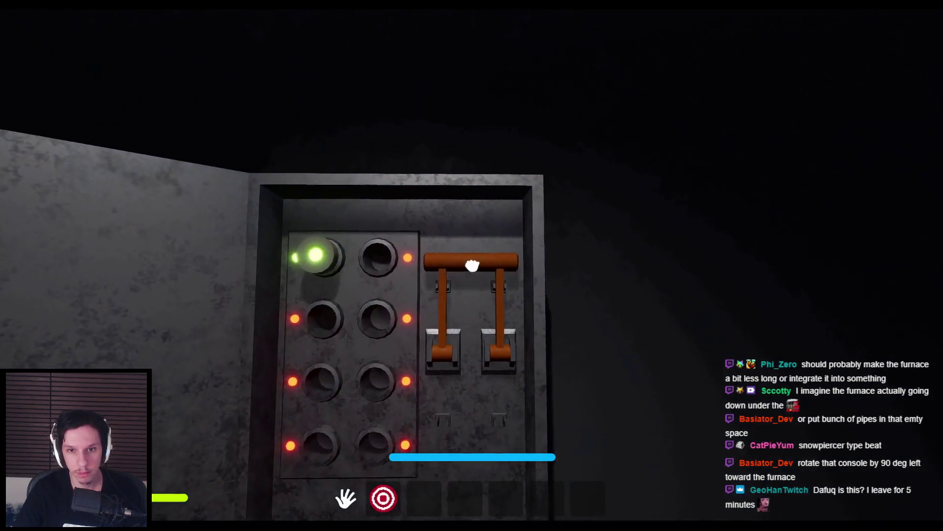
pyautogui.moveTo(473, 261); pyautogui.dragTo(485, 337)
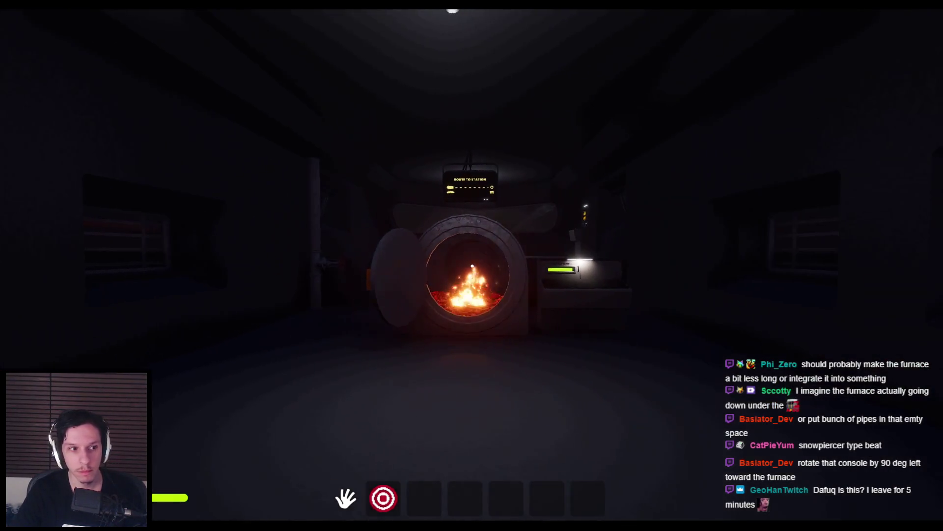
pyautogui.hotkey('shift', 'w')
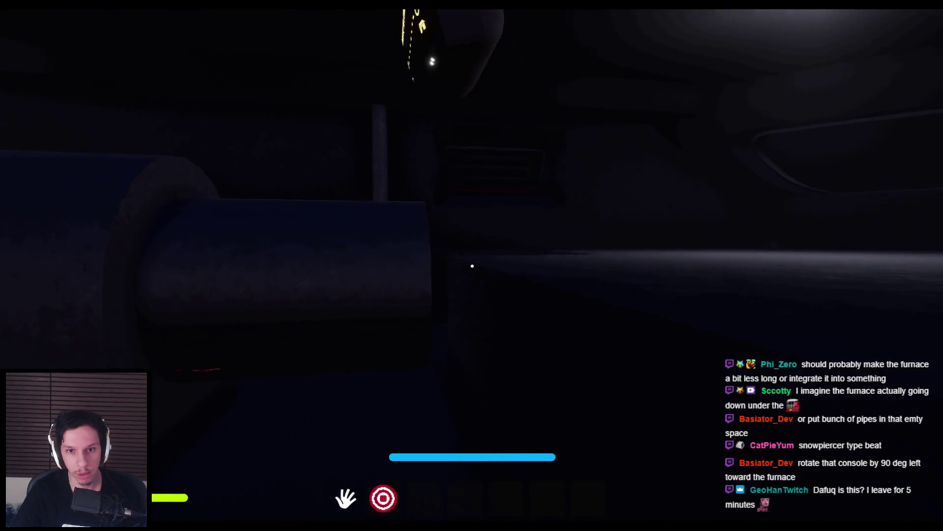
# - Walk around the carriage between the furnace and the Fuel Capacity console
pyautogui.hotkey('shift', 'w')
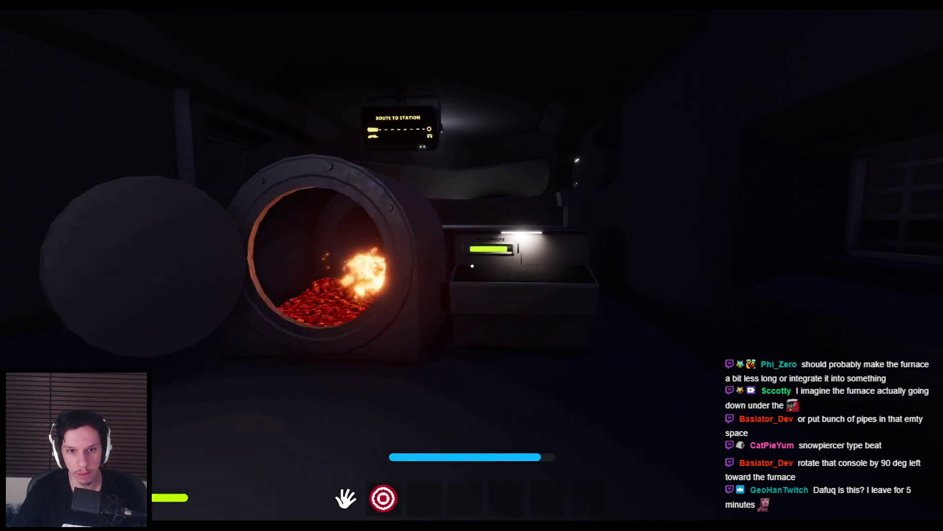
pyautogui.press('s')
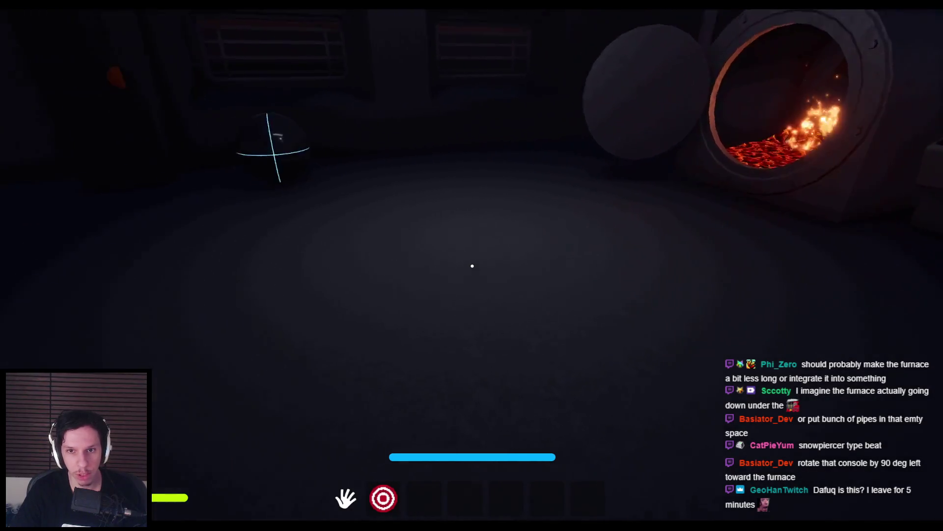
pyautogui.press('s')
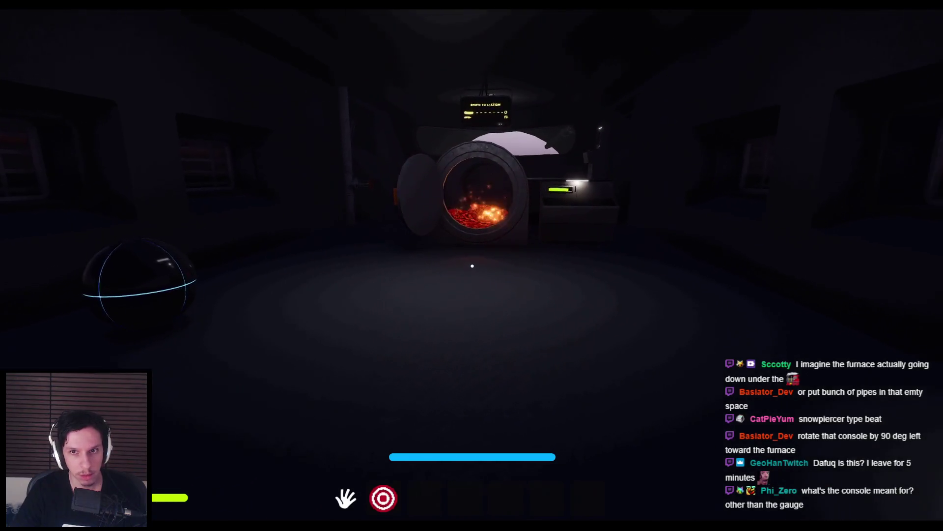
pyautogui.press('w')
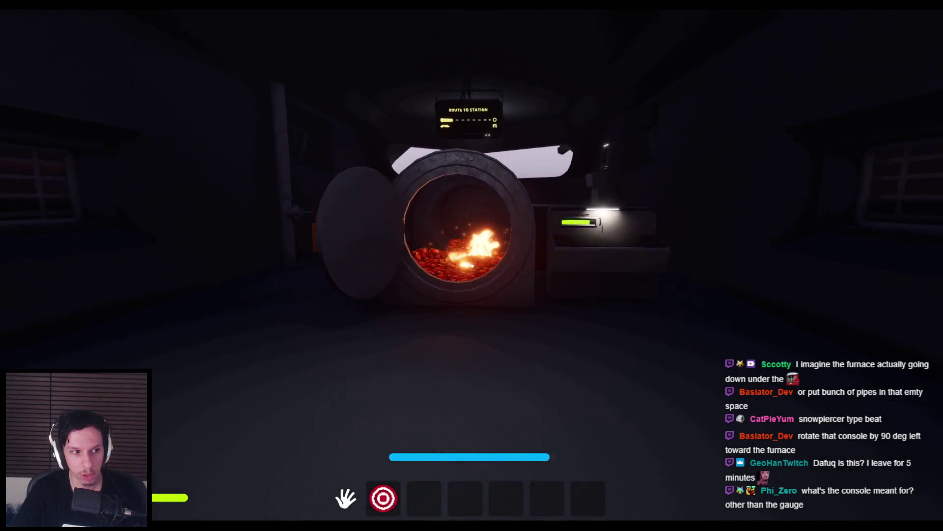
pyautogui.press('w')
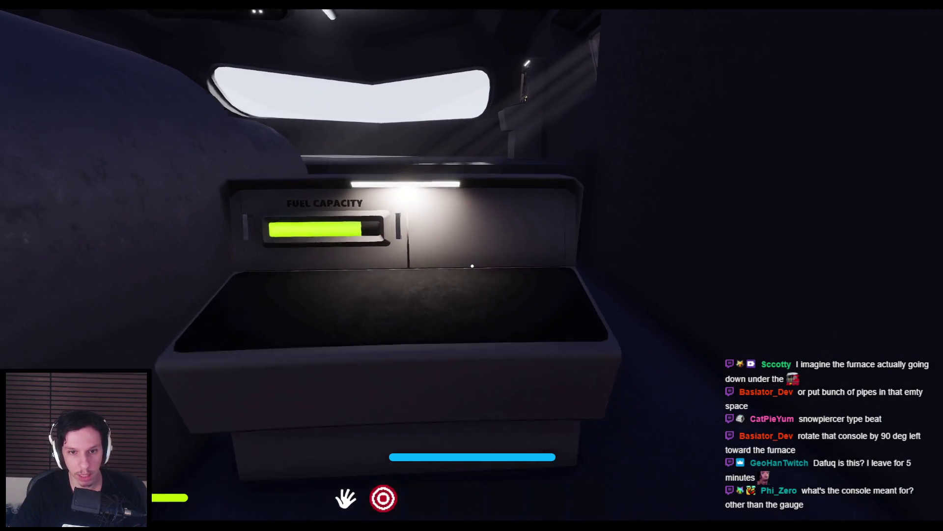
pyautogui.press('s')
pyautogui.press('w')
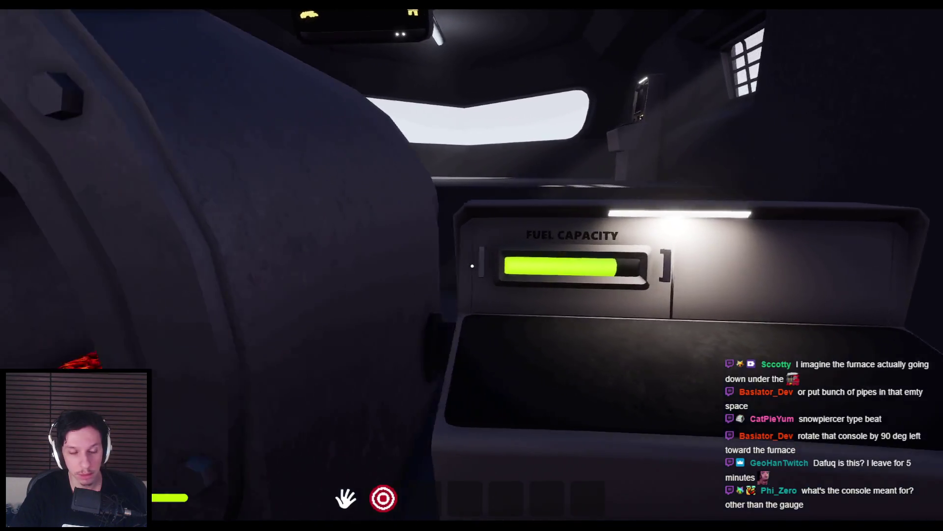
# - Fit a fuse into the fuse box's empty socket, pull its lever, and close the furnace door
pyautogui.press('s')
pyautogui.press('w')
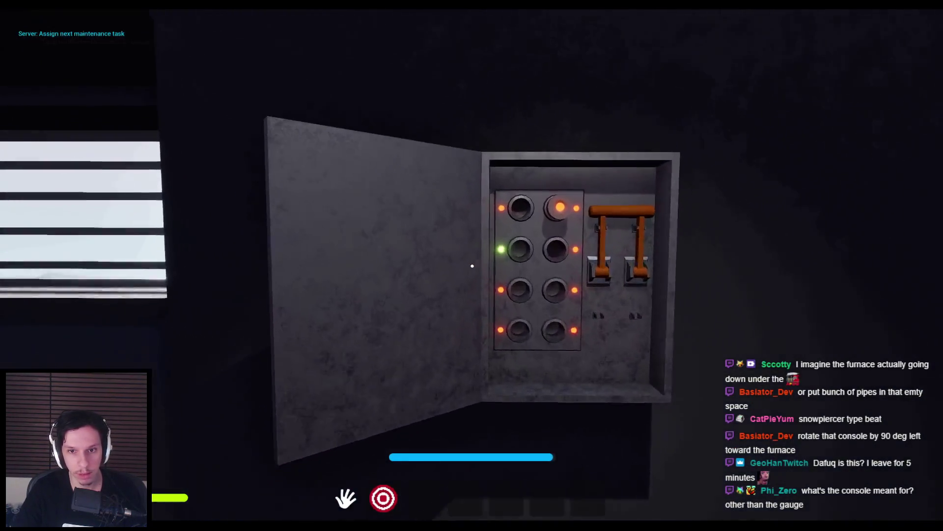
pyautogui.press('w')
pyautogui.click(472, 266)
pyautogui.click(472, 266)
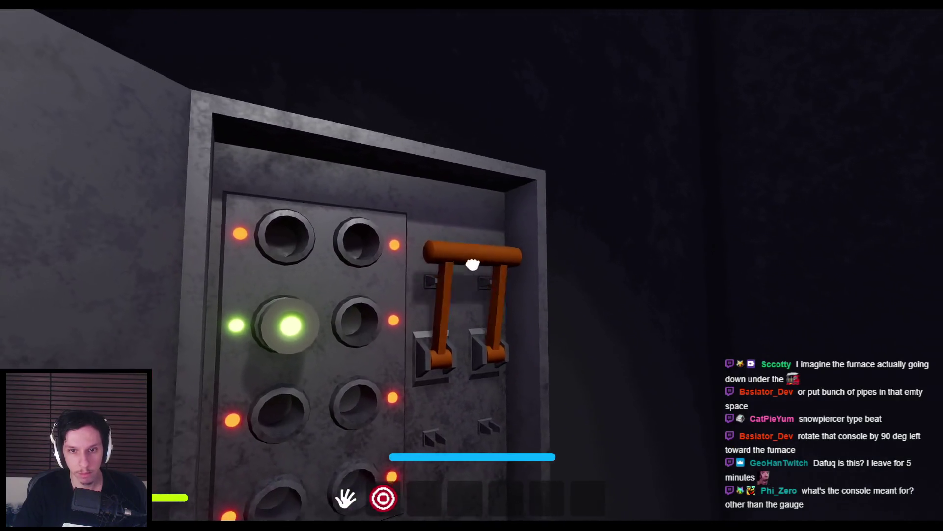
pyautogui.click(470, 264)
pyautogui.press('s')
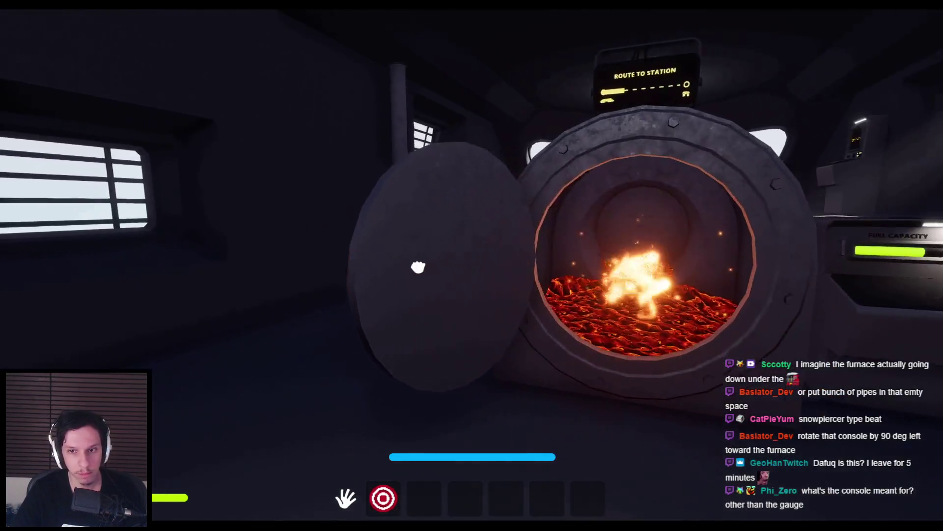
pyautogui.click(472, 266)
# - Walk up to the fuel gauge console and back to view the furnace and route sign
pyautogui.press('w')
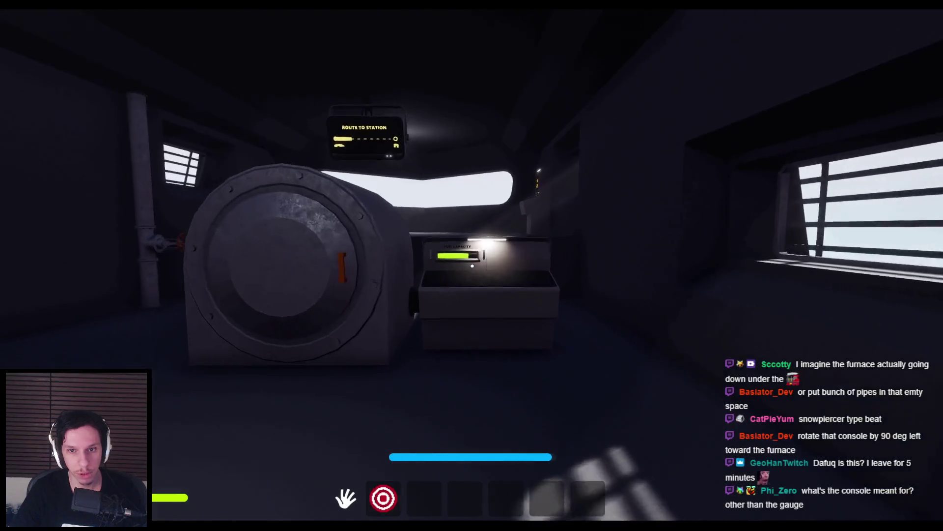
pyautogui.press('s')
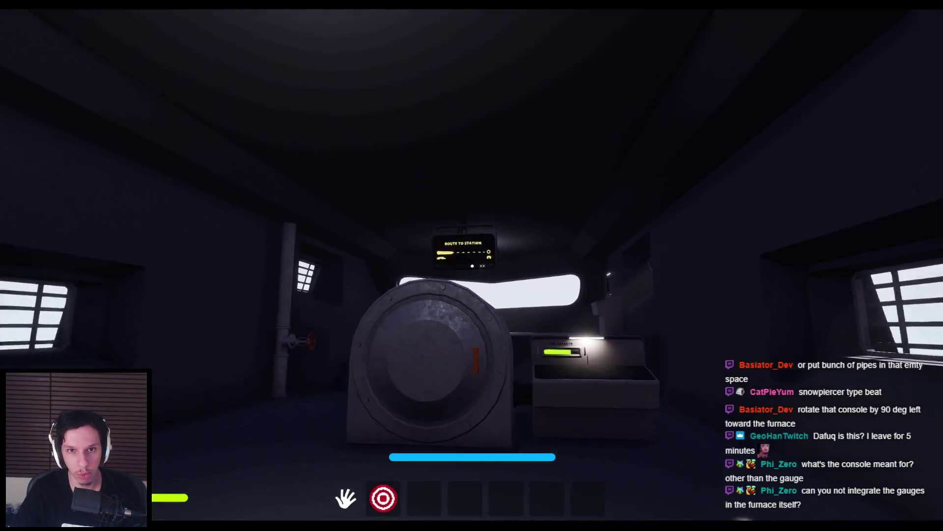
pyautogui.press('w')
pyautogui.press('w')
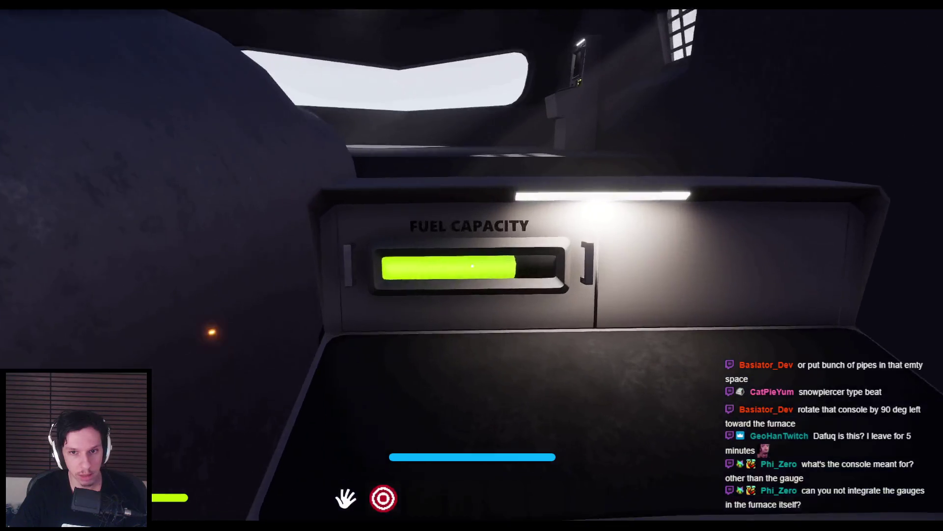
pyautogui.press('s')
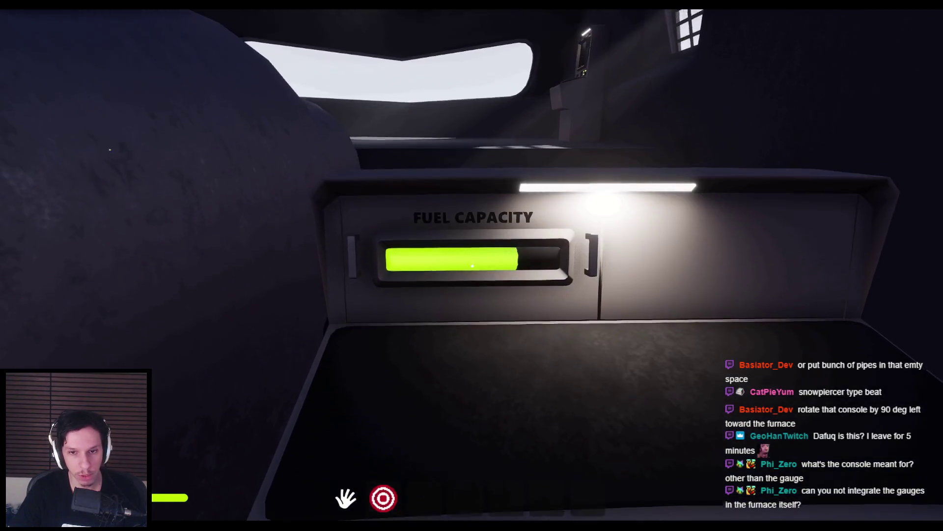
pyautogui.press('s')
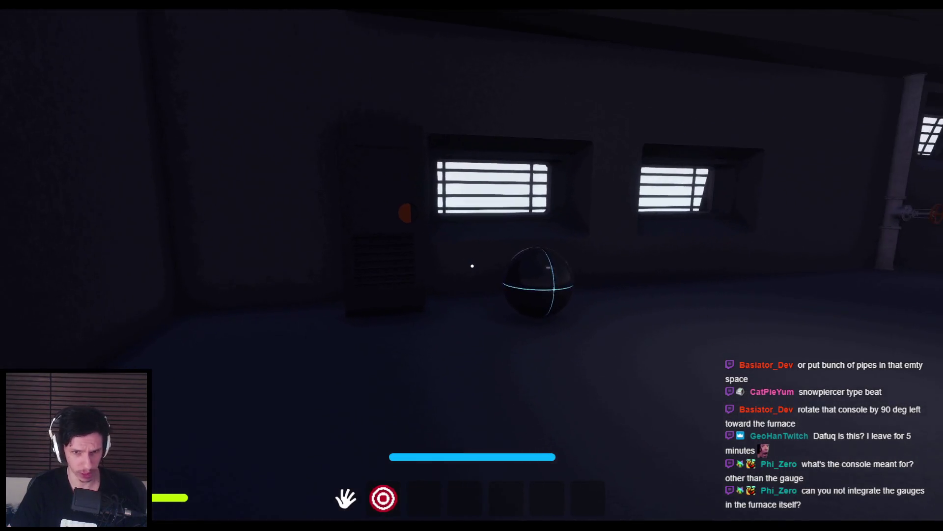
pyautogui.moveTo(472, 266)
# - Circle the furnace's right side, passing the far window and wall console
pyautogui.press('d')
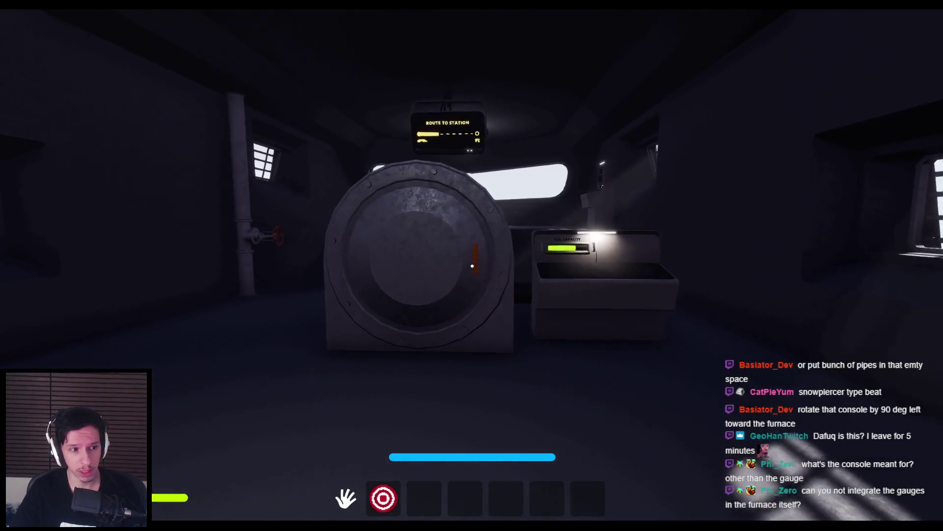
pyautogui.press('w')
pyautogui.press('w')
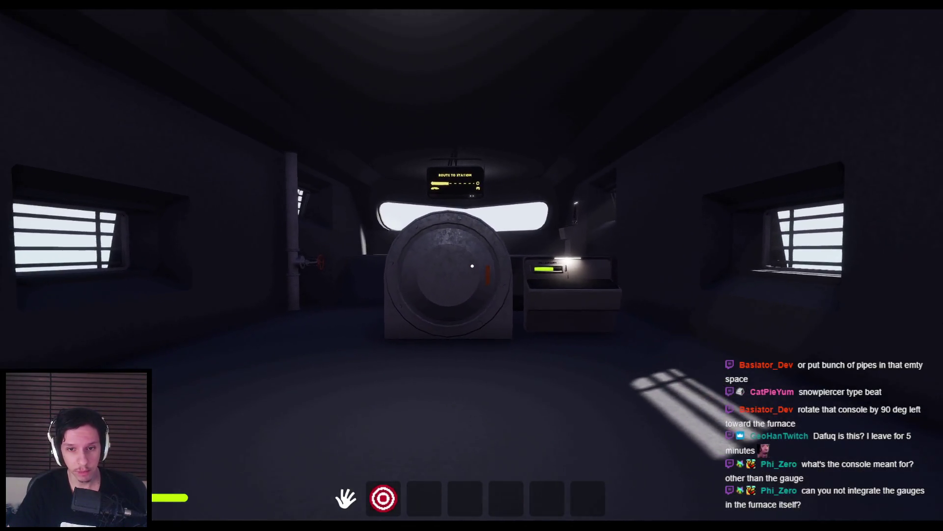
pyautogui.press('s')
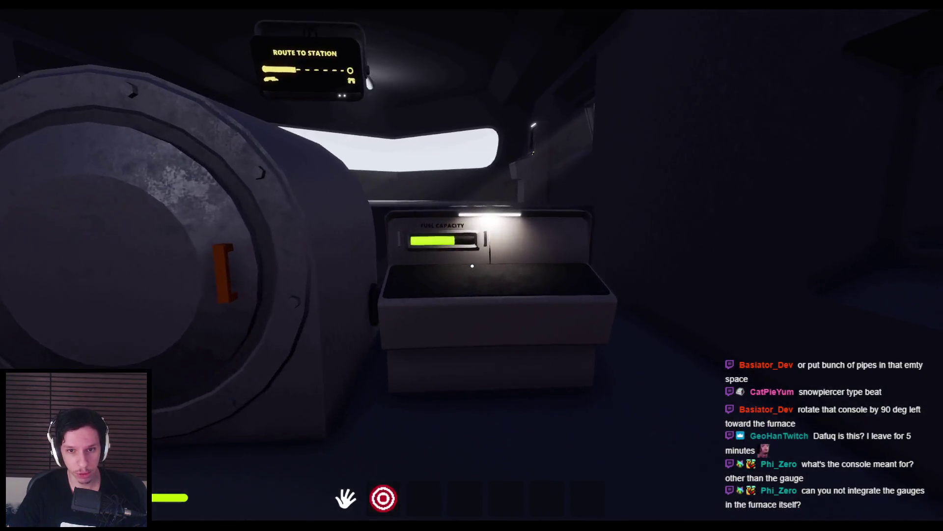
pyautogui.press('d')
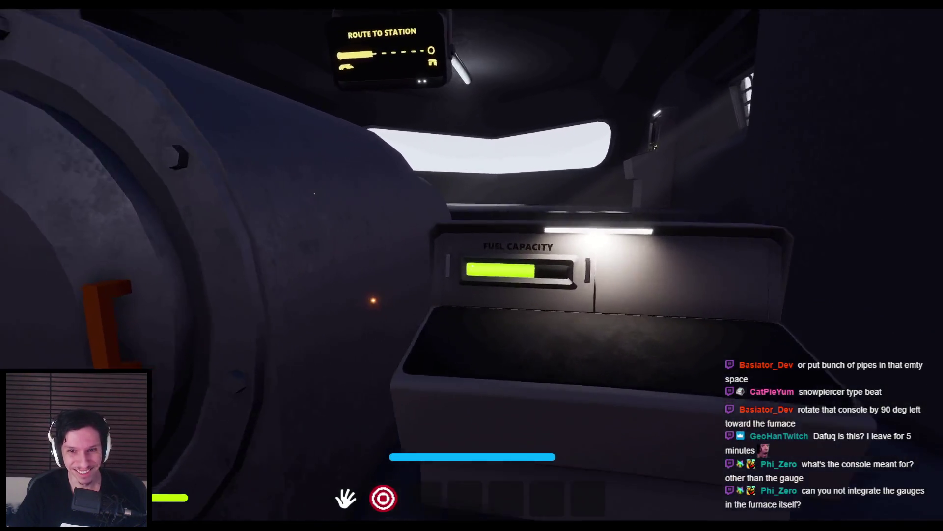
pyautogui.press('s')
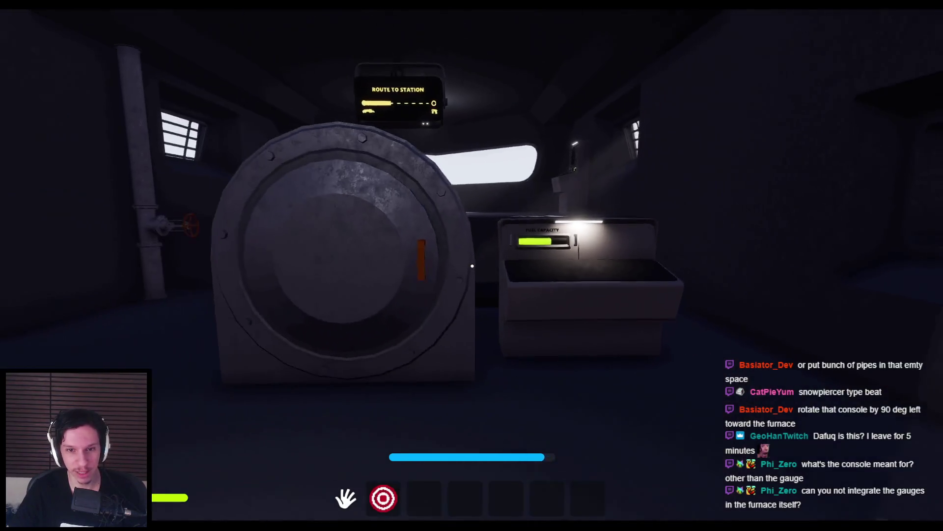
pyautogui.press('w')
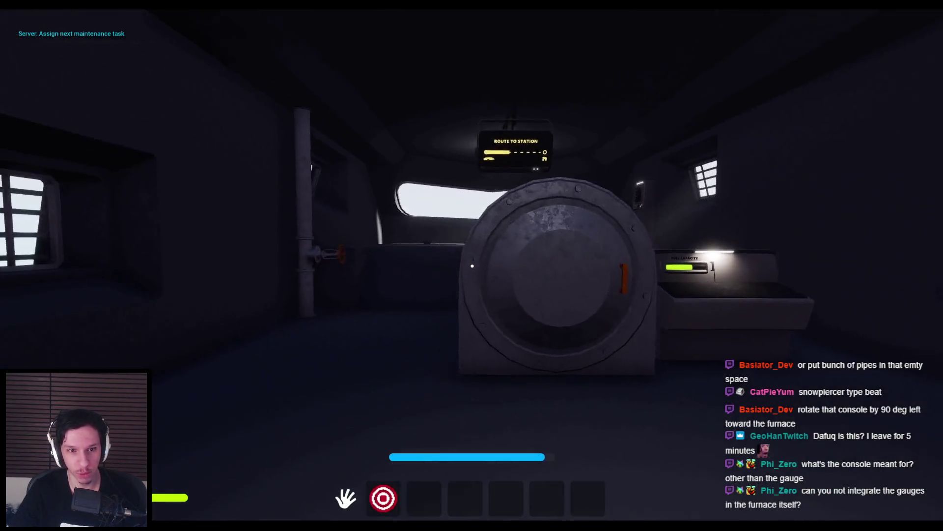
pyautogui.press('w')
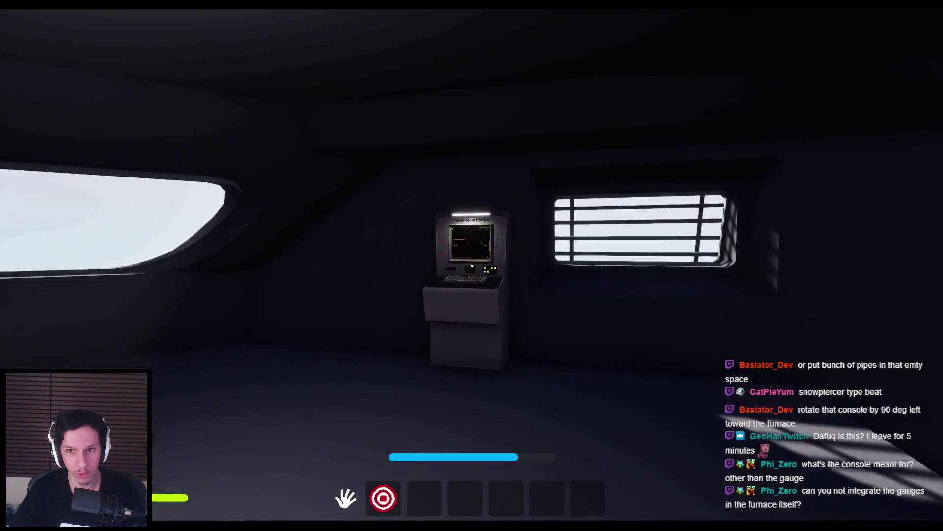
pyautogui.press('d')
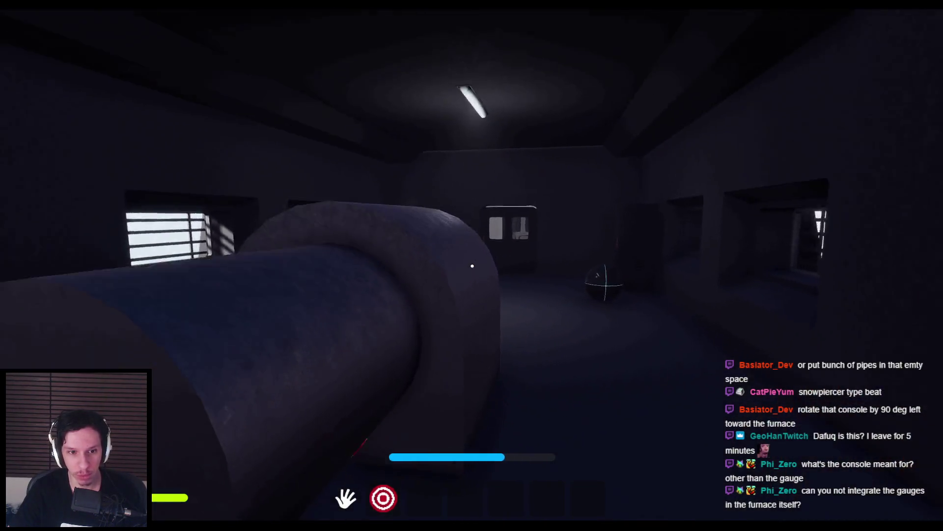
pyautogui.press('s')
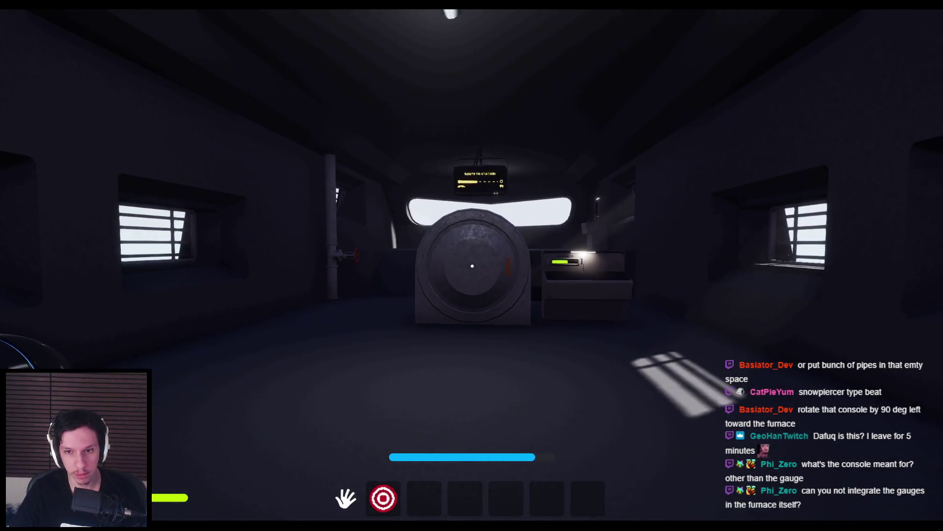
# - Back away until the whole room is visible, then stop the play session
pyautogui.press('d')
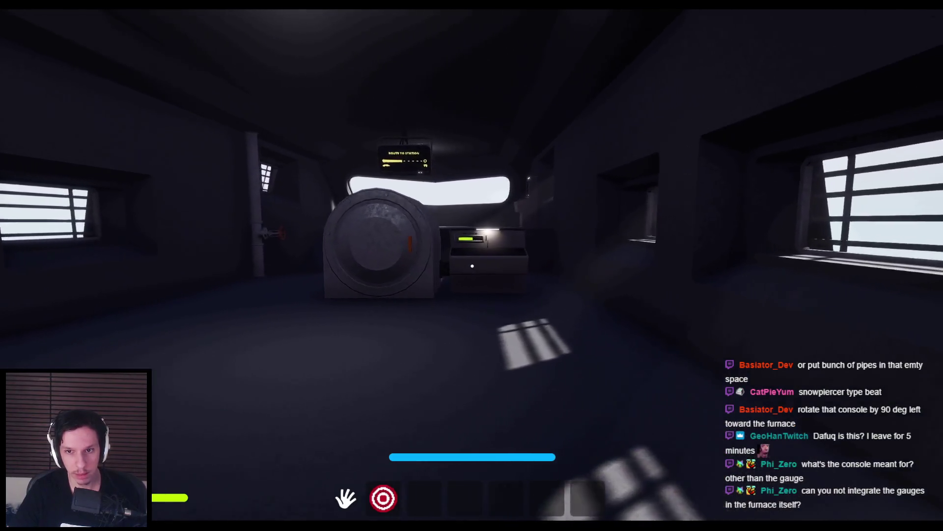
pyautogui.press('s')
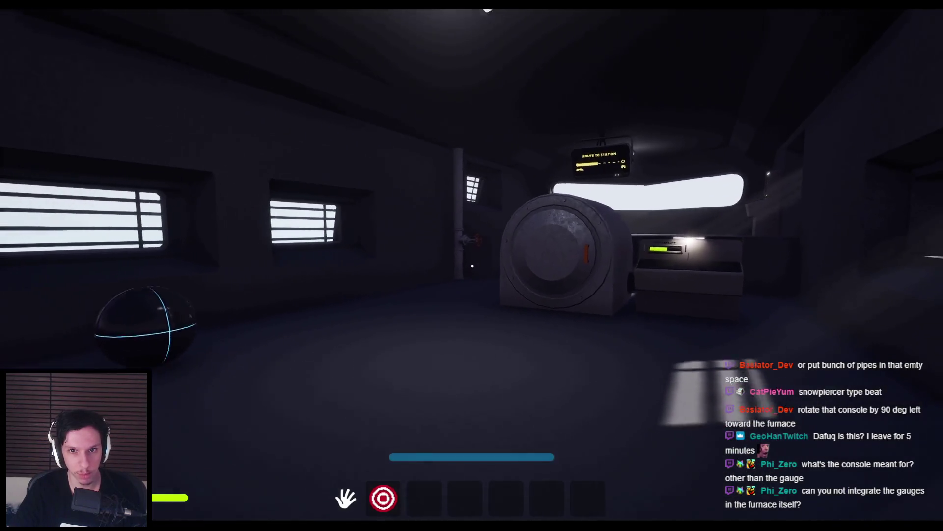
pyautogui.press('w')
pyautogui.press('w')
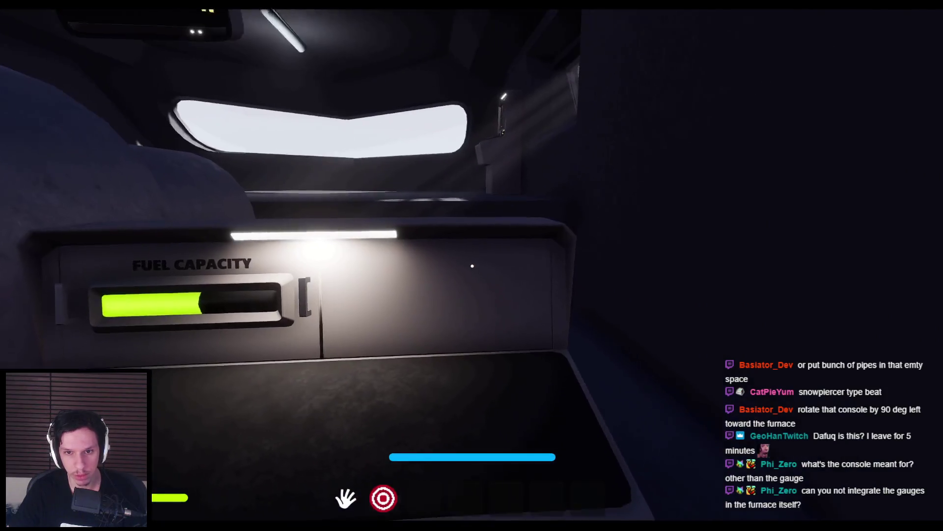
pyautogui.press('s')
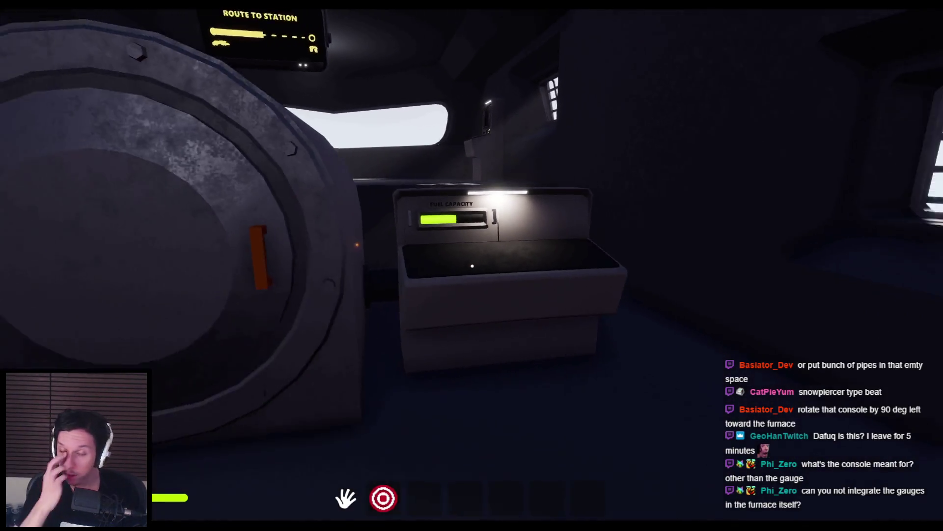
pyautogui.press('s')
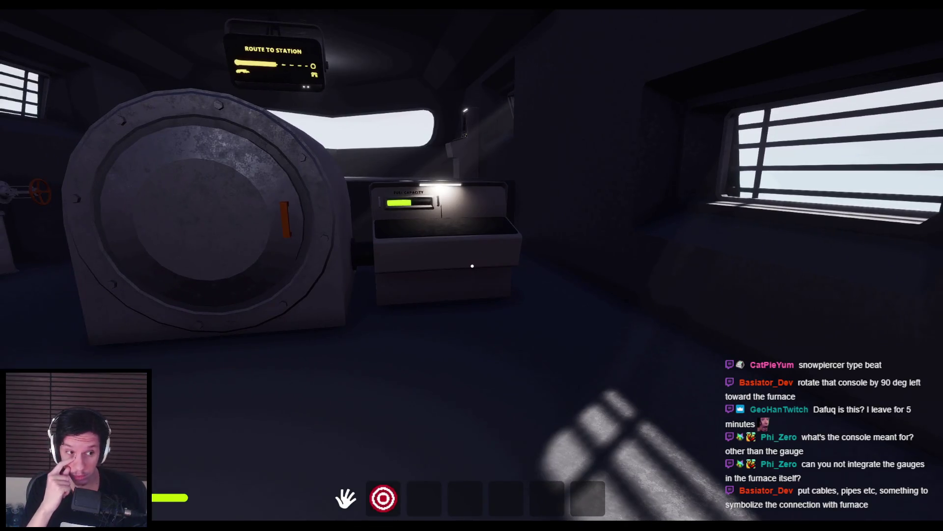
pyautogui.press('s')
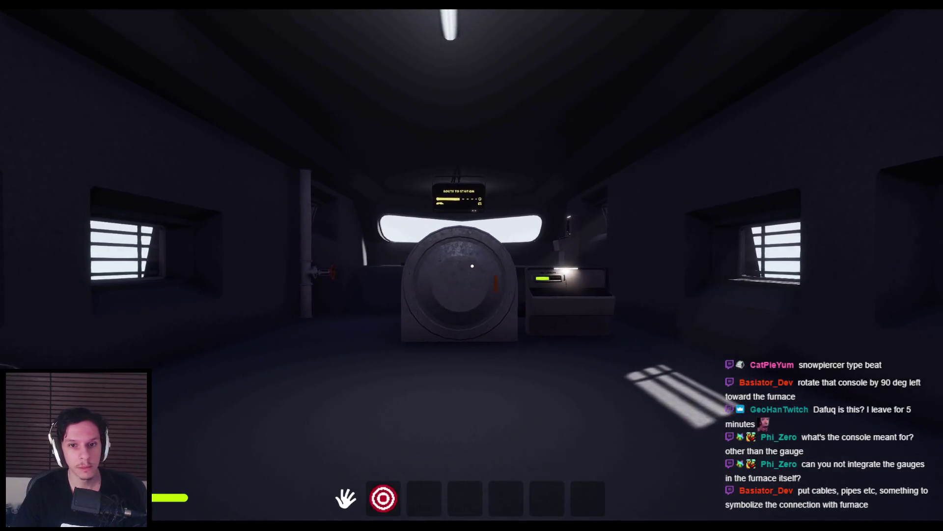
pyautogui.press('Escape')
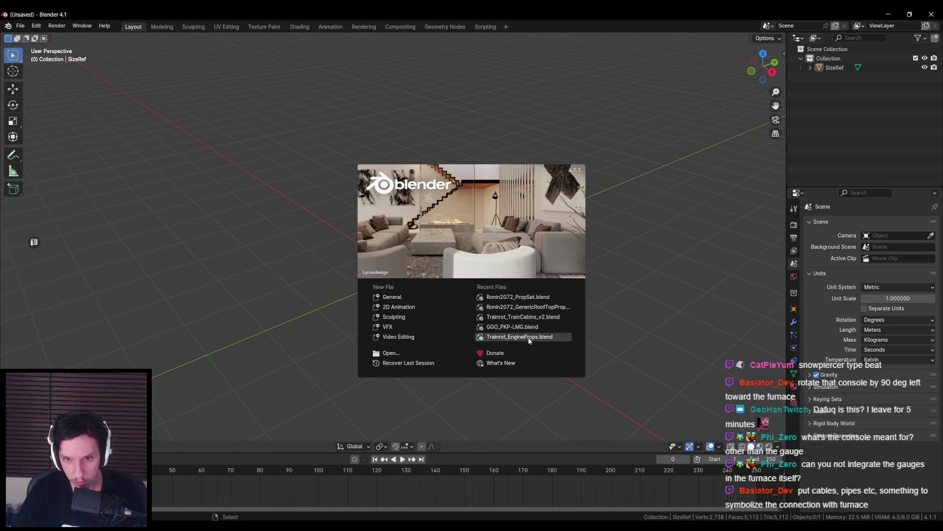
# - Open Trainrot_EngineProps.blend and slide the electronic plate to the right along X
pyautogui.click(529, 337)
pyautogui.moveTo(410, 282)
pyautogui.mouseDown(button='middle')
pyautogui.moveTo(317, 275)
pyautogui.moveTo(470, 291)
pyautogui.moveTo(368, 277)
pyautogui.mouseUp(button='middle')
pyautogui.rightClick(427, 197)
pyautogui.click(382, 230)
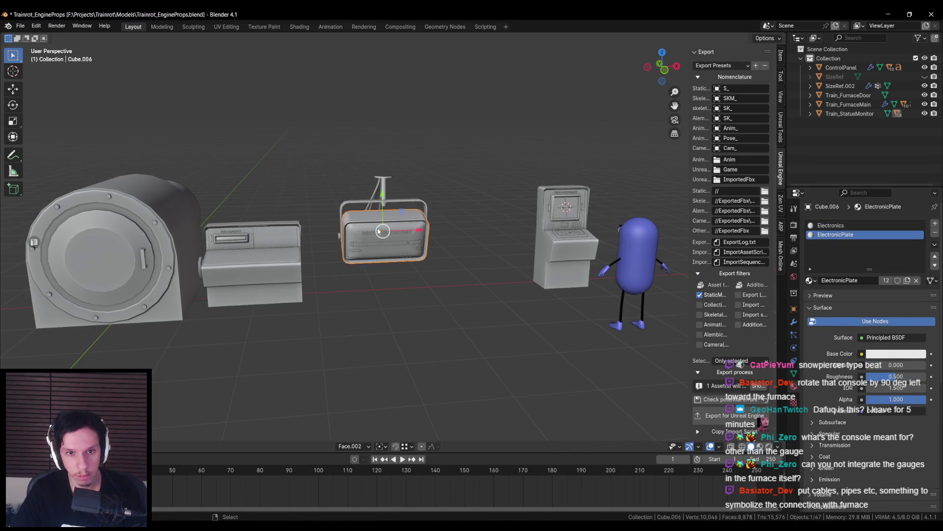
pyautogui.click(383, 229)
pyautogui.moveTo(415, 230); pyautogui.dragTo(467, 231)
pyautogui.moveTo(466, 231); pyautogui.dragTo(384, 237, button='middle')
# - Centre the furnace front in view, save the file, and select Train_FurnaceMain
pyautogui.click(559, 311)
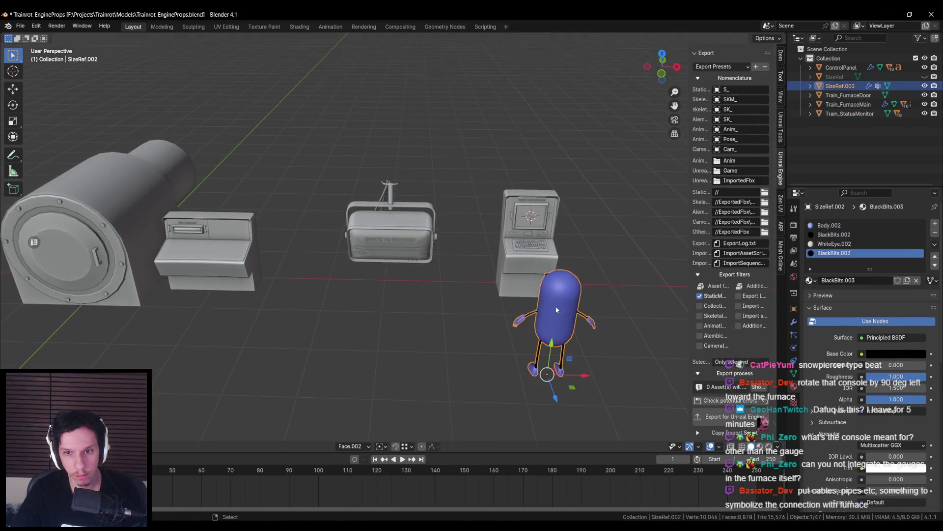
pyautogui.moveTo(559, 311); pyautogui.dragTo(570, 325, button='middle')
pyautogui.click(475, 327)
pyautogui.moveTo(486, 325)
pyautogui.mouseDown(button='middle')
pyautogui.moveTo(359, 213)
pyautogui.moveTo(520, 280)
pyautogui.moveTo(390, 260)
pyautogui.moveTo(524, 275)
pyautogui.moveTo(466, 206)
pyautogui.mouseUp(button='middle')
pyautogui.hotkey('ctrl', 's')
pyautogui.press('n')
pyautogui.click(425, 265)
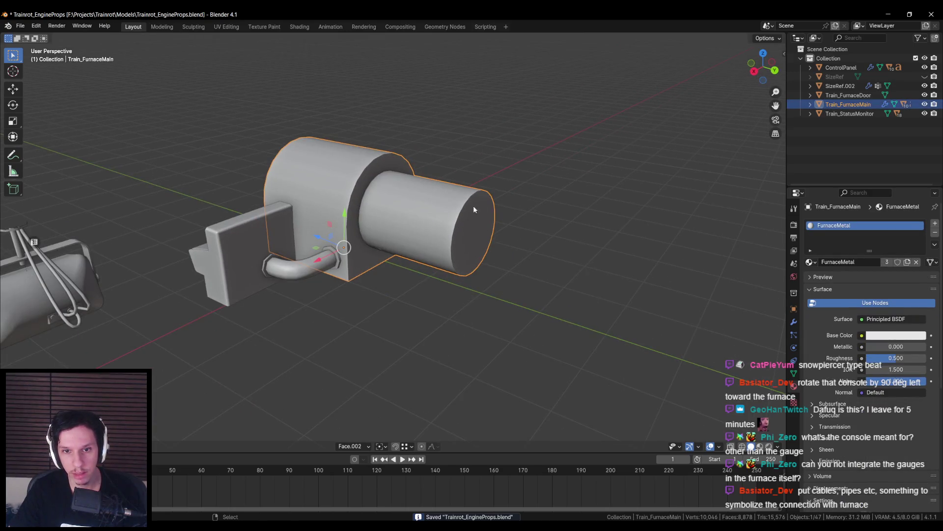
# - Select all of Train_FurnaceMain in Edit Mode and orbit to inspect it from several sides
pyautogui.press('Tab')
pyautogui.moveTo(448, 266); pyautogui.dragTo(447, 256, button='middle')
pyautogui.press('a')
pyautogui.hotkey('shift', 'z')
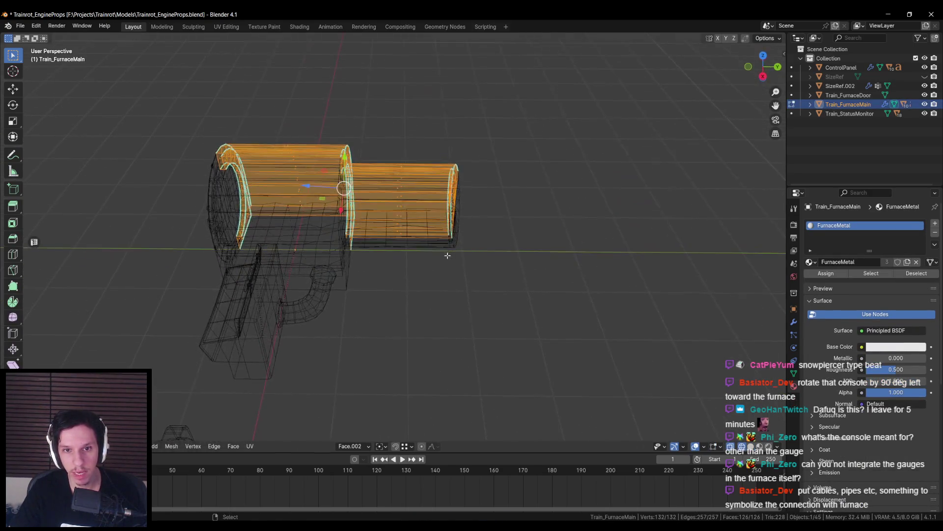
pyautogui.hotkey('shift', 'z')
pyautogui.moveTo(416, 220)
pyautogui.mouseDown(button='middle')
pyautogui.moveTo(518, 194)
pyautogui.moveTo(321, 212)
pyautogui.mouseUp(button='middle')
pyautogui.moveTo(446, 298); pyautogui.dragTo(374, 313, button='middle')
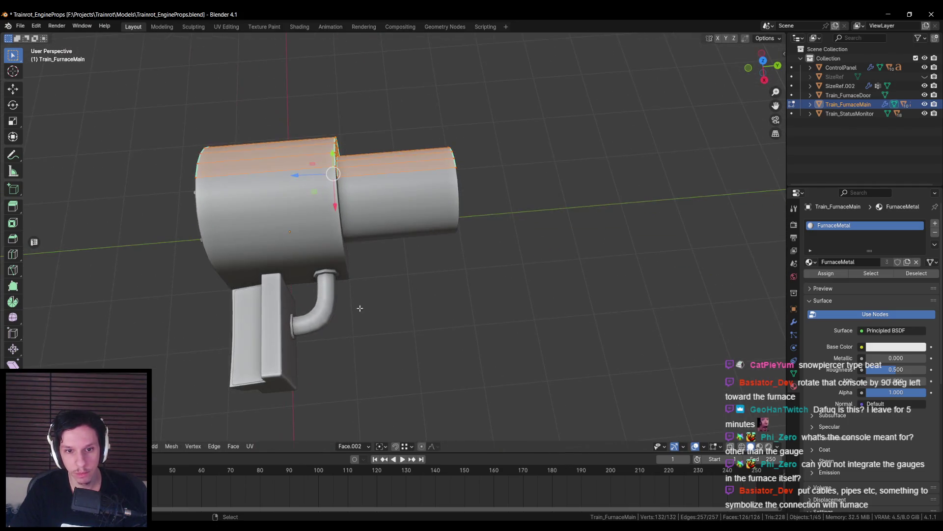
pyautogui.moveTo(390, 259)
pyautogui.mouseDown(button='middle')
pyautogui.moveTo(407, 294)
pyautogui.moveTo(419, 258)
pyautogui.mouseUp(button='middle')
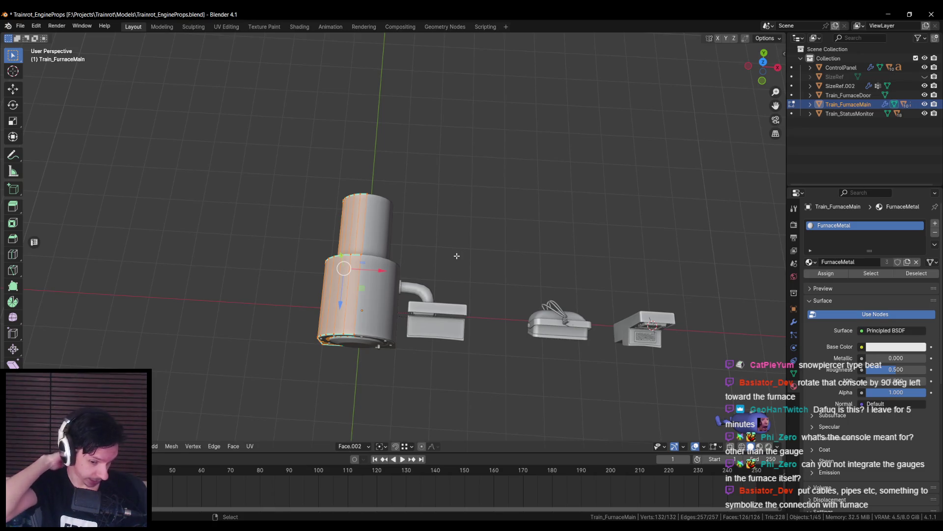
pyautogui.moveTo(415, 256); pyautogui.dragTo(286, 275, button='middle')
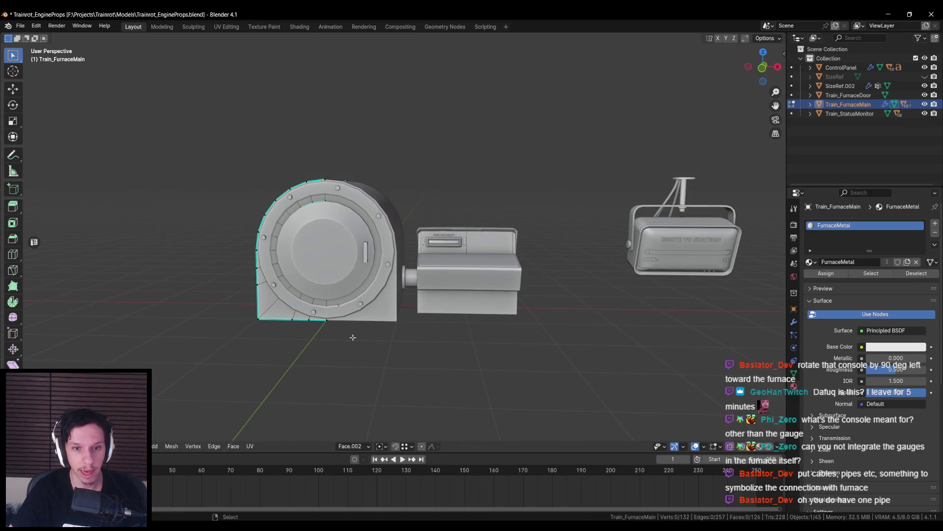
pyautogui.hotkey('alt', 'Tab')
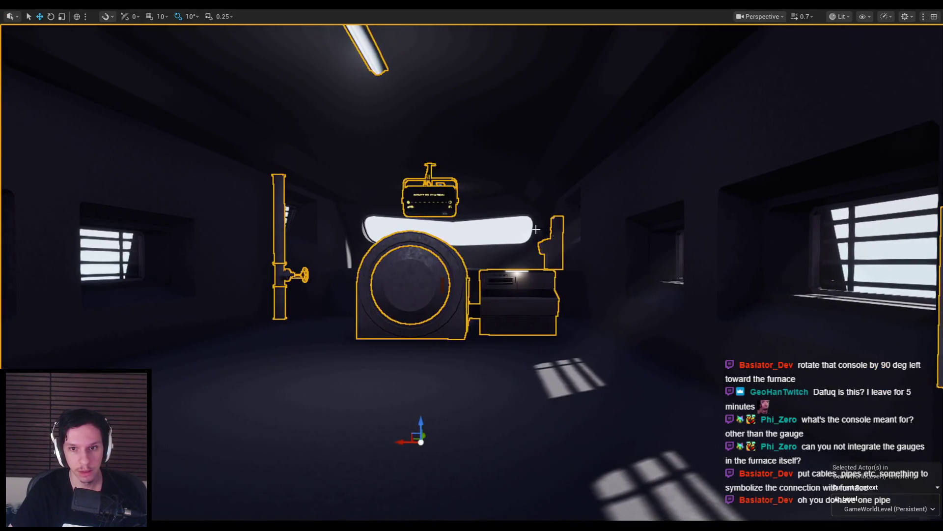
# - Orbit around the furnace and console in Unreal, then return to Blender's furnace model
pyautogui.moveTo(472, 265); pyautogui.dragTo(438, 266, button='right')
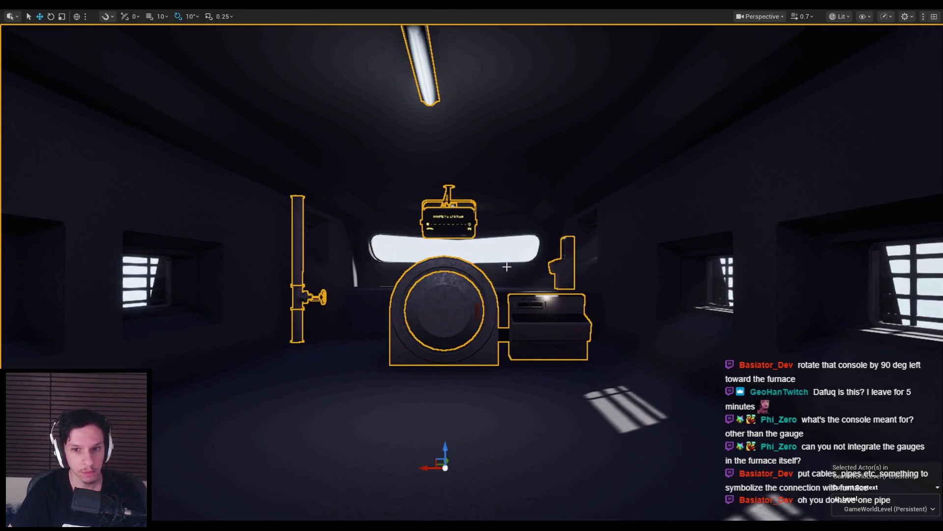
pyautogui.hotkey('alt', 'Tab')
pyautogui.moveTo(505, 266)
pyautogui.mouseDown(button='middle')
pyautogui.moveTo(375, 312)
pyautogui.moveTo(396, 326)
pyautogui.moveTo(316, 265)
pyautogui.moveTo(381, 268)
pyautogui.moveTo(413, 297)
pyautogui.mouseUp(button='middle')
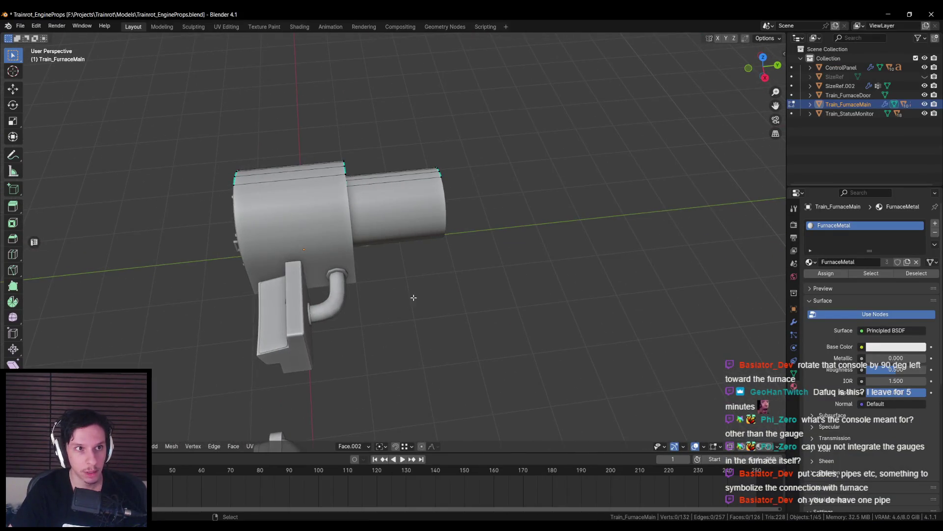
# - Orbit Blender's view over the furnace door, console and monitor, then go back to Unreal
pyautogui.hotkey('alt', 'Tab')
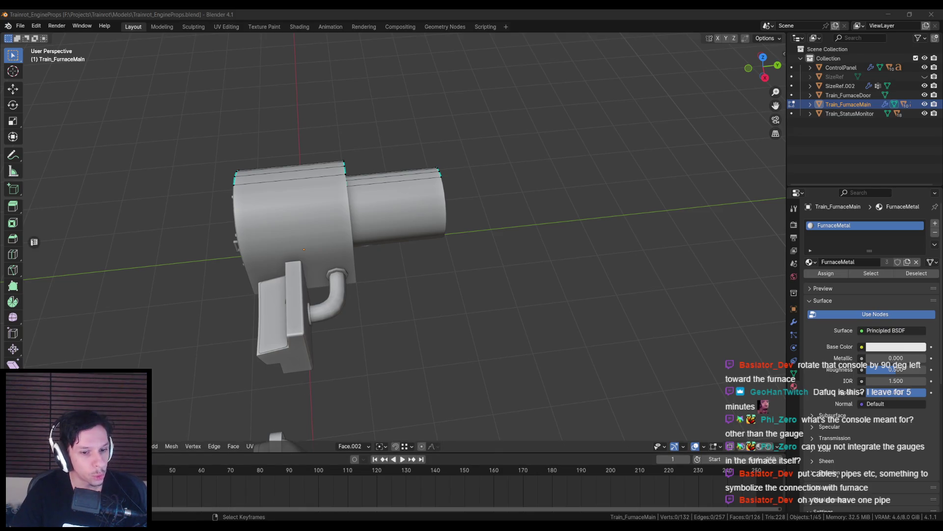
pyautogui.moveTo(388, 265); pyautogui.dragTo(432, 262, button='middle')
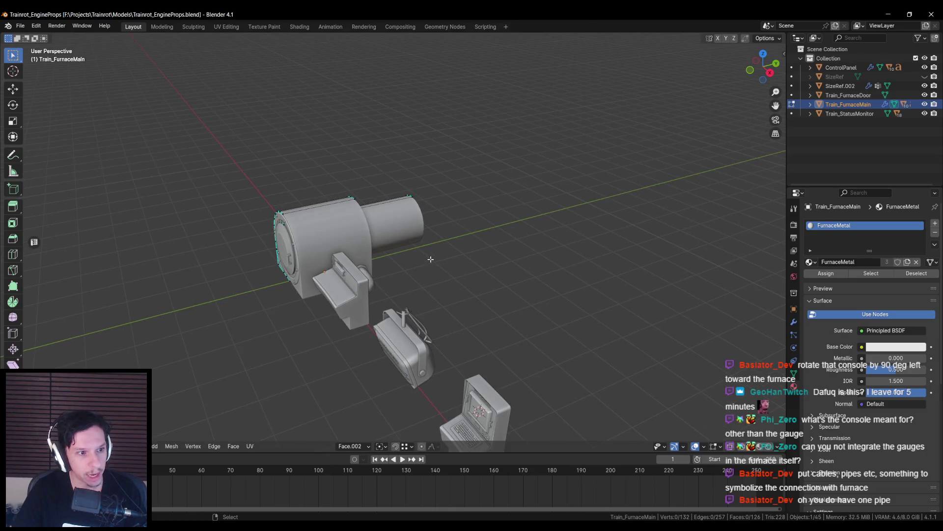
pyautogui.hotkey('alt', 'Tab')
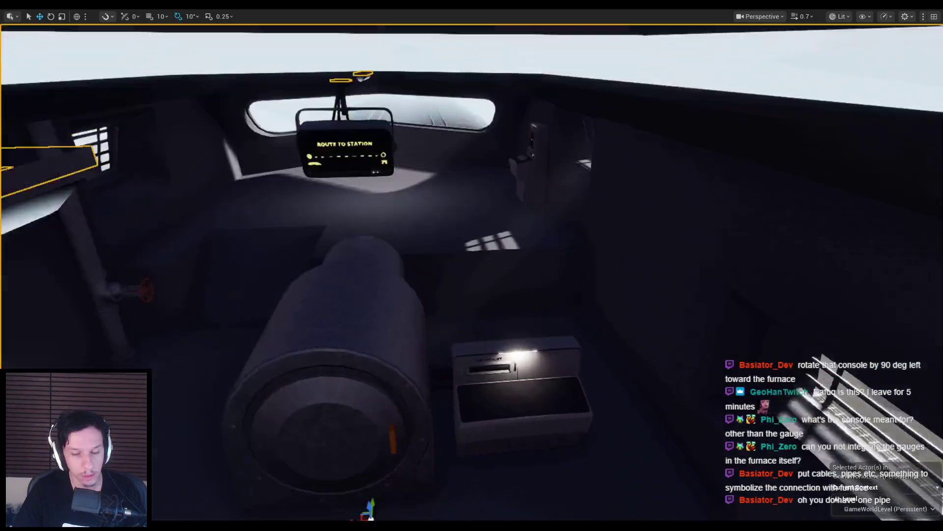
# - Fly the Unreal camera down onto the furnace, pull back to a wide view, then return to Blender
pyautogui.moveTo(671, 256); pyautogui.dragTo(671, 256, button='right')
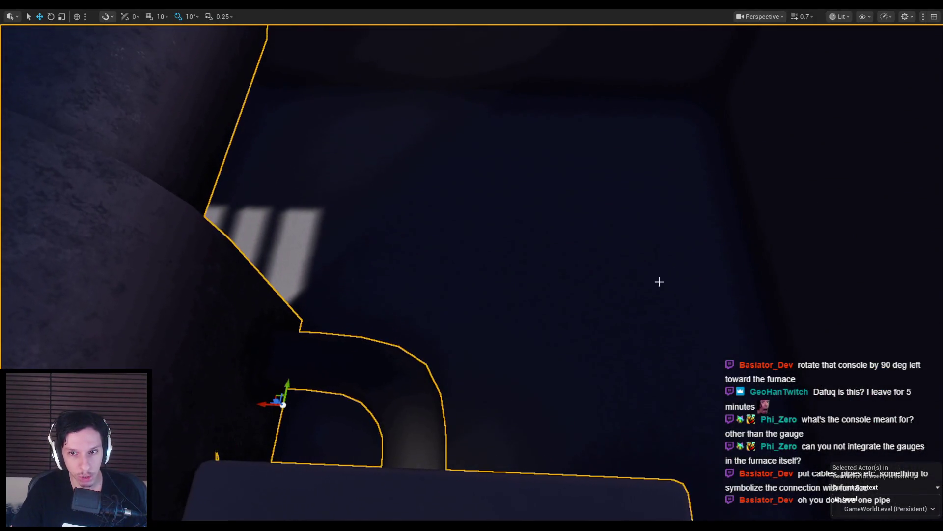
pyautogui.moveTo(475, 193)
pyautogui.mouseDown(button='right')
pyautogui.moveTo(475, 211)
pyautogui.moveTo(80, 311)
pyautogui.mouseUp(button='right')
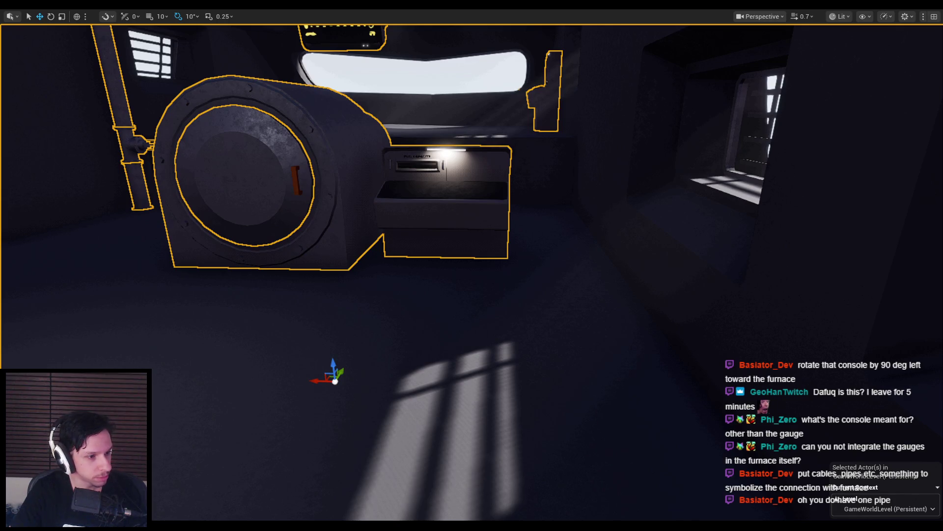
pyautogui.hotkey('alt', 'Tab')
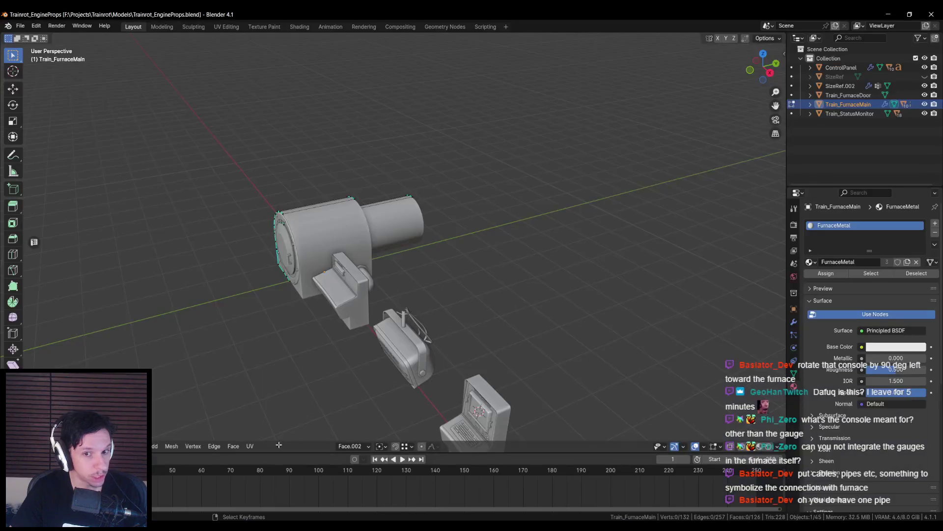
# - Return to Object Mode and save Trainrot_EngineProps.blend
pyautogui.scroll(5, 465, 313)
pyautogui.scroll(-8, 465, 314)
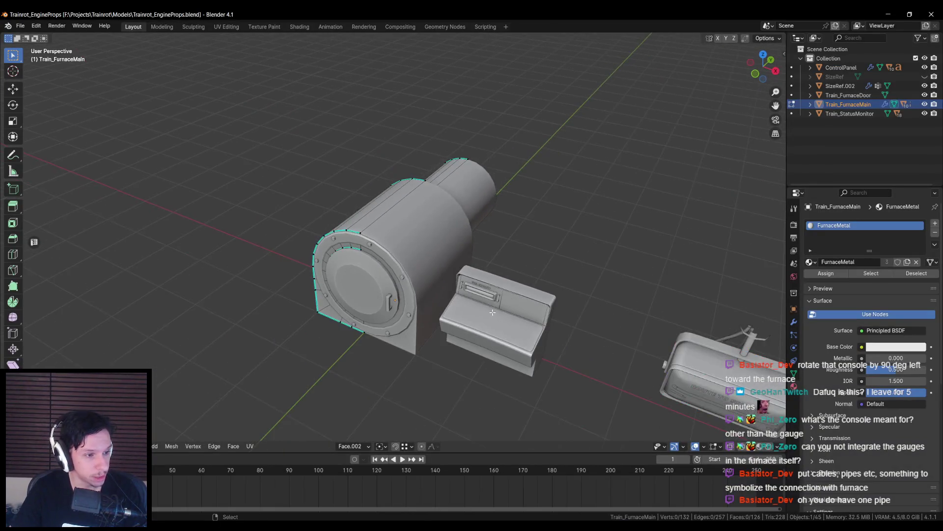
pyautogui.press('Tab')
pyautogui.hotkey('ctrl', 's')
pyautogui.click(443, 295)
pyautogui.moveTo(442, 295)
pyautogui.mouseDown(button='middle')
pyautogui.moveTo(419, 308)
pyautogui.moveTo(199, 154)
pyautogui.mouseUp(button='middle')
# - Start a new General file
pyautogui.click(20, 26)
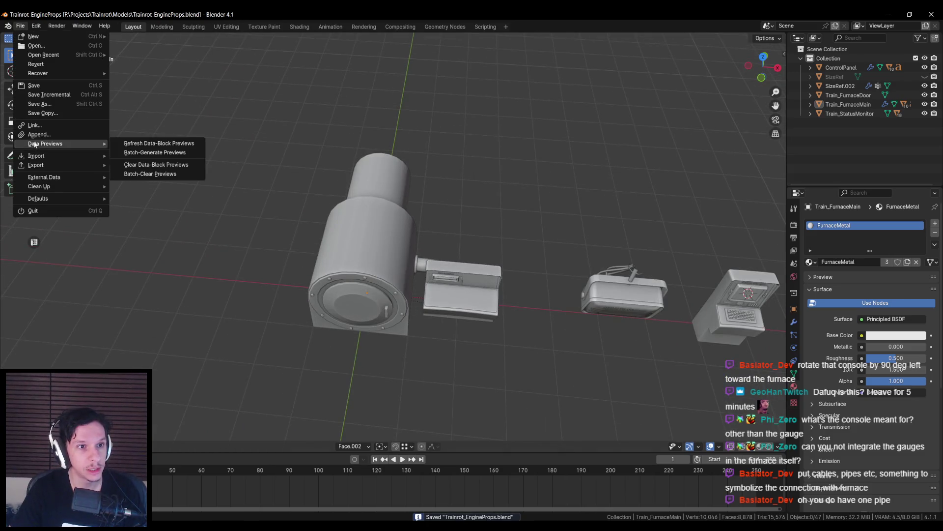
pyautogui.moveTo(488, 236); pyautogui.dragTo(487, 217, button='middle')
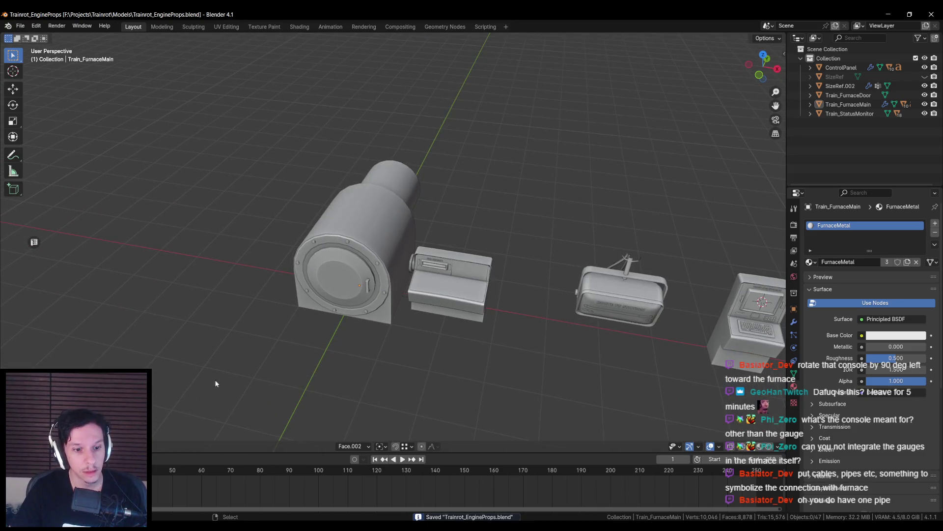
pyautogui.hotkey('ctrl', 'n')
pyautogui.click(187, 479)
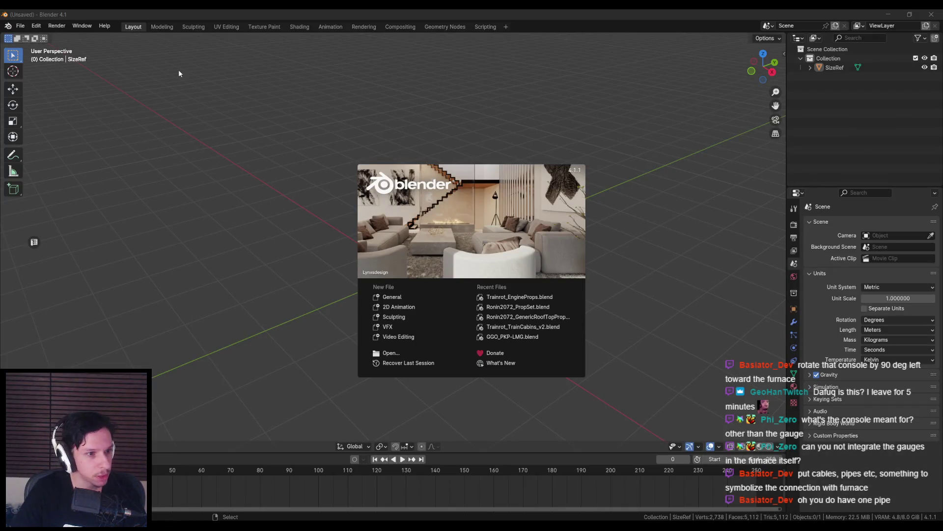
# - Open Trainrot_TrainCabins_v2.blend and isolate a cabin roof ring in local view
pyautogui.click(504, 328)
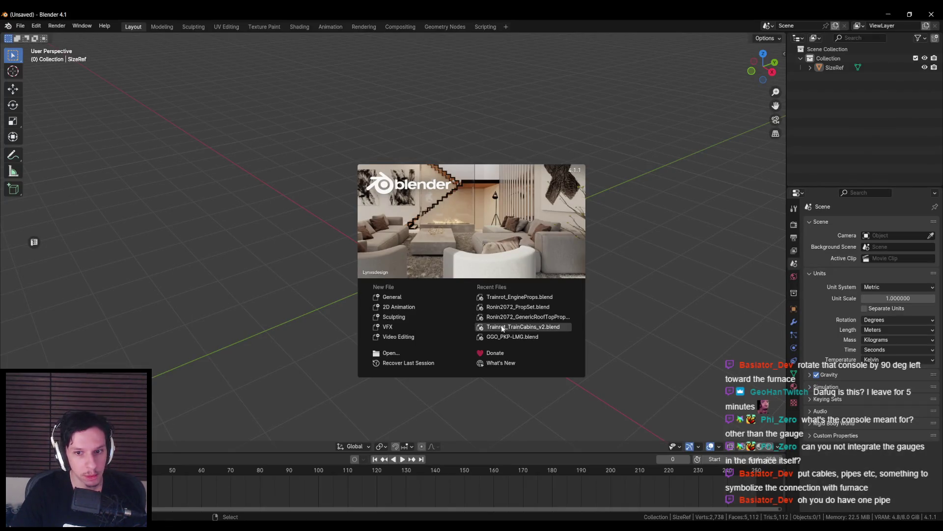
pyautogui.click(355, 246)
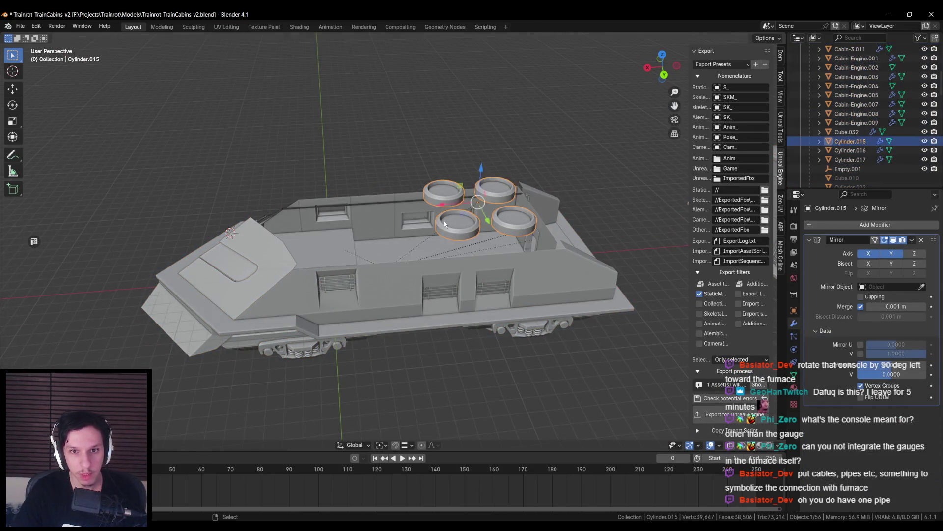
pyautogui.press('/')
pyautogui.scroll(5, 415, 246)
pyautogui.scroll(5, 392, 275)
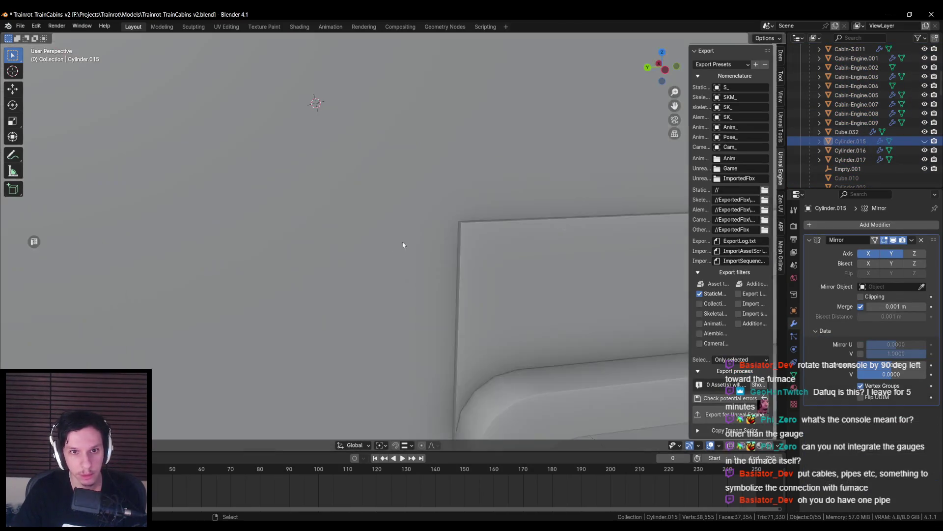
pyautogui.moveTo(376, 328); pyautogui.dragTo(355, 200, button='middle')
# - Hide the cabin shell Cabin-3.011, look down on the cabin floor, and save
pyautogui.click(319, 114)
pyautogui.press('h')
pyautogui.scroll(-5, 347, 249)
pyautogui.moveTo(347, 248)
pyautogui.mouseDown(button='middle')
pyautogui.moveTo(362, 273)
pyautogui.moveTo(388, 273)
pyautogui.moveTo(404, 299)
pyautogui.mouseUp(button='middle')
pyautogui.hotkey('ctrl', 's')
pyautogui.scroll(4, 411, 272)
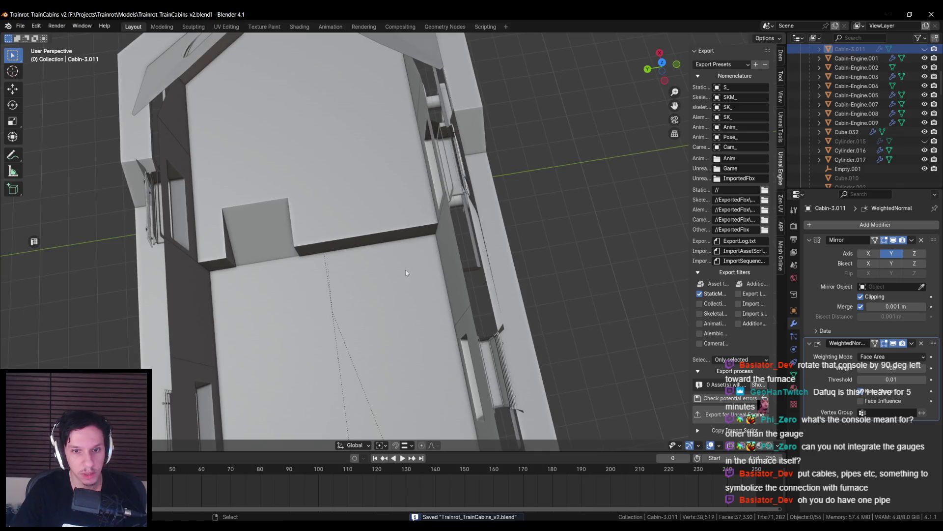
# - Turn the Unreal camera toward the console, then return to the Blender cabin
pyautogui.click(285, 486)
pyautogui.moveTo(563, 256); pyautogui.dragTo(562, 253, button='right')
pyautogui.hotkey('alt', 'Tab')
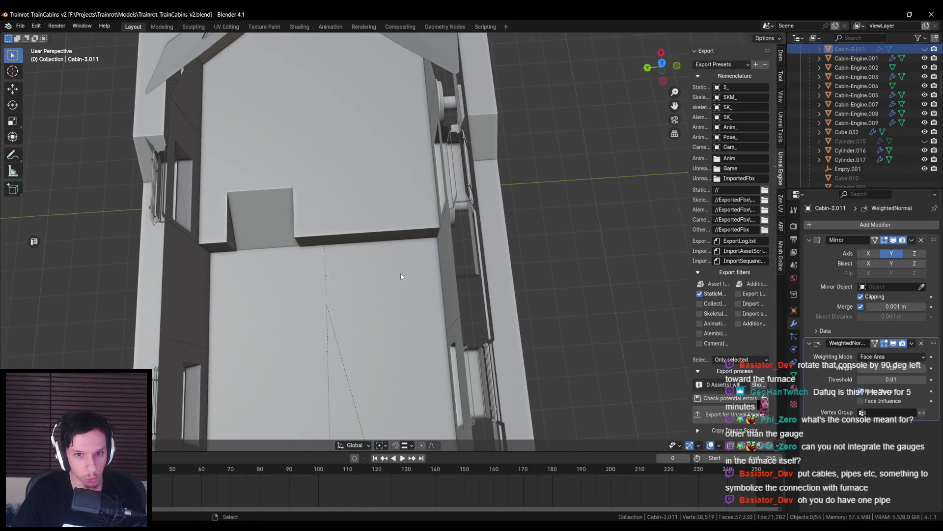
# - Place the 3D cursor on the cabin floor and add a cylinder there via F3 search
pyautogui.keyDown('shift'); pyautogui.rightClick(399, 276); pyautogui.keyUp('shift')
pyautogui.moveTo(398, 277)
pyautogui.mouseDown(button='middle')
pyautogui.moveTo(416, 295)
pyautogui.moveTo(410, 236)
pyautogui.moveTo(433, 229)
pyautogui.mouseUp(button='middle')
pyautogui.press('F3')
pyautogui.write('cy')
pyautogui.press('Return')
# - Put the new cylinder into Edit Mode with the see-through view on
pyautogui.moveTo(243, 308)
pyautogui.mouseDown(button='middle')
pyautogui.moveTo(437, 353)
pyautogui.moveTo(452, 278)
pyautogui.mouseUp(button='middle')
pyautogui.press('Tab')
pyautogui.hotkey('shift', 'z')
pyautogui.moveTo(400, 357); pyautogui.dragTo(413, 319, button='middle')
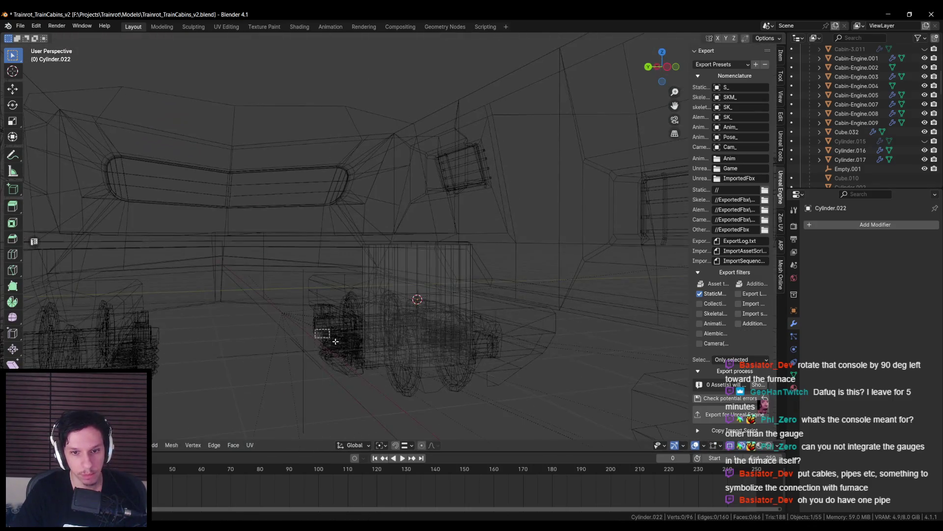
# - Back in solid shading, delete part of the cylinder and select its top face
pyautogui.hotkey('shift', 'z')
pyautogui.press('x')
pyautogui.click(444, 280)
pyautogui.scroll(3, 421, 262)
pyautogui.click(421, 263)
pyautogui.moveTo(421, 263); pyautogui.dragTo(422, 275, button='middle')
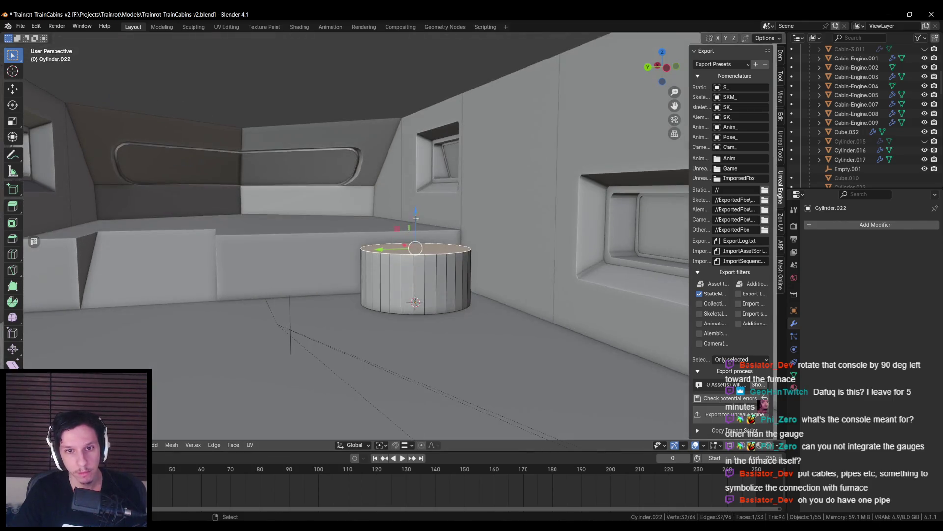
# - Raise the cylinder's top face along Z to make it taller
pyautogui.press('g')
pyautogui.press('z')
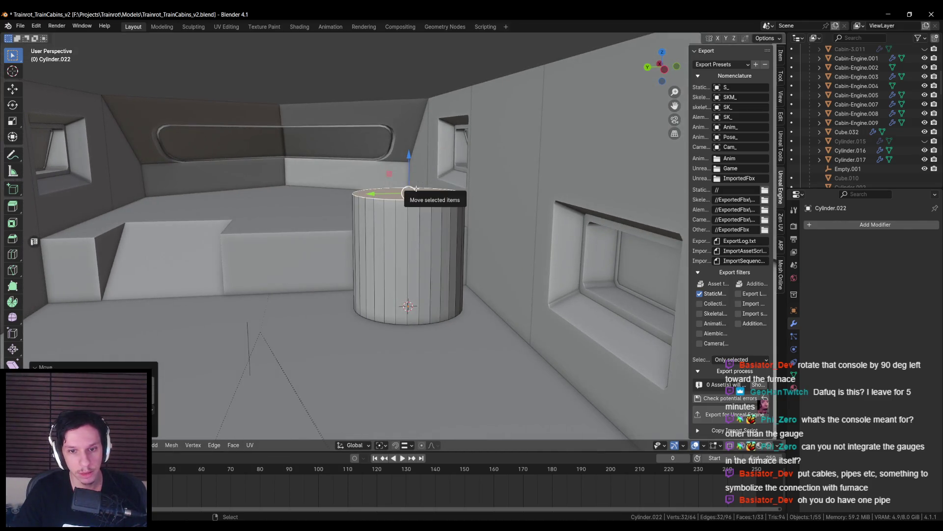
pyautogui.moveTo(499, 179); pyautogui.dragTo(408, 162, button='middle')
pyautogui.moveTo(407, 162); pyautogui.dragTo(402, 158)
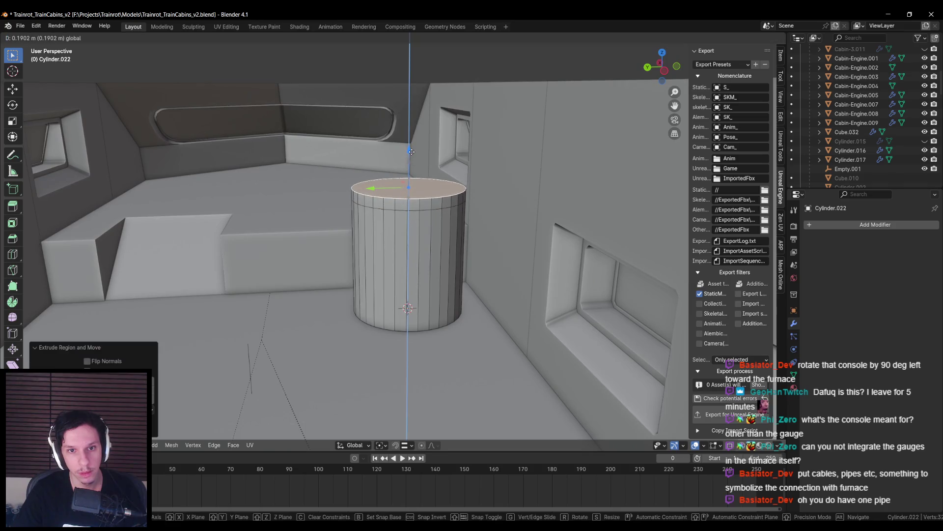
pyautogui.click(511, 199)
pyautogui.moveTo(511, 199); pyautogui.dragTo(538, 243, button='middle')
pyautogui.press('g')
pyautogui.press('z')
# - Mark the cylinder's top edge loop as sharp
pyautogui.hotkey('alt', 'a')
pyautogui.moveTo(393, 231)
pyautogui.mouseDown(button='middle')
pyautogui.moveTo(403, 243)
pyautogui.moveTo(387, 224)
pyautogui.moveTo(400, 253)
pyautogui.mouseUp(button='middle')
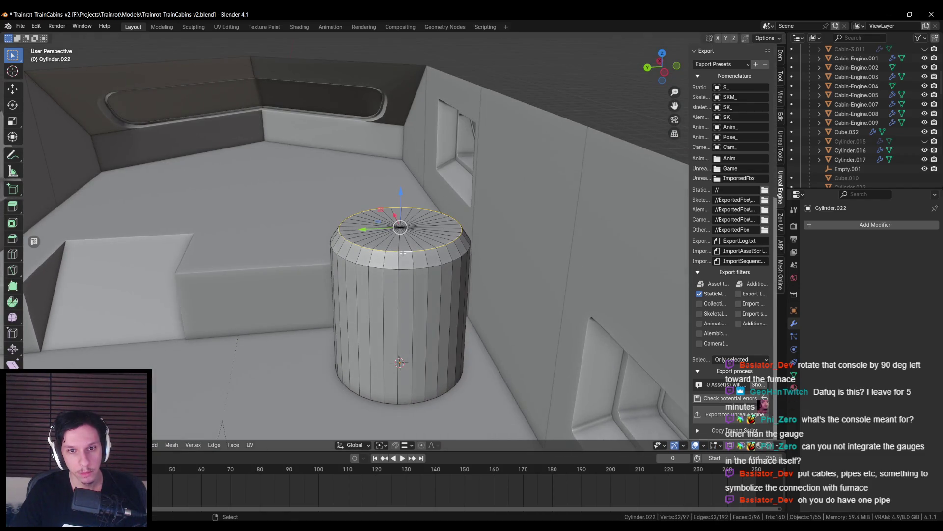
pyautogui.hotkey('ctrl', 'e')
pyautogui.click(366, 433)
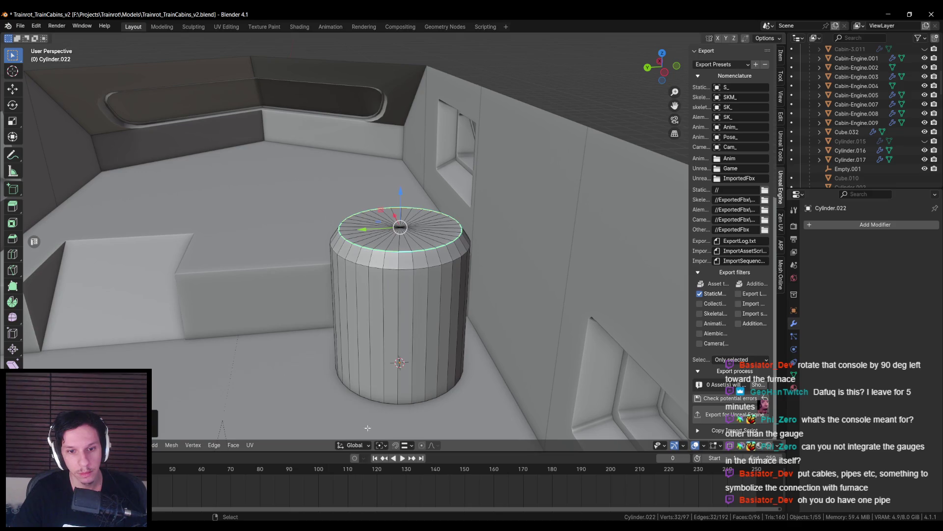
pyautogui.hotkey('ctrl', 'e')
pyautogui.click(467, 299)
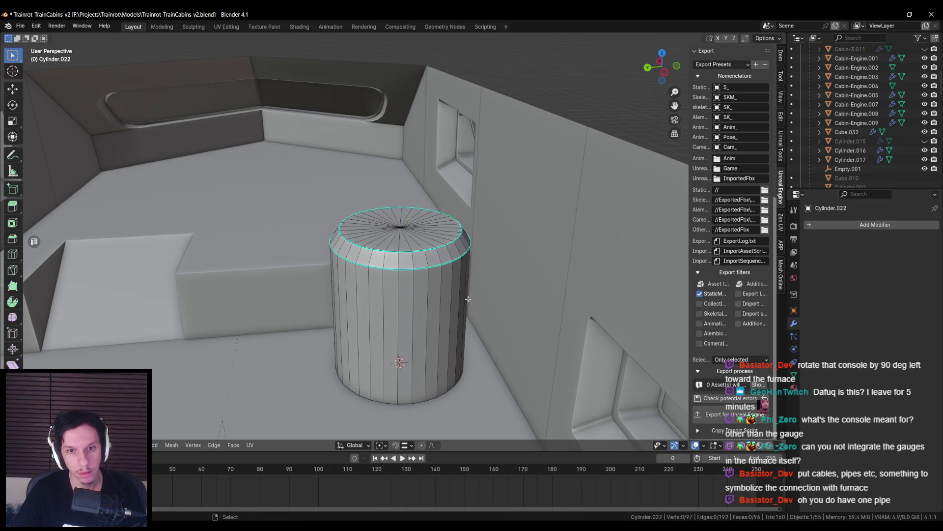
# - Shade the cylinder smooth and select its bottom edge loop
pyautogui.click(468, 299)
pyautogui.moveTo(467, 302)
pyautogui.mouseDown(button='middle')
pyautogui.moveTo(398, 319)
pyautogui.moveTo(401, 278)
pyautogui.moveTo(443, 196)
pyautogui.moveTo(501, 225)
pyautogui.moveTo(407, 238)
pyautogui.moveTo(413, 210)
pyautogui.moveTo(491, 293)
pyautogui.moveTo(456, 295)
pyautogui.moveTo(417, 315)
pyautogui.moveTo(383, 300)
pyautogui.moveTo(354, 305)
pyautogui.moveTo(274, 174)
pyautogui.mouseUp(button='middle')
pyautogui.keyDown('alt'); pyautogui.click(394, 347); pyautogui.keyUp('alt')
pyautogui.scroll(-6, 403, 297)
pyautogui.scroll(3, 442, 195)
pyautogui.scroll(3, 443, 234)
pyautogui.scroll(-3, 423, 236)
pyautogui.scroll(3, 409, 236)
pyautogui.scroll(-3, 413, 211)
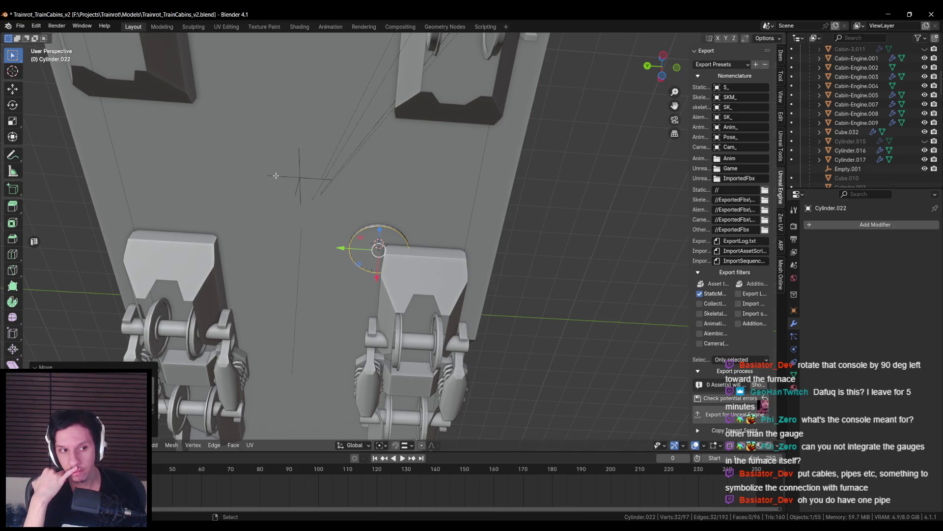
pyautogui.hotkey('alt', 'Tab')
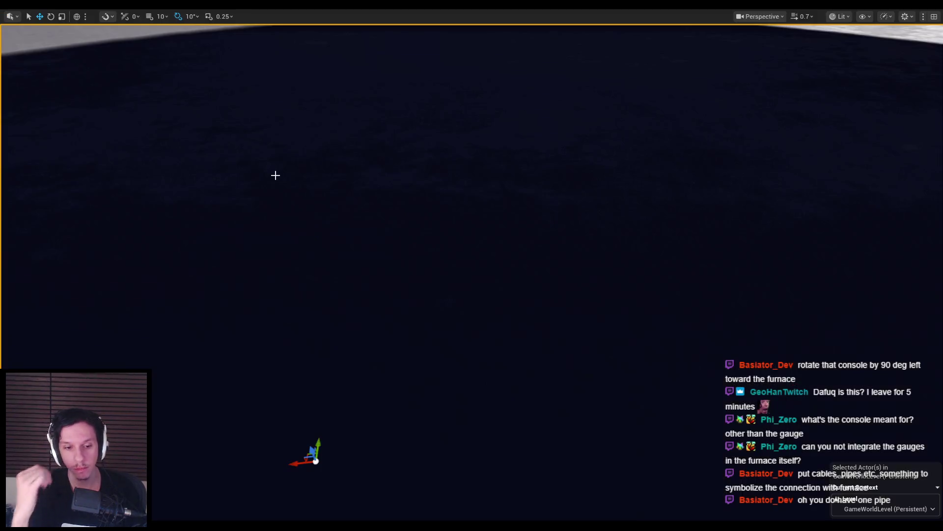
# - Frame the selected furnace actors in Unreal, then view the train bogie under the cylinder in Blender
pyautogui.press('f')
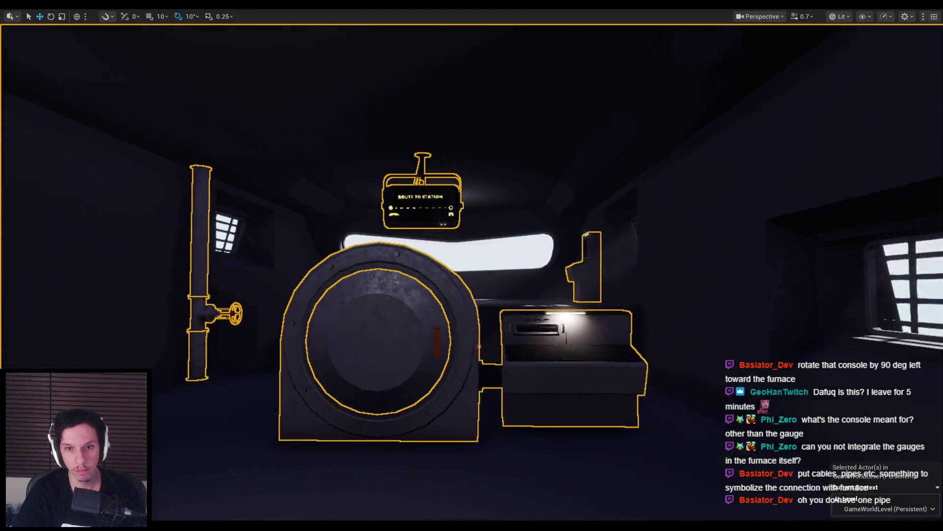
pyautogui.hotkey('alt', 'Tab')
pyautogui.moveTo(301, 164); pyautogui.dragTo(473, 328, button='middle')
pyautogui.scroll(4, 473, 327)
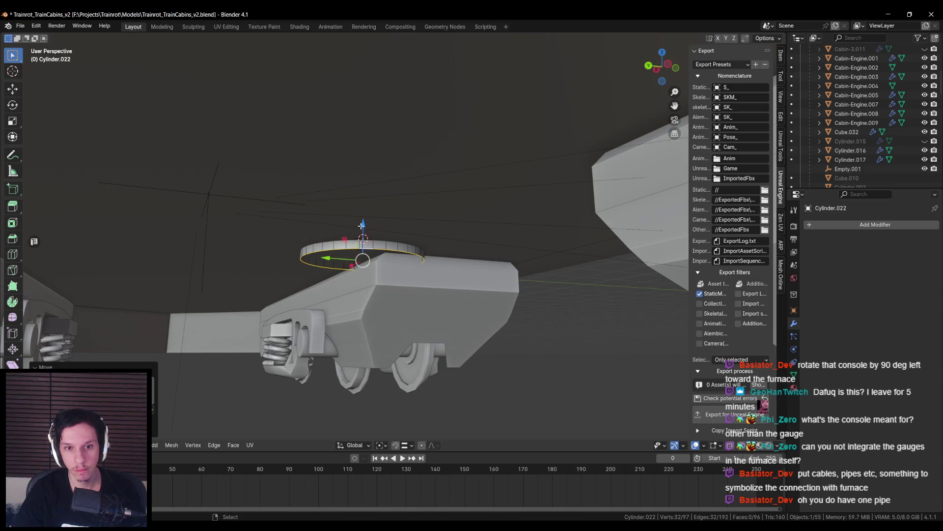
# - Inspect the cylinder above the bogie in see-through view, then leave its Edit Mode
pyautogui.scroll(-3, 362, 213)
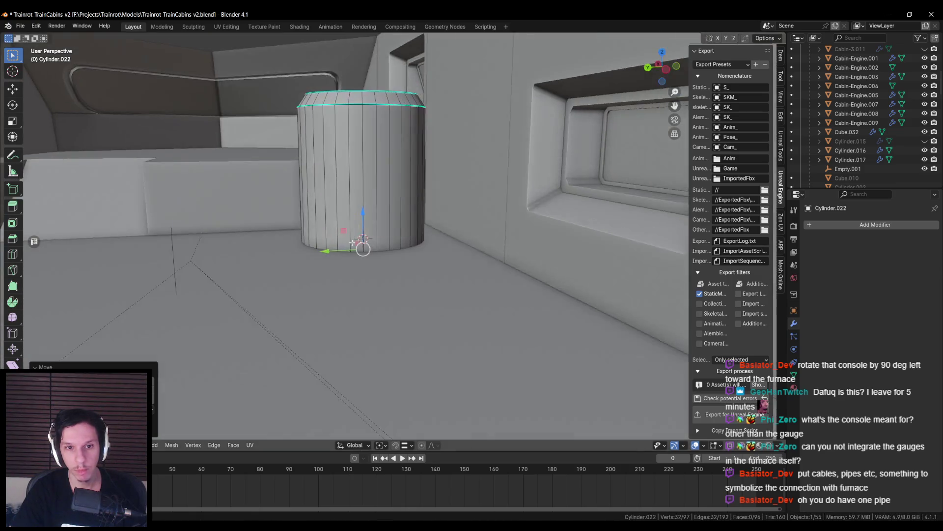
pyautogui.hotkey('shift', 'z')
pyautogui.hotkey('shift', 'z')
pyautogui.moveTo(350, 226); pyautogui.dragTo(398, 243, button='middle')
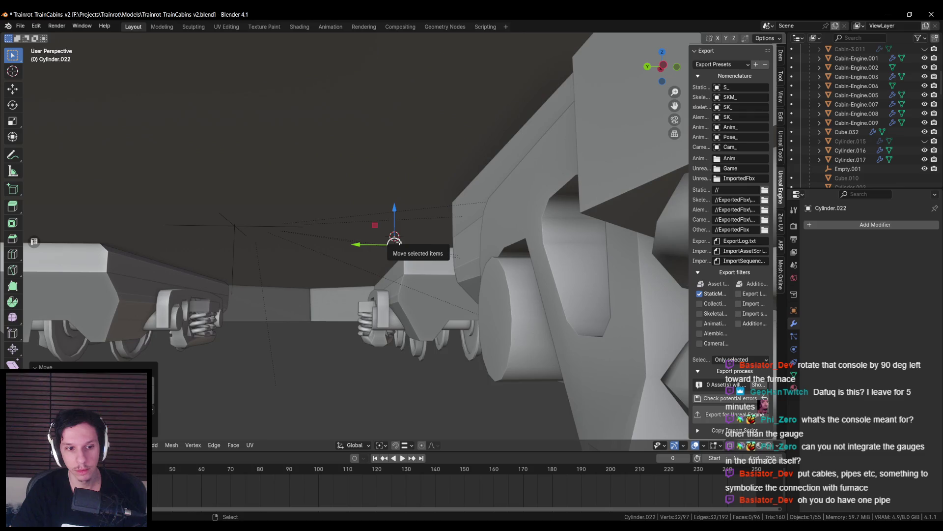
pyautogui.moveTo(398, 241)
pyautogui.mouseDown(button='middle')
pyautogui.moveTo(394, 299)
pyautogui.moveTo(397, 212)
pyautogui.moveTo(437, 198)
pyautogui.moveTo(382, 270)
pyautogui.moveTo(393, 289)
pyautogui.moveTo(473, 313)
pyautogui.mouseUp(button='middle')
pyautogui.press('Tab')
# - Select the cabin floor piece Cabin-Engine.002 and enter its Edit Mode
pyautogui.scroll(-5, 442, 317)
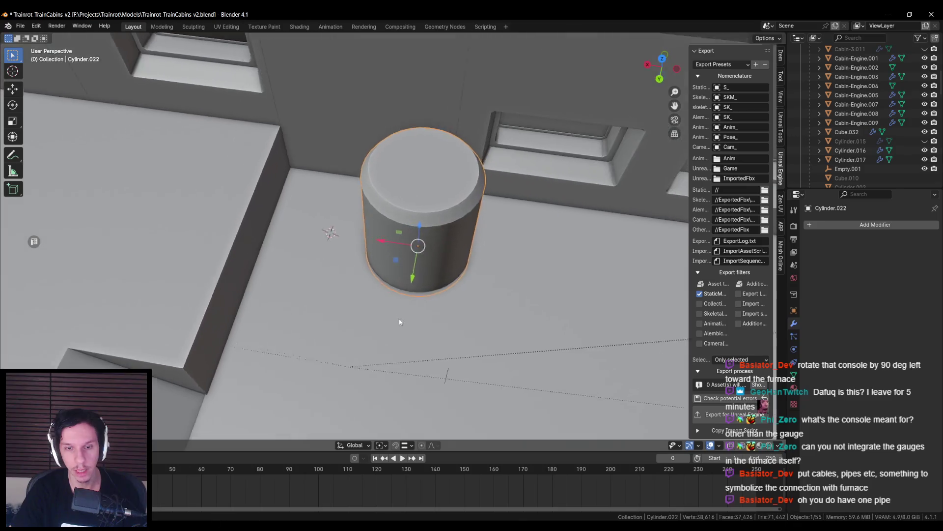
pyautogui.scroll(2, 386, 325)
pyautogui.moveTo(386, 325)
pyautogui.mouseDown(button='middle')
pyautogui.moveTo(285, 308)
pyautogui.moveTo(306, 314)
pyautogui.moveTo(428, 287)
pyautogui.mouseUp(button='middle')
pyautogui.scroll(4, 458, 288)
pyautogui.click(387, 295)
pyautogui.press('Tab')
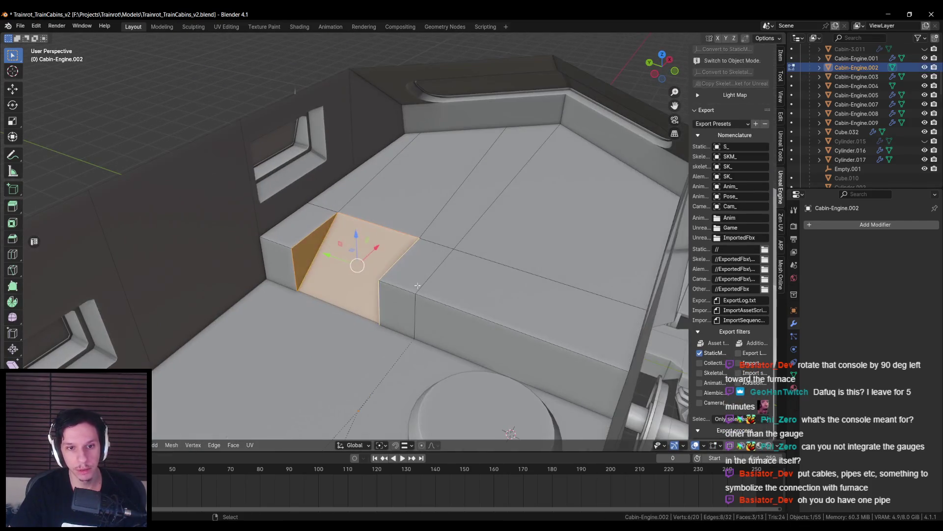
# - Box-select a strip of Cabin-Engine.002 floor faces and move it along X
pyautogui.hotkey('shift', 'z')
pyautogui.hotkey('shift', 'z')
pyautogui.moveTo(324, 292)
pyautogui.mouseDown(button='middle')
pyautogui.moveTo(341, 281)
pyautogui.moveTo(366, 216)
pyautogui.moveTo(352, 167)
pyautogui.mouseUp(button='middle')
pyautogui.rightClick(389, 260)
pyautogui.hotkey('shift', 'z')
pyautogui.click(352, 167)
pyautogui.moveTo(330, 129)
pyautogui.mouseDown()
pyautogui.moveTo(431, 379)
pyautogui.moveTo(450, 388)
pyautogui.mouseUp()
pyautogui.hotkey('shift', 'z')
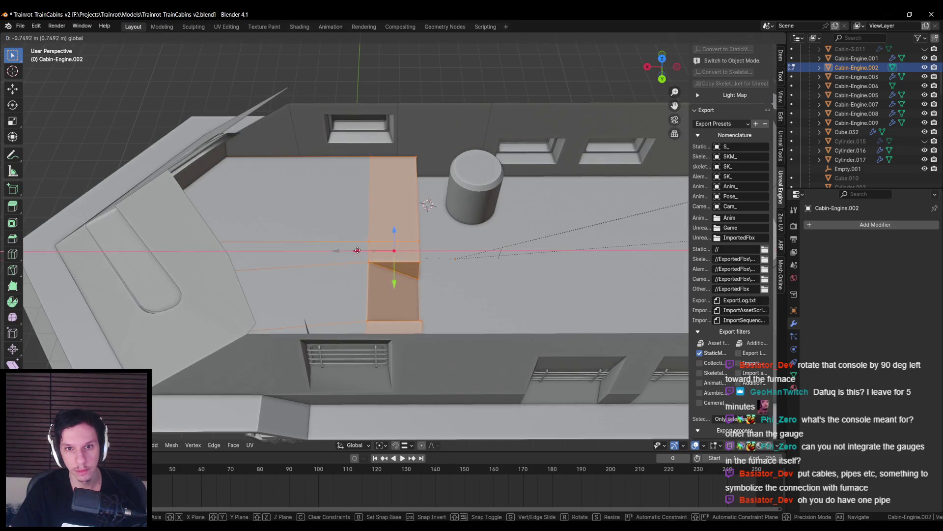
pyautogui.click(370, 249)
pyautogui.moveTo(369, 249)
pyautogui.mouseDown(button='middle')
pyautogui.moveTo(351, 258)
pyautogui.moveTo(361, 261)
pyautogui.moveTo(374, 248)
pyautogui.moveTo(345, 247)
pyautogui.moveTo(383, 275)
pyautogui.moveTo(388, 343)
pyautogui.moveTo(501, 346)
pyautogui.moveTo(469, 349)
pyautogui.moveTo(478, 338)
pyautogui.moveTo(375, 270)
pyautogui.mouseUp(button='middle')
# - Scale the pipe cylinder wider in X and Y without changing its height
pyautogui.hotkey('alt', 'q')
pyautogui.click(515, 350)
pyautogui.click(472, 334)
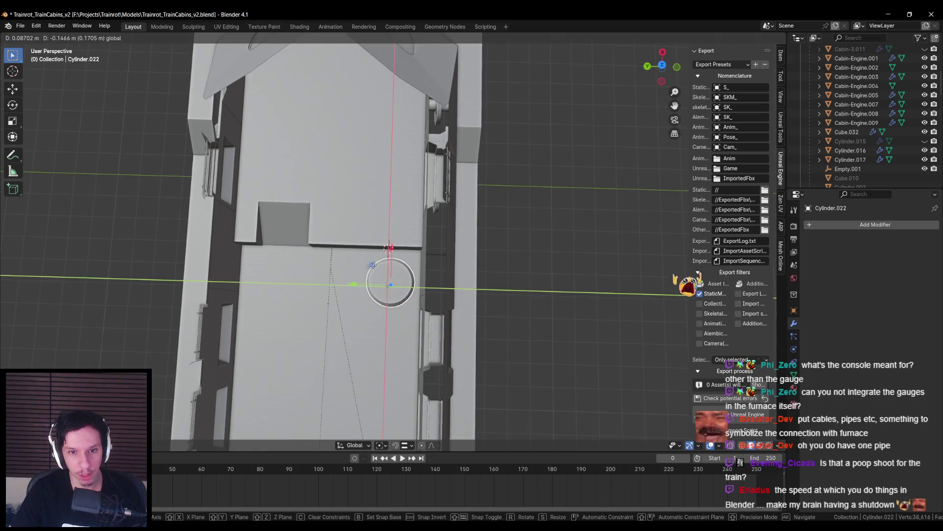
pyautogui.hotkey('alt', 'a')
# - Reopen Cabin-Engine.002, clear its face selection, and return to Object Mode
pyautogui.scroll(-4, 364, 283)
pyautogui.moveTo(366, 284)
pyautogui.mouseDown(button='middle')
pyautogui.moveTo(376, 305)
pyautogui.moveTo(406, 259)
pyautogui.moveTo(402, 288)
pyautogui.moveTo(405, 265)
pyautogui.moveTo(494, 296)
pyautogui.moveTo(468, 329)
pyautogui.mouseUp(button='middle')
pyautogui.scroll(3, 388, 282)
pyautogui.click(405, 266)
pyautogui.press('Tab')
pyautogui.hotkey('alt', 'a')
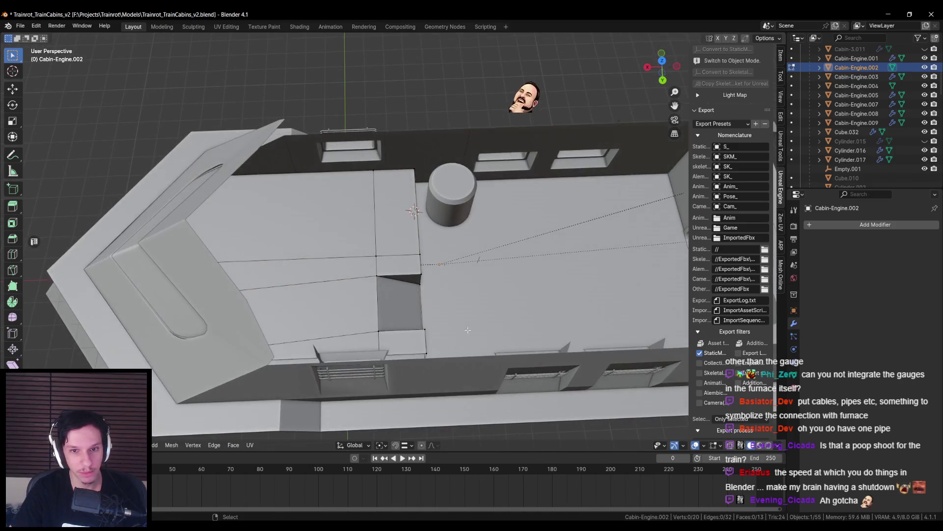
pyautogui.press('Tab')
# - Deselect everything, view down the train's length, and reselect the cabin floor piece
pyautogui.scroll(-3, 449, 332)
pyautogui.hotkey('alt', 'z')
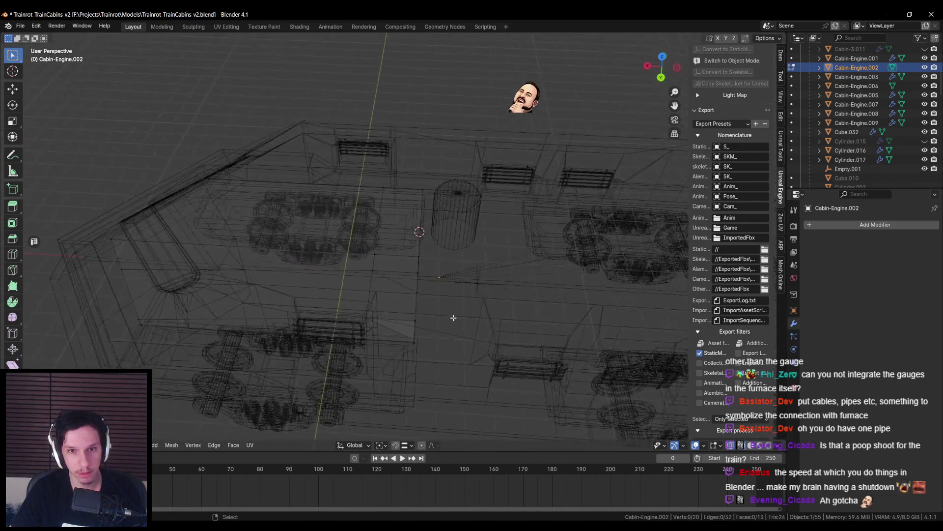
pyautogui.hotkey('alt', 'z')
pyautogui.scroll(3, 452, 323)
pyautogui.hotkey('alt', 'a')
pyautogui.moveTo(452, 320)
pyautogui.mouseDown(button='middle')
pyautogui.moveTo(455, 297)
pyautogui.moveTo(331, 326)
pyautogui.moveTo(423, 274)
pyautogui.moveTo(418, 294)
pyautogui.moveTo(408, 302)
pyautogui.moveTo(384, 255)
pyautogui.moveTo(441, 232)
pyautogui.mouseUp(button='middle')
pyautogui.click(409, 302)
# - In Blender, leave only the Cabin-Engine object selected
pyautogui.click(441, 236)
pyautogui.keyDown('shift'); pyautogui.click(334, 341); pyautogui.keyUp('shift')
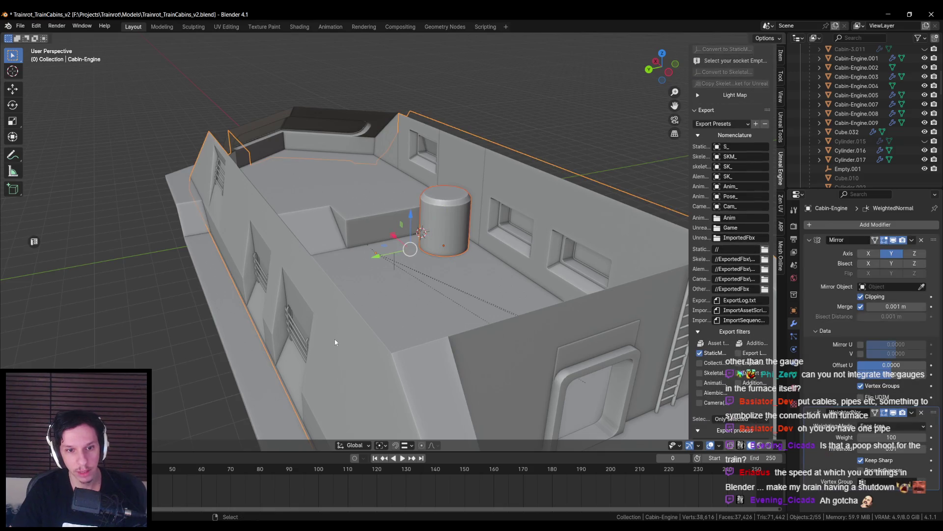
pyautogui.click(335, 333)
pyautogui.scroll(-3, 732, 418)
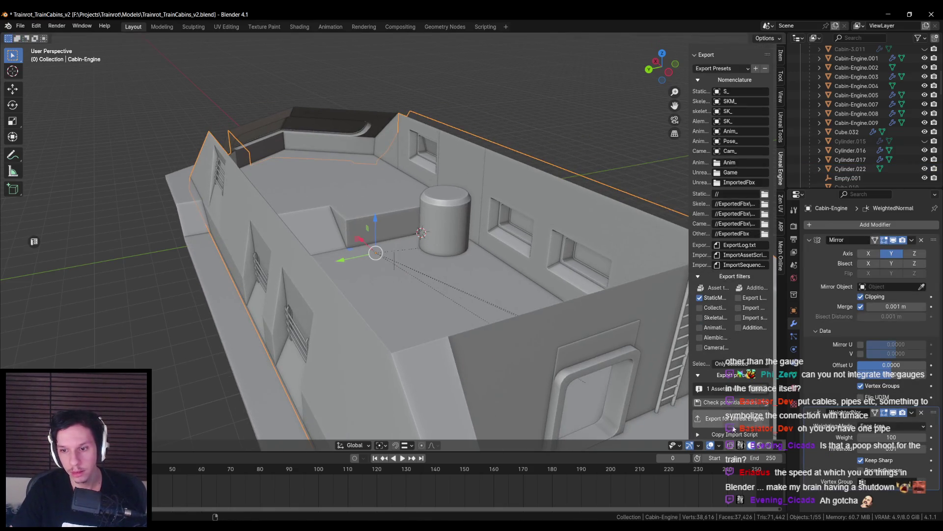
# - In Unreal, close the material graph and restore the normal level editor layout
pyautogui.click(324, 484)
pyautogui.moveTo(482, 267); pyautogui.dragTo(470, 281, button='right')
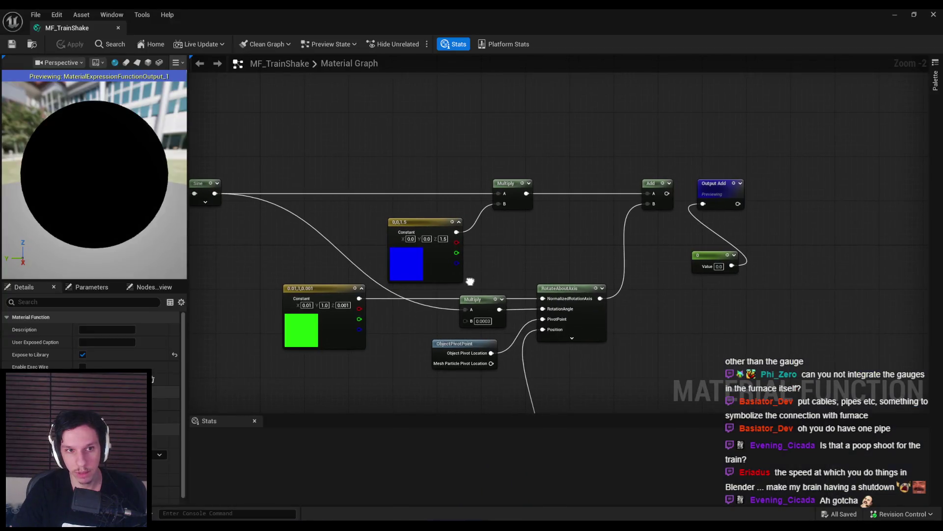
pyautogui.click(933, 15)
pyautogui.moveTo(531, 251)
pyautogui.mouseDown(button='right')
pyautogui.moveTo(442, 265)
pyautogui.moveTo(531, 251)
pyautogui.mouseUp(button='right')
pyautogui.press('F11')
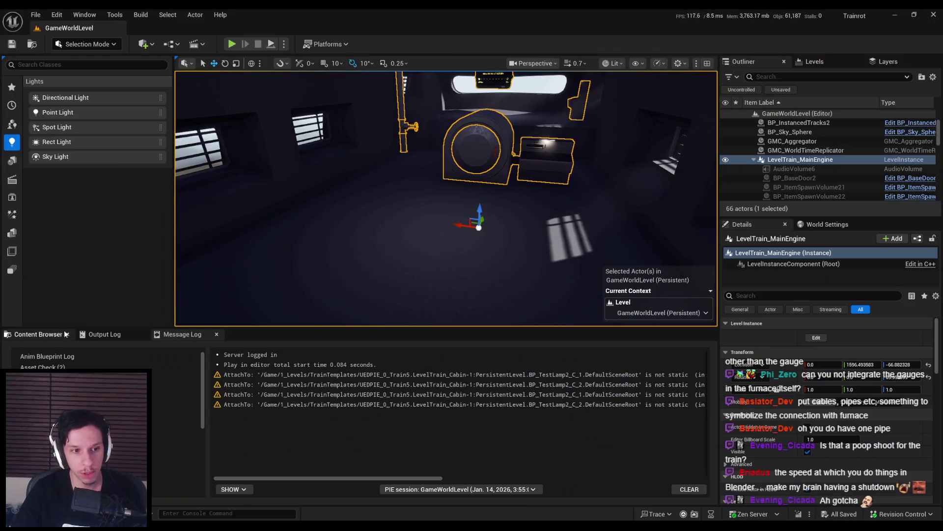
# - Reimport the S_Cabin-Engine mesh from Content/0_Core/Train in the Content Browser
pyautogui.click(68, 334)
pyautogui.moveTo(431, 268); pyautogui.dragTo(432, 267, button='right')
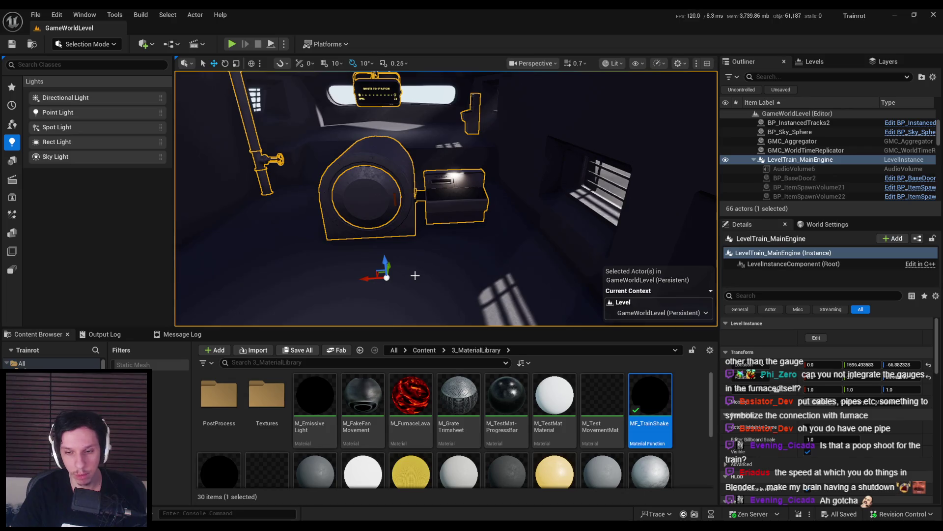
pyautogui.moveTo(413, 272); pyautogui.dragTo(420, 272, button='right')
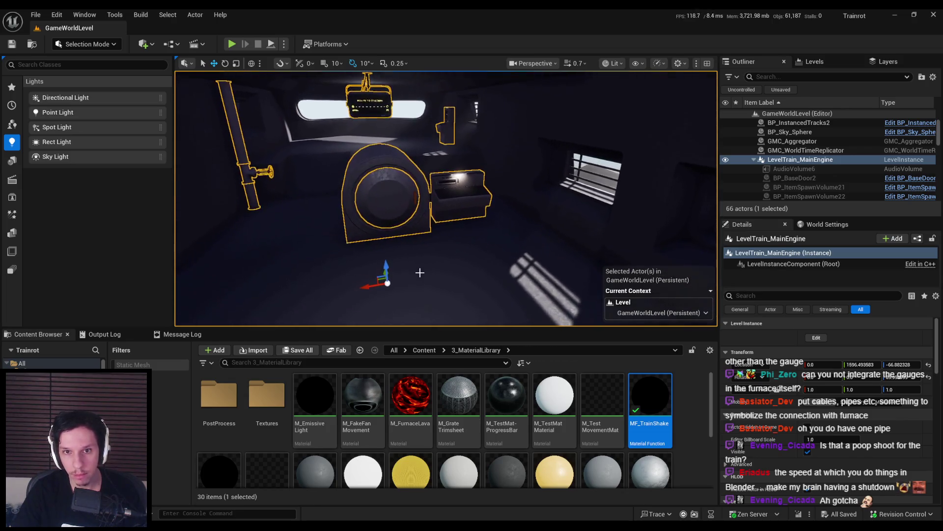
pyautogui.click(426, 350)
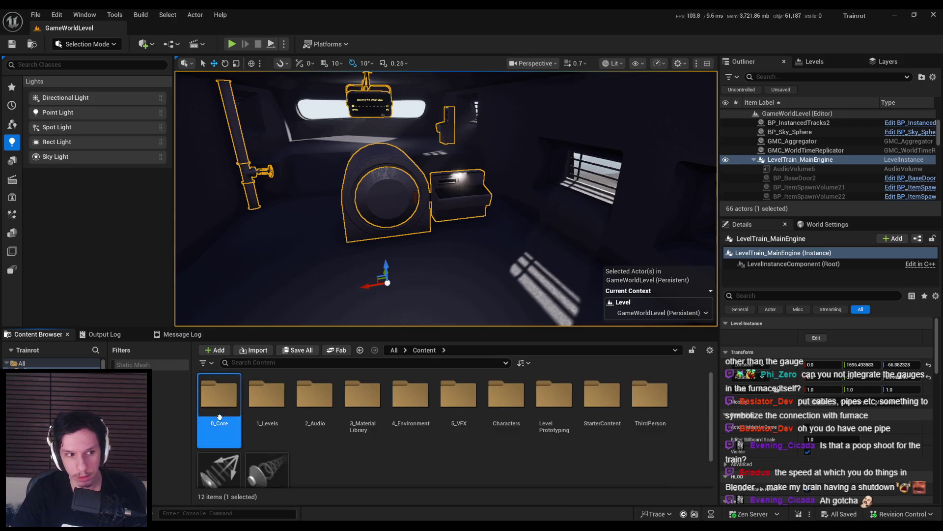
pyautogui.doubleClick(554, 396)
pyautogui.scroll(-2, 393, 432)
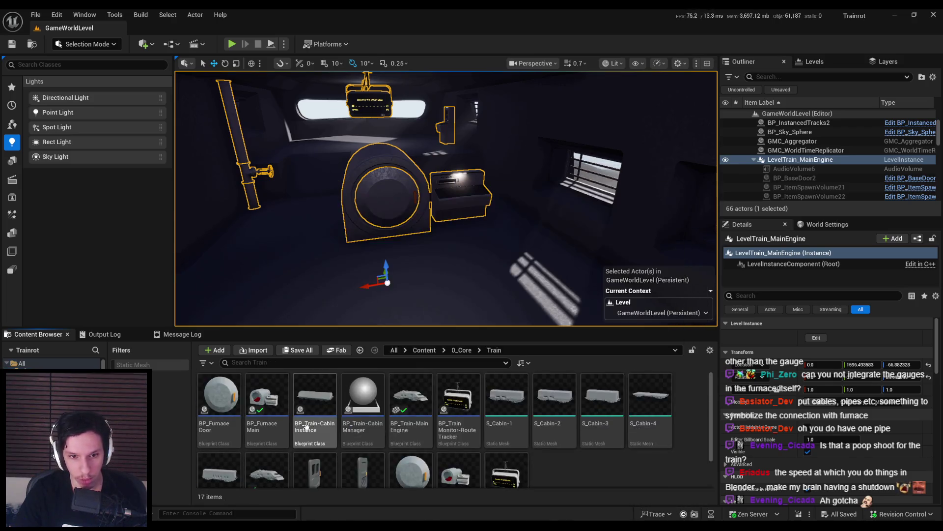
pyautogui.click(268, 435)
pyautogui.rightClick(272, 439)
pyautogui.click(322, 145)
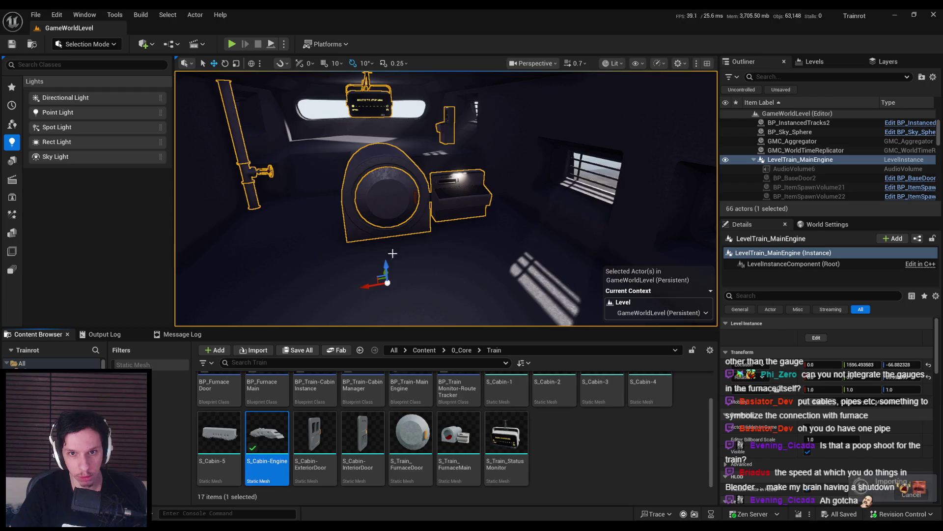
# - Edit the engine level instance and orbit to inspect the updated cabin's round end
pyautogui.scroll(5, 406, 264)
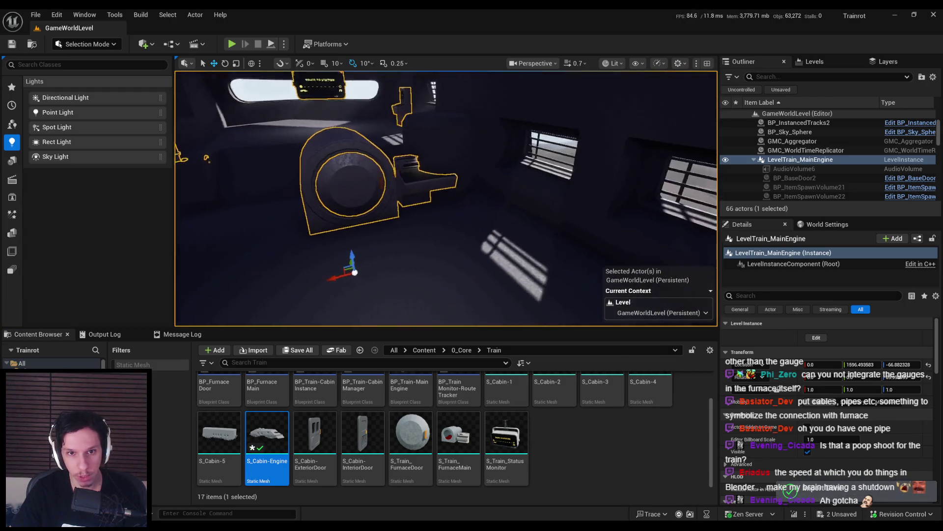
pyautogui.click(816, 337)
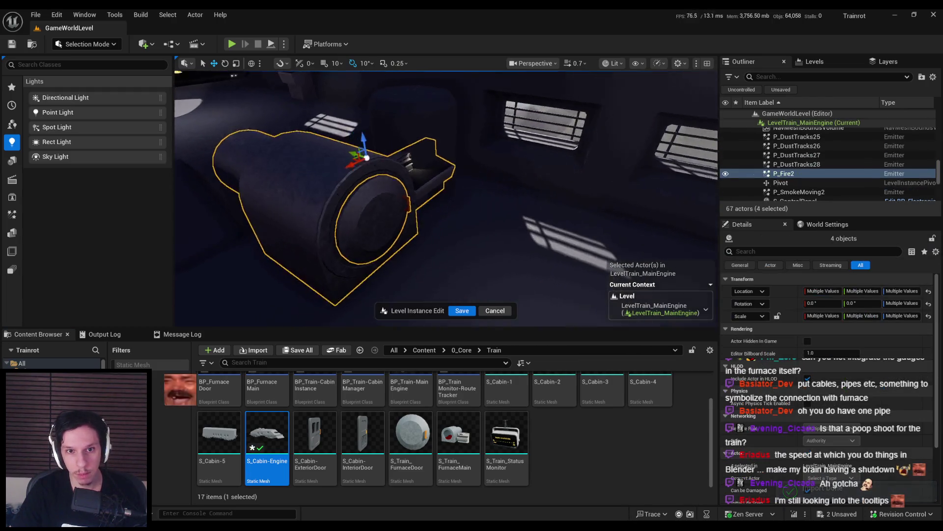
pyautogui.keyDown('alt'); pyautogui.moveTo(436, 190); pyautogui.dragTo(497, 177); pyautogui.keyUp('alt')
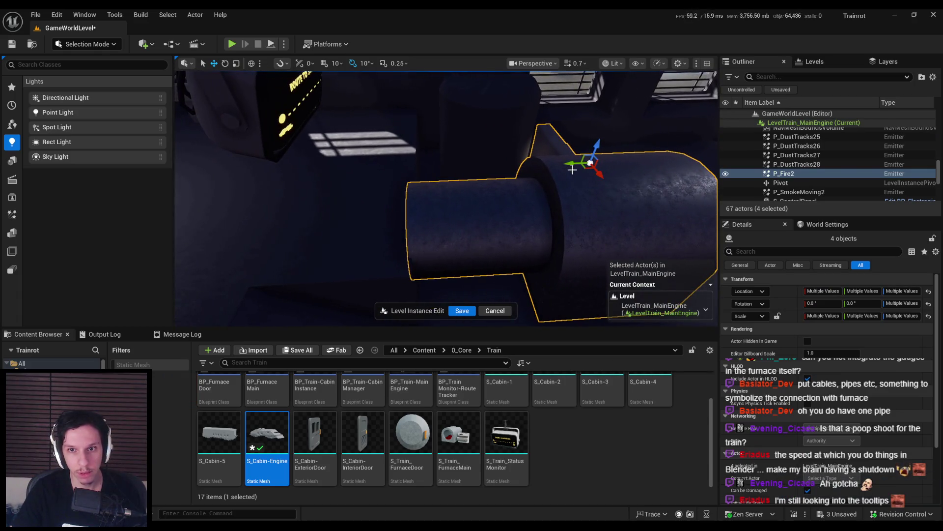
pyautogui.moveTo(573, 165)
pyautogui.keyDown('alt'); pyautogui.mouseDown()
pyautogui.moveTo(393, 197)
pyautogui.moveTo(343, 217)
pyautogui.moveTo(421, 135)
pyautogui.moveTo(420, 171)
pyautogui.mouseUp(); pyautogui.keyUp('alt')
pyautogui.click(223, 506)
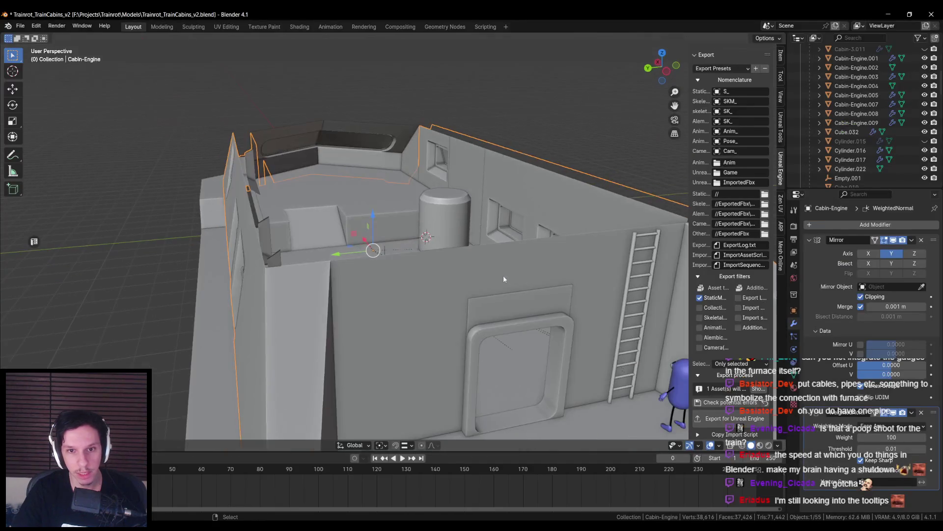
# - Select Cylinder.022's bottom edge loops and merge them At Center
pyautogui.click(447, 221)
pyautogui.scroll(5, 489, 276)
pyautogui.keyDown('alt'); pyautogui.click(488, 277); pyautogui.keyUp('alt')
pyautogui.hotkey('alt', 'z')
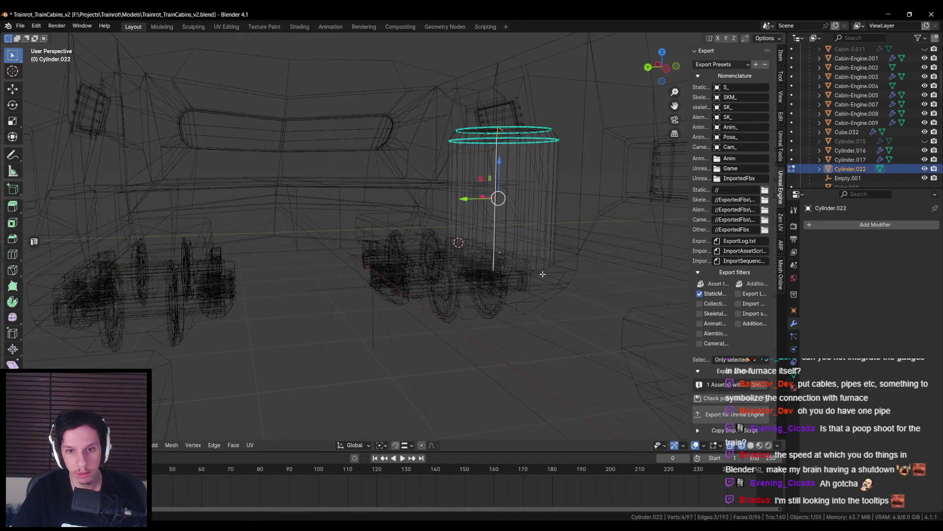
pyautogui.hotkey('alt', 'z')
pyautogui.moveTo(488, 271); pyautogui.dragTo(389, 215, button='middle')
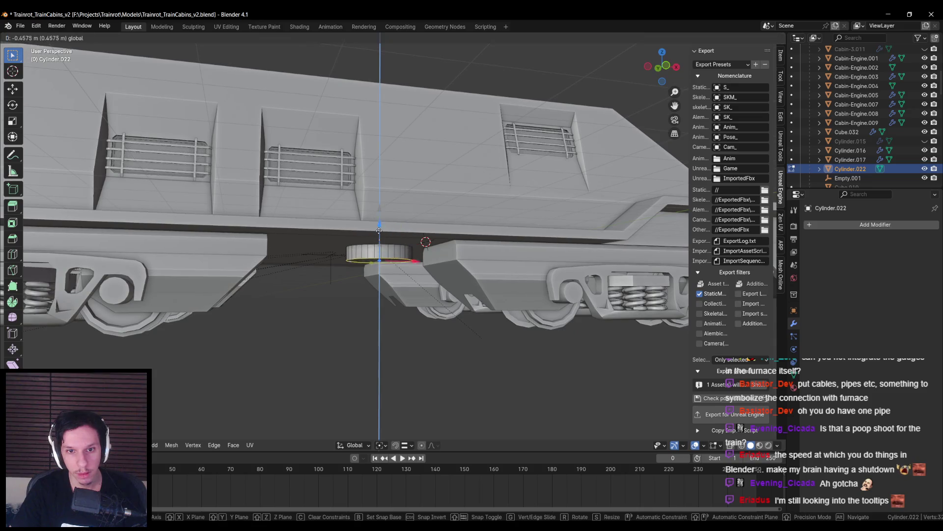
pyautogui.moveTo(371, 264)
pyautogui.mouseDown(button='middle')
pyautogui.moveTo(389, 290)
pyautogui.moveTo(418, 243)
pyautogui.moveTo(362, 270)
pyautogui.mouseUp(button='middle')
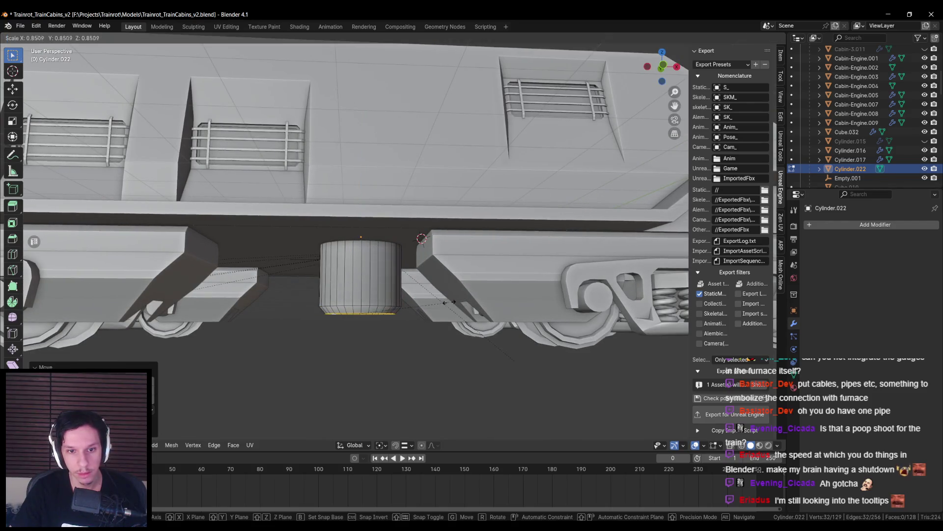
pyautogui.moveTo(385, 313)
pyautogui.mouseDown(button='middle')
pyautogui.moveTo(377, 308)
pyautogui.moveTo(494, 315)
pyautogui.mouseUp(button='middle')
pyautogui.click(360, 325)
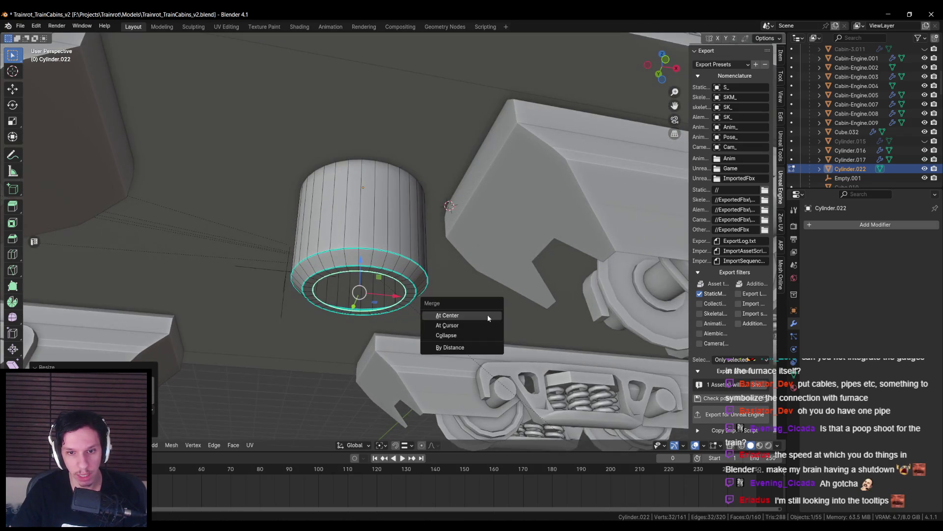
pyautogui.click(487, 318)
pyautogui.press('Tab')
# - Check the cabin underside, then select the main Cabin-Engine and enter Edit Mode
pyautogui.scroll(-5, 442, 294)
pyautogui.moveTo(408, 285)
pyautogui.mouseDown(button='middle')
pyautogui.moveTo(480, 265)
pyautogui.moveTo(348, 256)
pyautogui.mouseUp(button='middle')
pyautogui.scroll(8, 480, 265)
pyautogui.scroll(-6, 348, 256)
pyautogui.click(331, 343)
pyautogui.press('Tab')
pyautogui.moveTo(330, 344); pyautogui.dragTo(326, 294, button='middle')
pyautogui.scroll(2, 339, 292)
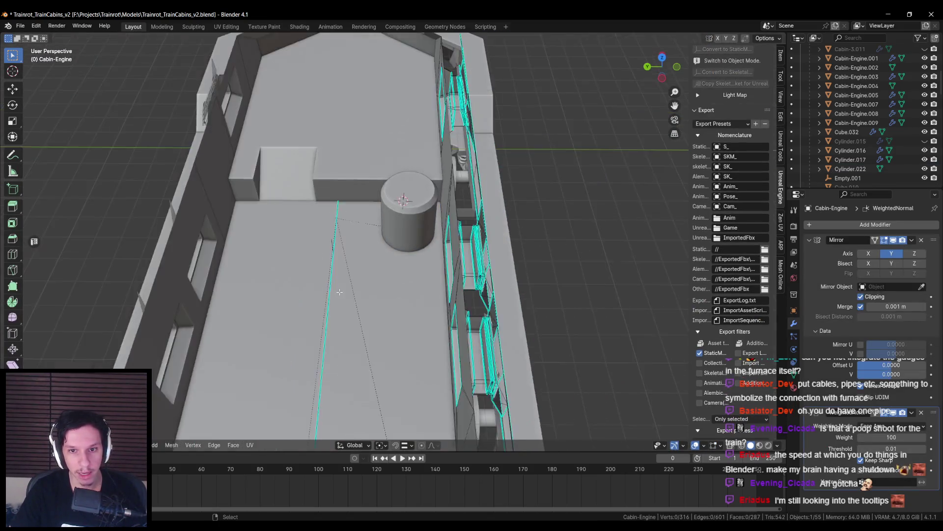
# - Deselect everything and enter Edit Mode on the main cabin
pyautogui.scroll(3, 339, 291)
pyautogui.press('l')
pyautogui.scroll(-4, 361, 308)
pyautogui.hotkey('alt', 'a')
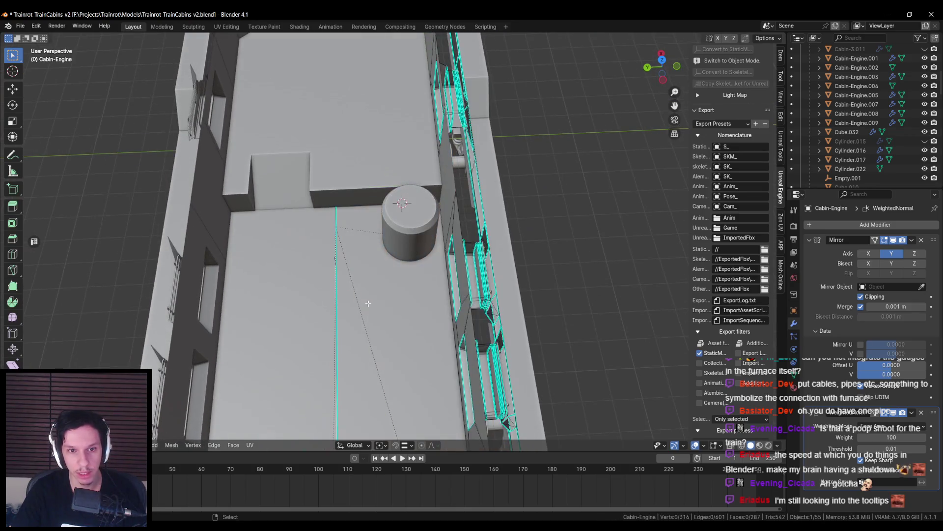
pyautogui.click(350, 237)
pyautogui.press('Tab')
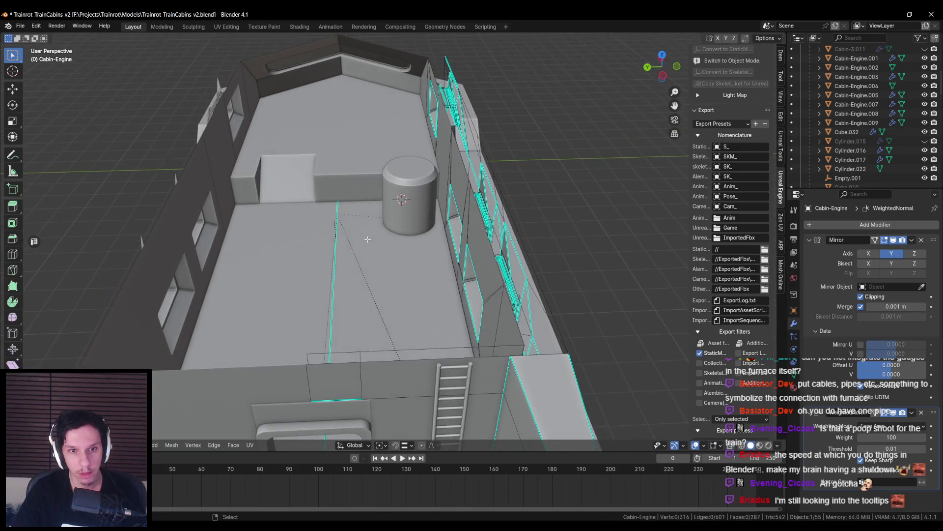
# - Select the outer hull piece Cabin-Engine.006 and unhide it
pyautogui.click(368, 257)
pyautogui.scroll(-5, 369, 257)
pyautogui.moveTo(369, 257)
pyautogui.mouseDown(button='middle')
pyautogui.moveTo(393, 290)
pyautogui.moveTo(398, 265)
pyautogui.moveTo(422, 294)
pyautogui.moveTo(308, 289)
pyautogui.mouseUp(button='middle')
pyautogui.scroll(5, 393, 290)
pyautogui.scroll(-5, 393, 290)
pyautogui.scroll(5, 422, 295)
pyautogui.click(347, 226)
pyautogui.press('KP_Divide')
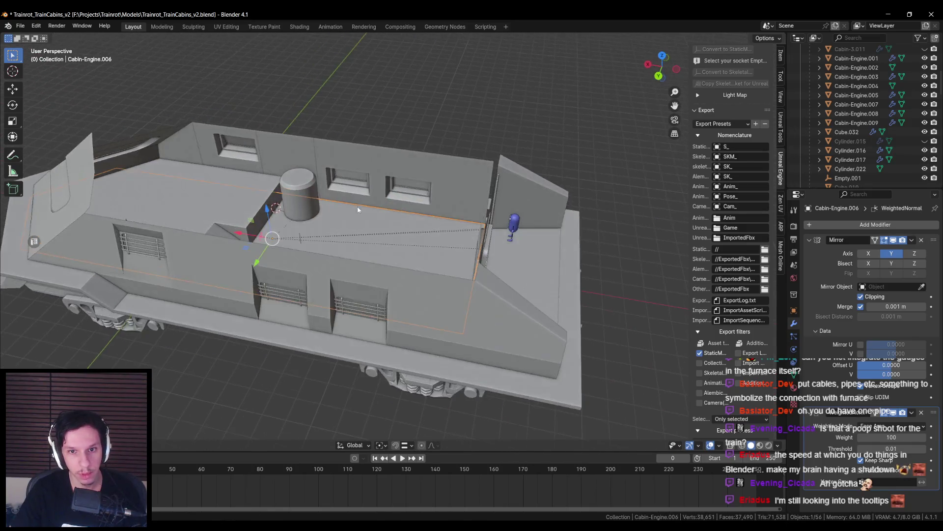
pyautogui.rightClick(456, 185)
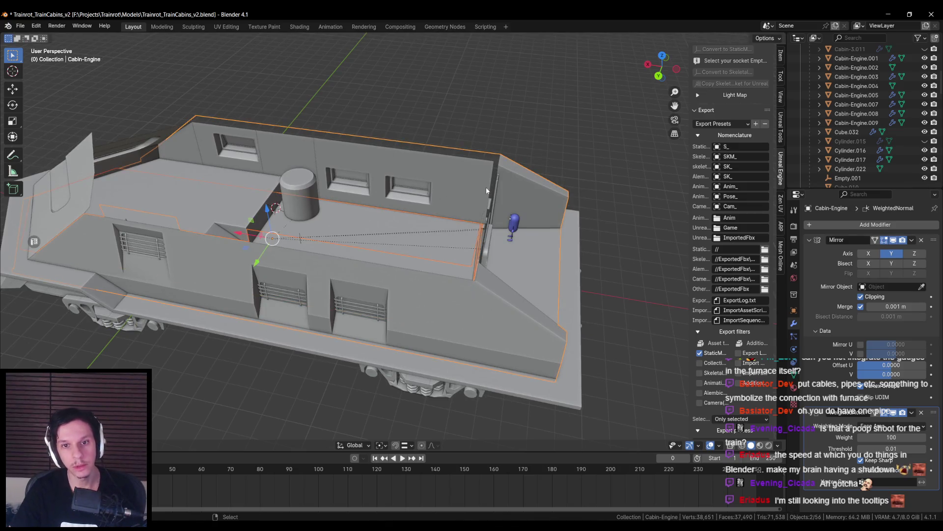
# - Move and scale the cabin floor's long edge along X to line it up with the pipe
pyautogui.click(401, 226)
pyautogui.moveTo(400, 226); pyautogui.dragTo(400, 249, button='middle')
pyautogui.hotkey('alt', 'z')
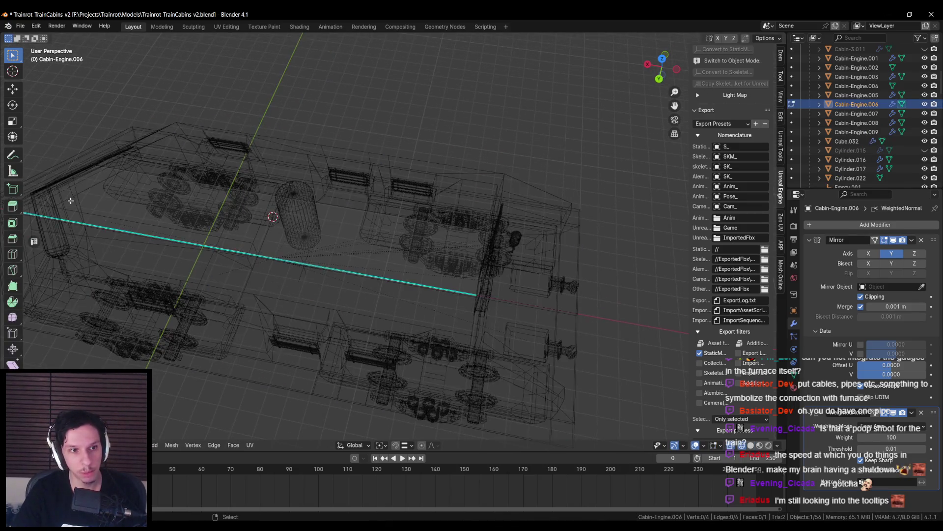
pyautogui.moveTo(158, 218); pyautogui.dragTo(211, 204, button='middle')
pyautogui.click(211, 203)
pyautogui.hotkey('alt', 'z')
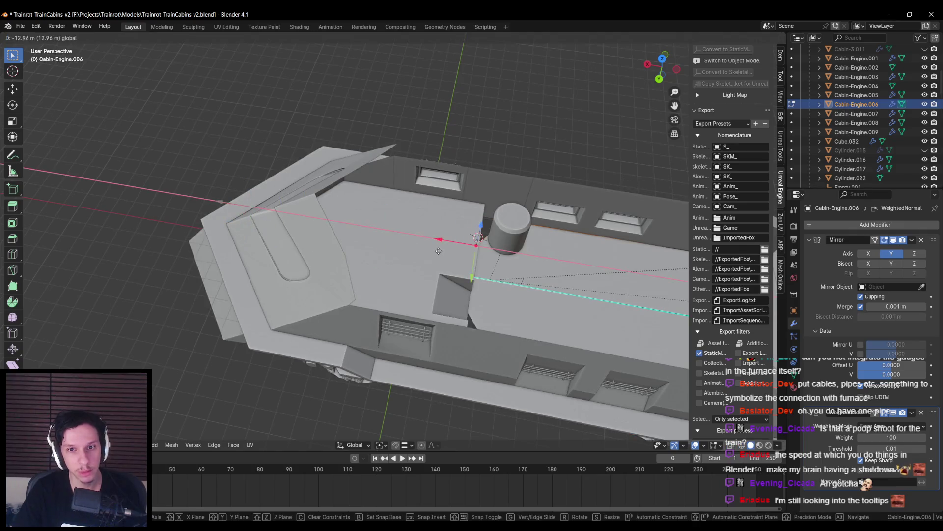
pyautogui.click(439, 251)
pyautogui.moveTo(439, 252); pyautogui.dragTo(447, 285, button='middle')
pyautogui.scroll(4, 447, 285)
pyautogui.press('s')
pyautogui.press('x')
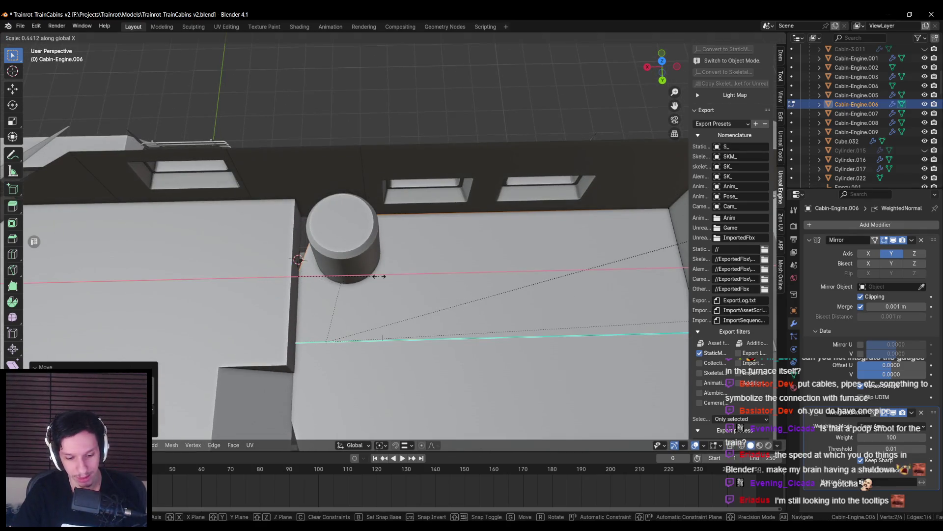
pyautogui.keyDown('shift'); pyautogui.moveTo(362, 277); pyautogui.dragTo(336, 253, button='middle'); pyautogui.keyUp('shift')
pyautogui.hotkey('ctrl', 'e')
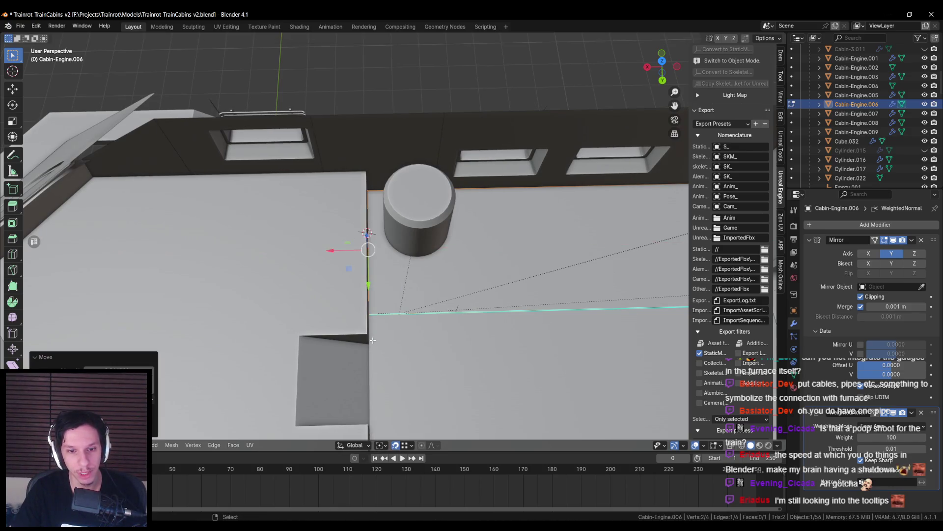
pyautogui.press('Tab')
# - Review the whole cabin and save Trainrot_TrainCabins_v2.blend
pyautogui.scroll(-5, 369, 339)
pyautogui.moveTo(321, 324)
pyautogui.mouseDown(button='middle')
pyautogui.moveTo(384, 314)
pyautogui.moveTo(312, 283)
pyautogui.moveTo(299, 310)
pyautogui.moveTo(357, 298)
pyautogui.mouseUp(button='middle')
pyautogui.scroll(5, 330, 311)
pyautogui.scroll(-5, 330, 312)
pyautogui.scroll(5, 312, 284)
pyautogui.scroll(-5, 302, 305)
pyautogui.hotkey('ctrl', 's')
pyautogui.scroll(5, 361, 258)
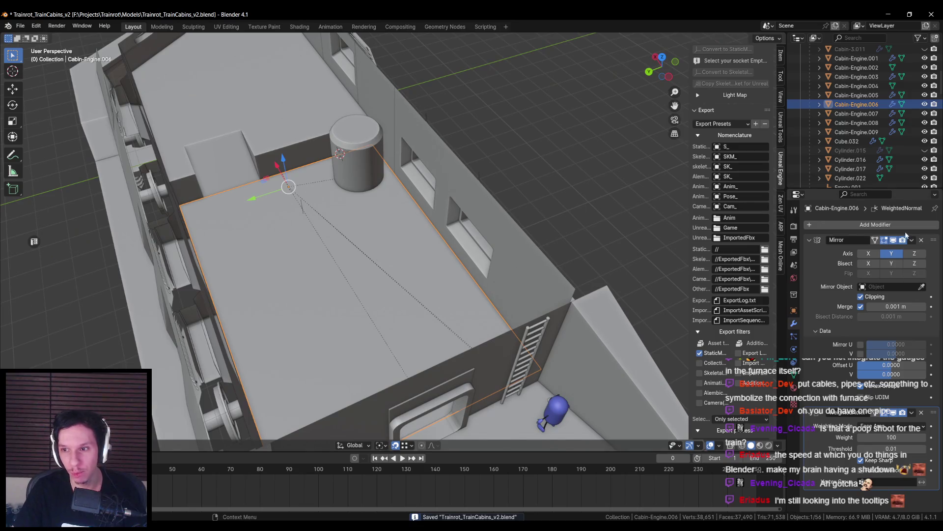
# - Apply the floor's Mirror modifier, check it from top view, and save again
pyautogui.click(879, 251)
pyautogui.press('Tab')
pyautogui.moveTo(373, 255)
pyautogui.mouseDown(button='middle')
pyautogui.moveTo(381, 286)
pyautogui.moveTo(361, 309)
pyautogui.mouseUp(button='middle')
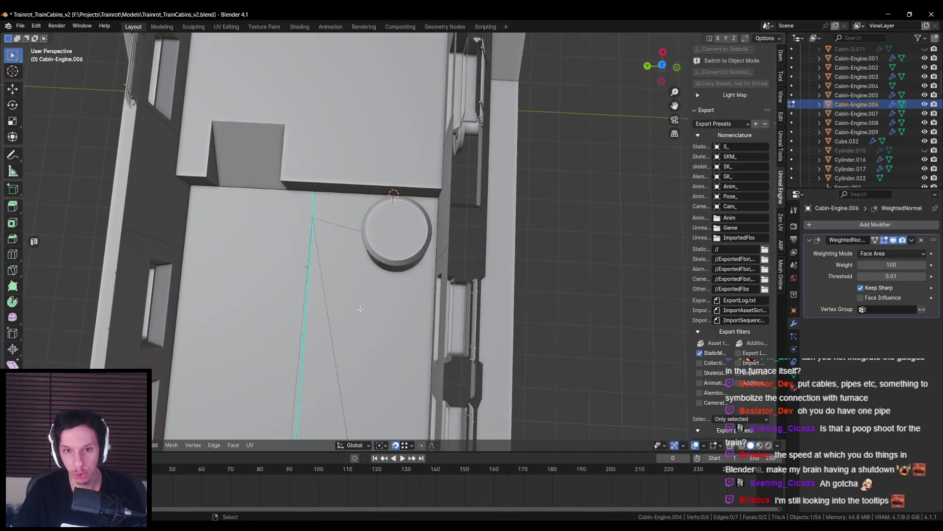
pyautogui.moveTo(397, 279); pyautogui.dragTo(408, 278, button='middle')
pyautogui.press('KP_7')
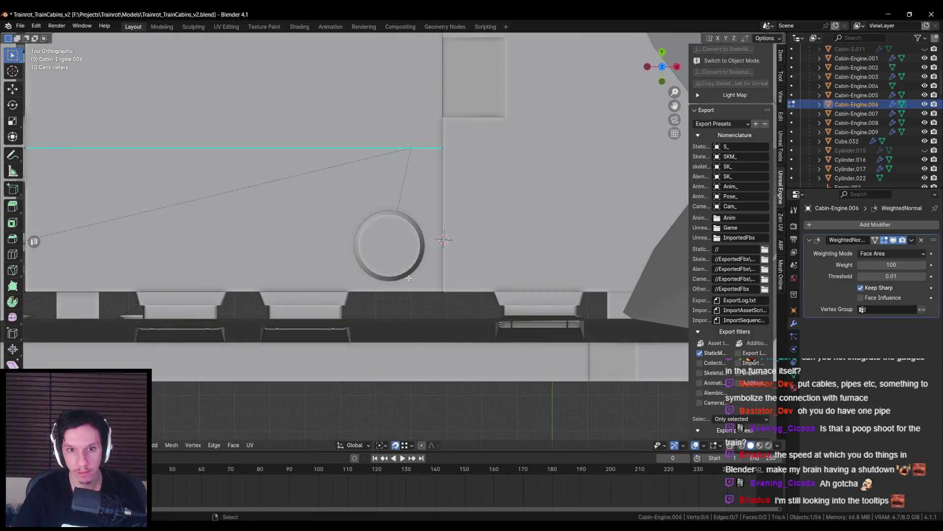
pyautogui.scroll(2, 381, 244)
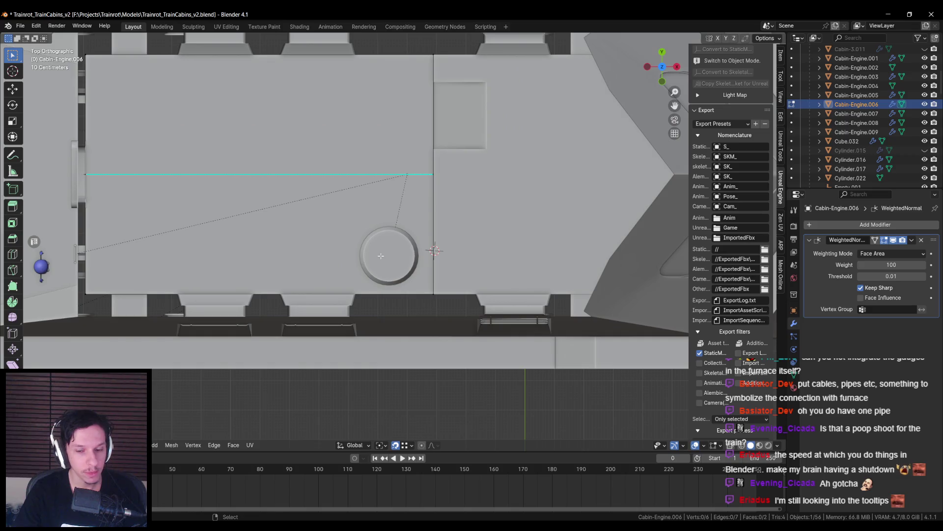
pyautogui.hotkey('ctrl', 's')
# - Look at the pipe from below and select the Cylinder.022 pipe
pyautogui.moveTo(381, 256); pyautogui.dragTo(339, 142, button='middle')
pyautogui.scroll(2, 338, 142)
pyautogui.scroll(-4, 342, 146)
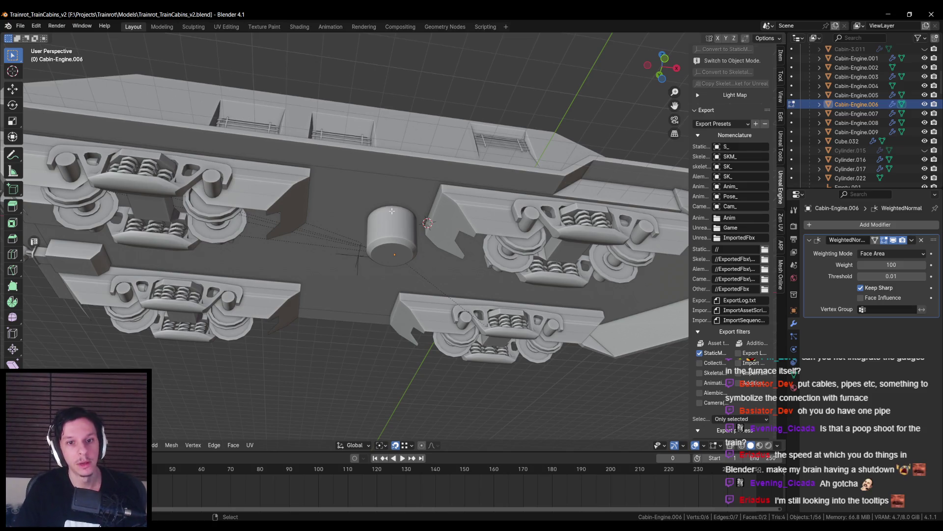
pyautogui.click(383, 224)
# - Add two loop cuts around the pipe, sliding one vertically along Z
pyautogui.press('Tab')
pyautogui.scroll(3, 384, 224)
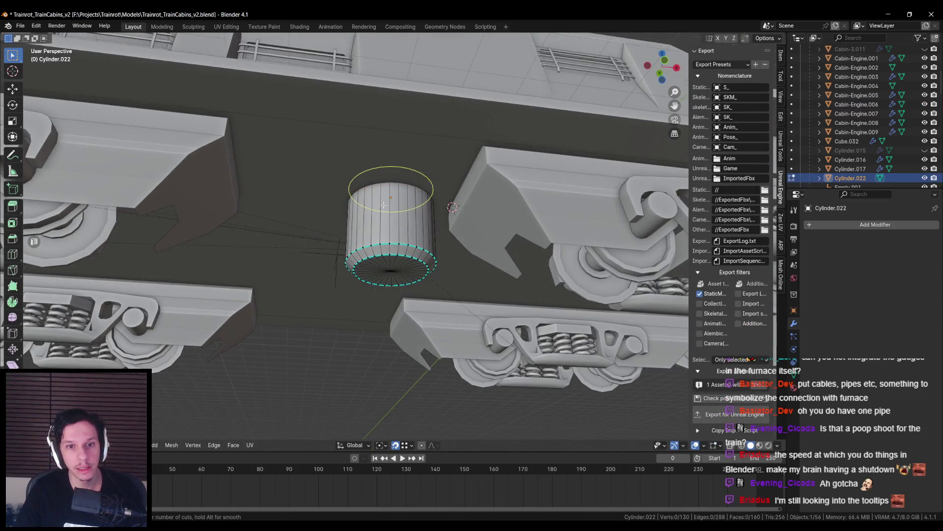
pyautogui.press('g')
pyautogui.press('g')
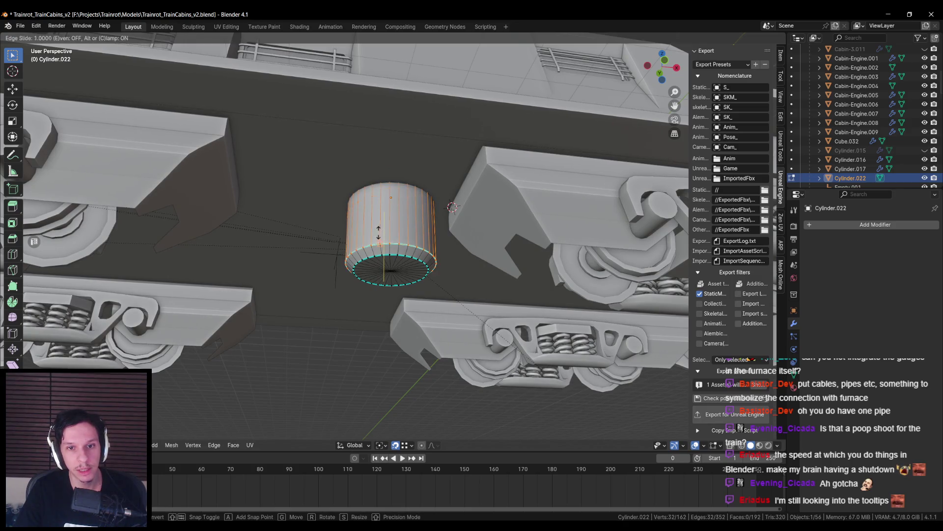
pyautogui.click(378, 228)
pyautogui.scroll(2, 383, 216)
pyautogui.press('g')
pyautogui.press('z')
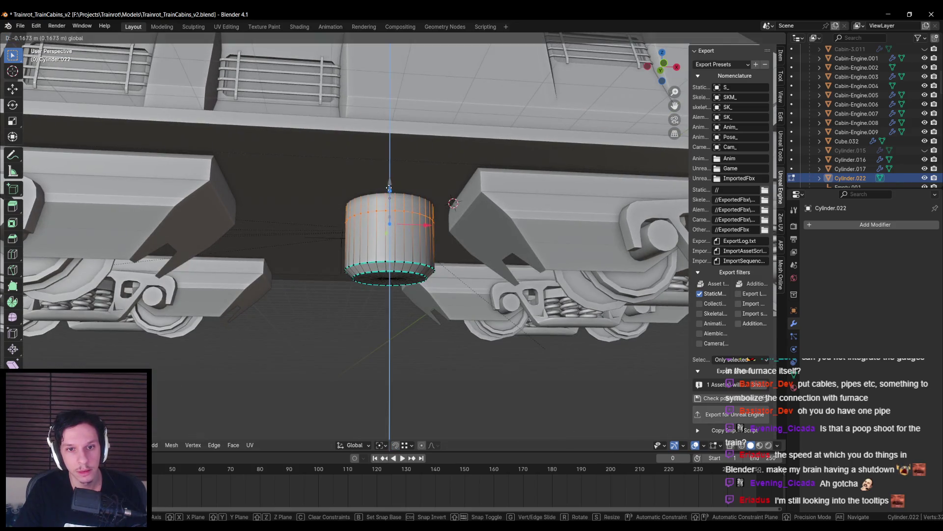
pyautogui.click(390, 189)
pyautogui.hotkey('ctrl', 'r')
pyautogui.moveTo(388, 194); pyautogui.dragTo(381, 202, button='middle')
pyautogui.click(379, 203)
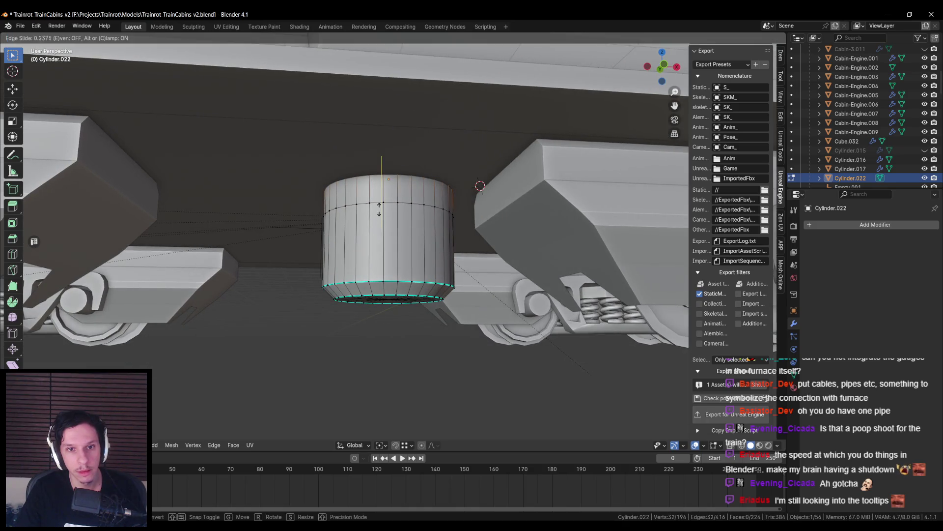
# - Extrude the band near the pipe's top and scale it out with Shift+Z into a wider collar
pyautogui.click(366, 248)
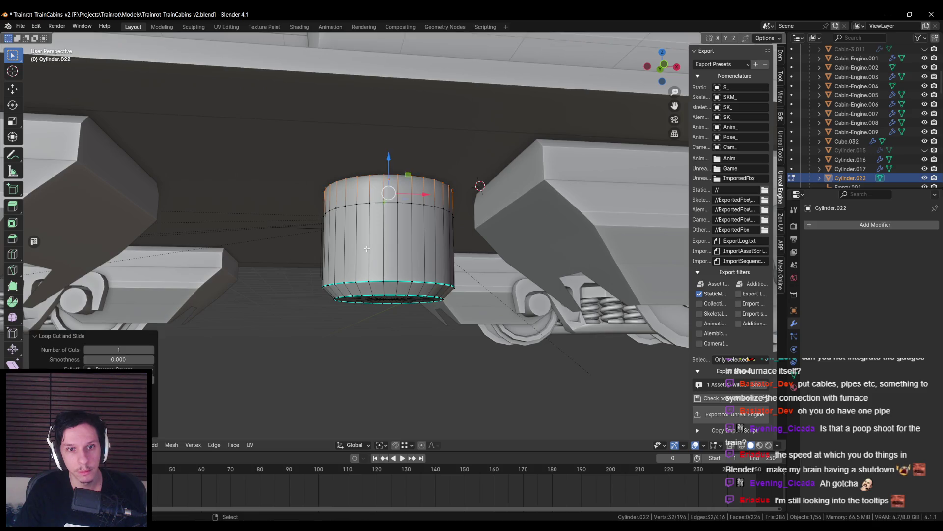
pyautogui.keyDown('alt'); pyautogui.click(389, 197); pyautogui.keyUp('alt')
pyautogui.moveTo(388, 196); pyautogui.dragTo(403, 216, button='middle')
pyautogui.press('e')
pyautogui.press('Escape')
pyautogui.press('s')
pyautogui.hotkey('shift', 'z')
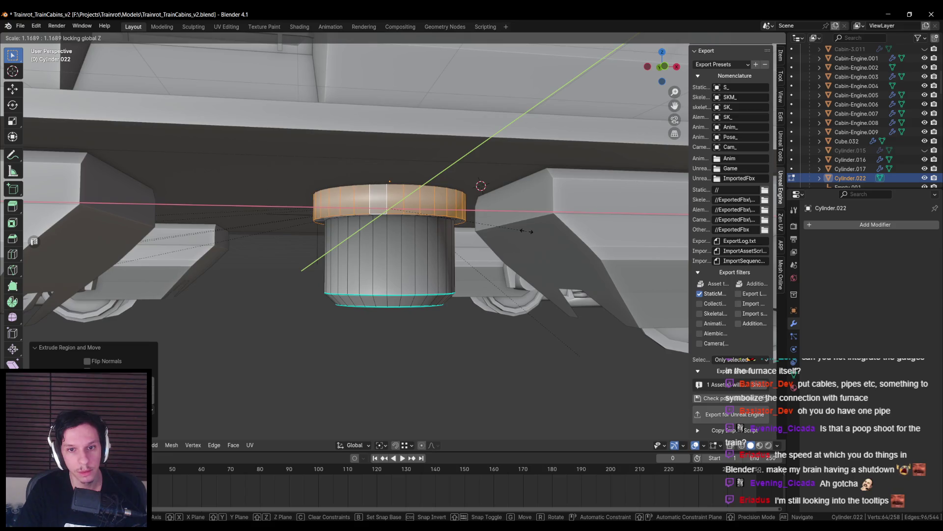
pyautogui.click(527, 230)
# - Select the pipe's top rim and outer collar edge loops, then exit Edit Mode
pyautogui.hotkey('alt', 'a')
pyautogui.keyDown('alt'); pyautogui.click(405, 216); pyautogui.keyUp('alt')
pyautogui.hotkey('alt', 'z')
pyautogui.moveTo(404, 217); pyautogui.dragTo(448, 258, button='middle')
pyautogui.keyDown('alt'); pyautogui.keyDown('shift'); pyautogui.click(449, 260); pyautogui.keyUp('shift'); pyautogui.keyUp('alt')
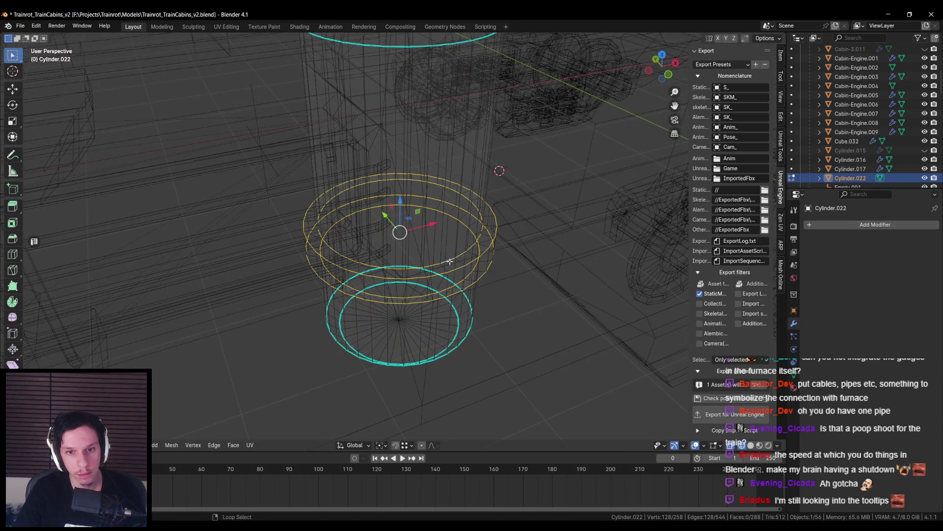
pyautogui.rightClick(458, 269)
pyautogui.click(458, 271)
pyautogui.press('Tab')
pyautogui.hotkey('alt', 'z')
# - Edit the cabin floor mesh and select the face around the pipe, viewed from above
pyautogui.click(406, 291)
pyautogui.press('Tab')
pyautogui.moveTo(406, 293); pyautogui.dragTo(398, 300, button='middle')
pyautogui.click(389, 281)
pyautogui.press('KP_Decimal')
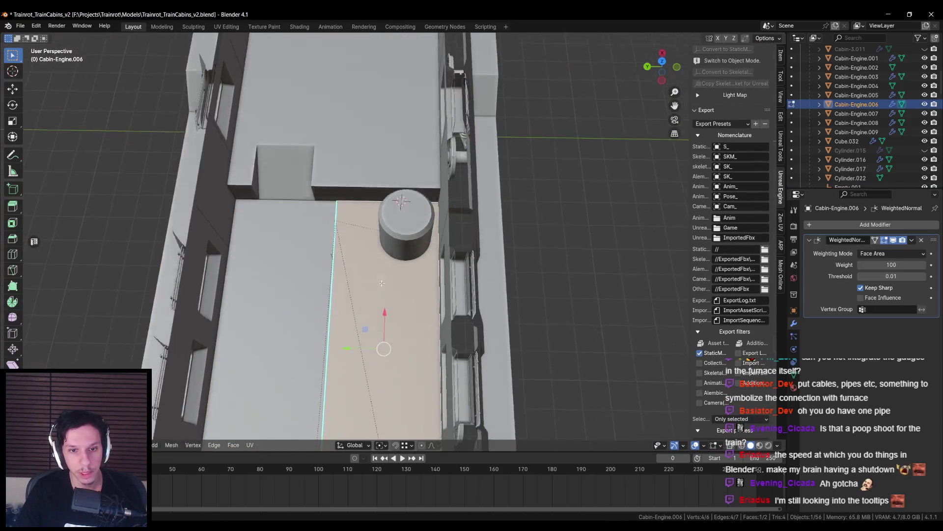
# - Inset the selected floor face, shrink the inner face and place it over the pipe circle
pyautogui.press('KP_7')
pyautogui.scroll(3, 370, 293)
pyautogui.hotkey('alt', 'z')
pyautogui.keyDown('shift'); pyautogui.moveTo(371, 292); pyautogui.dragTo(367, 275, button='middle'); pyautogui.keyUp('shift')
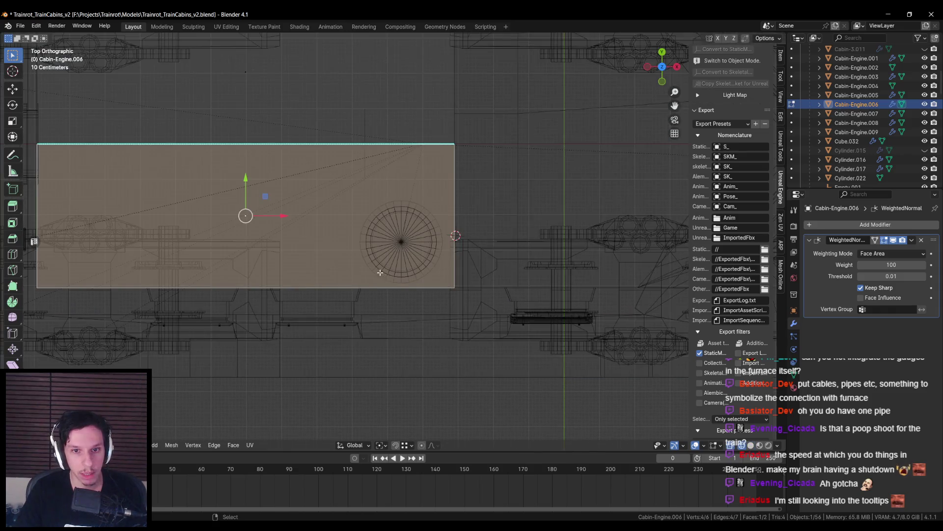
pyautogui.hotkey('alt', 'z')
pyautogui.press('i')
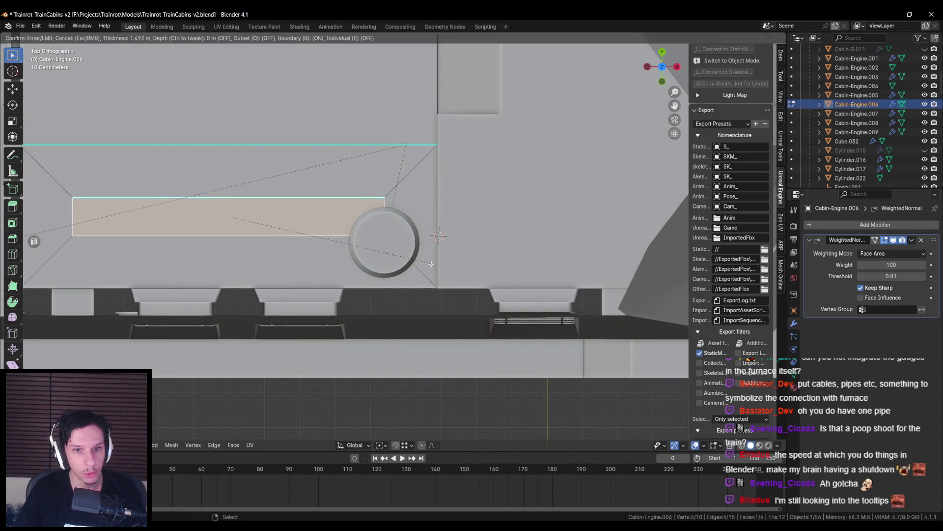
pyautogui.click(403, 255)
pyautogui.press('s')
pyautogui.click(248, 202)
pyautogui.press('g')
pyautogui.click(404, 231)
# - Scale the small face along X and Y into a square around the pipe
pyautogui.scroll(1, 393, 243)
pyautogui.press('g')
pyautogui.press('x')
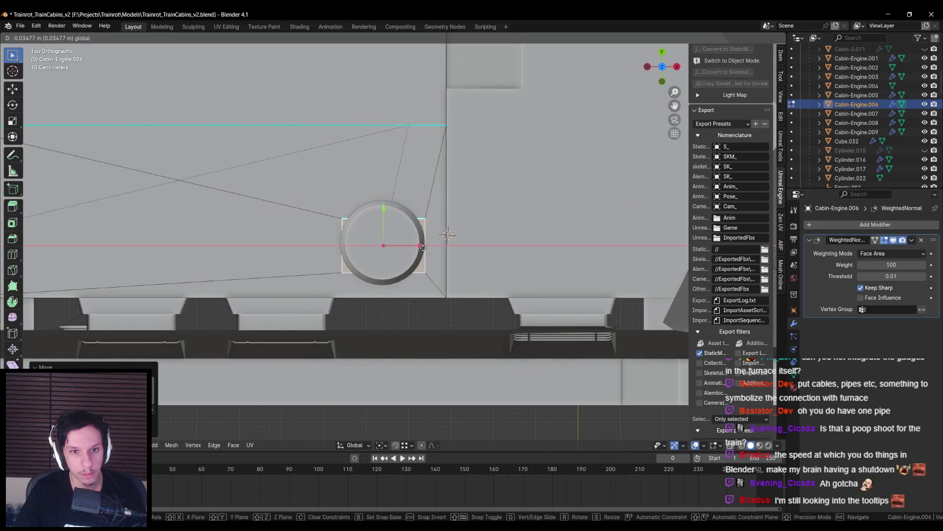
pyautogui.press('s')
pyautogui.press('x')
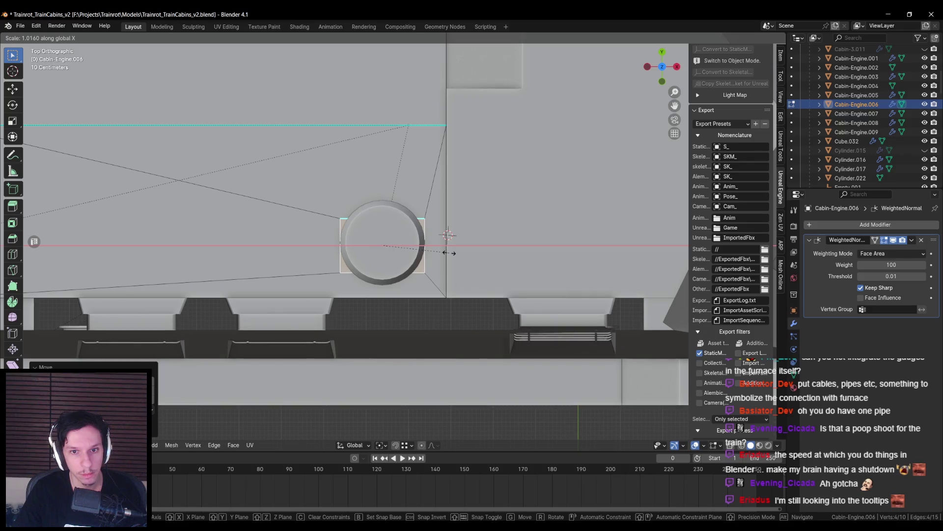
pyautogui.click(448, 252)
pyautogui.scroll(1, 448, 253)
pyautogui.press('s')
pyautogui.press('y')
pyautogui.click(568, 204)
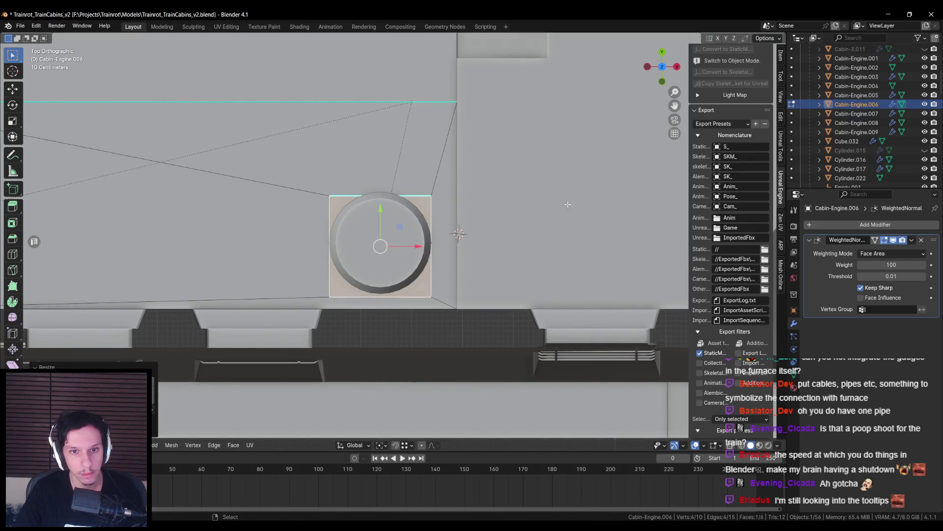
# - Center the square on the pipe along Y, set its height, and isolate the floor mesh
pyautogui.press('g')
pyautogui.press('y')
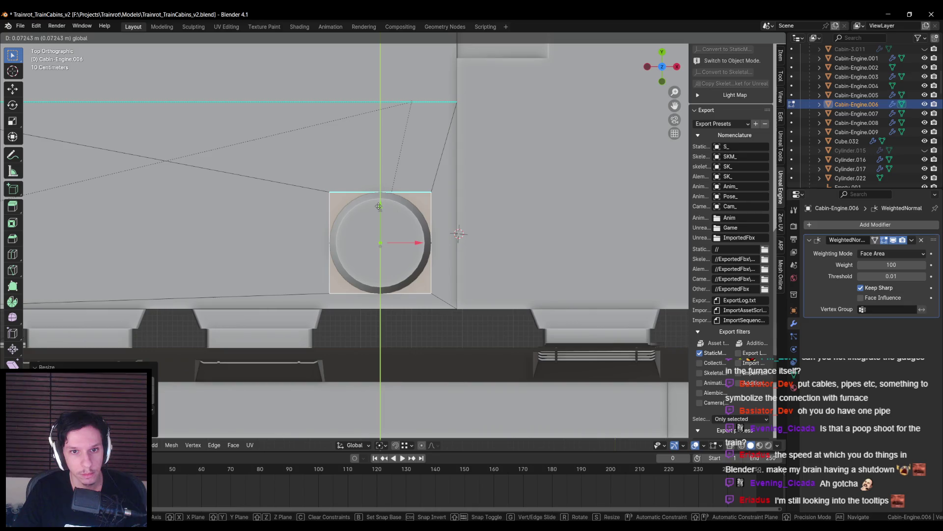
pyautogui.click(378, 207)
pyautogui.scroll(2, 512, 210)
pyautogui.press('s')
pyautogui.press('y')
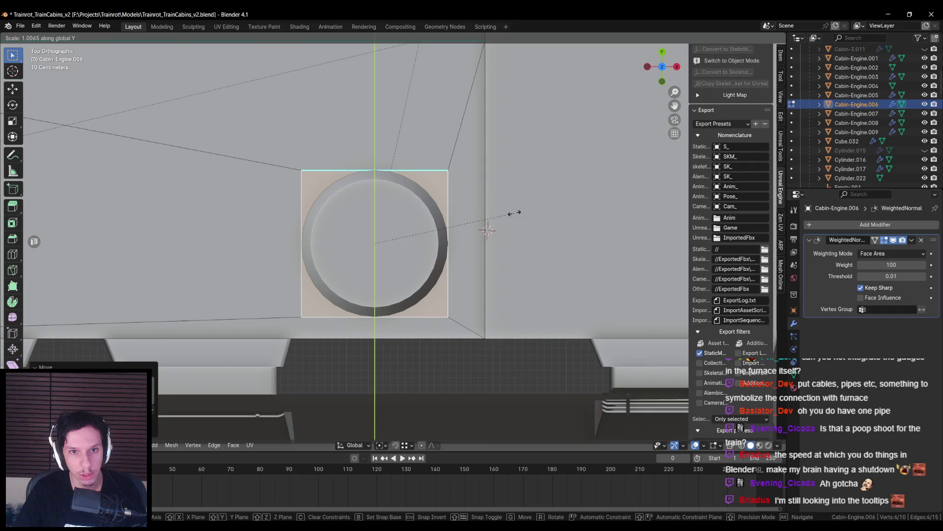
pyautogui.click(516, 212)
pyautogui.press('KP_Divide')
pyautogui.moveTo(458, 218)
pyautogui.mouseDown()
pyautogui.moveTo(429, 256)
pyautogui.moveTo(449, 209)
pyautogui.moveTo(403, 219)
pyautogui.mouseUp()
# - Merge the hole's upper-left and lower-left corner vertices
pyautogui.press('c')
pyautogui.scroll(-3, 403, 219)
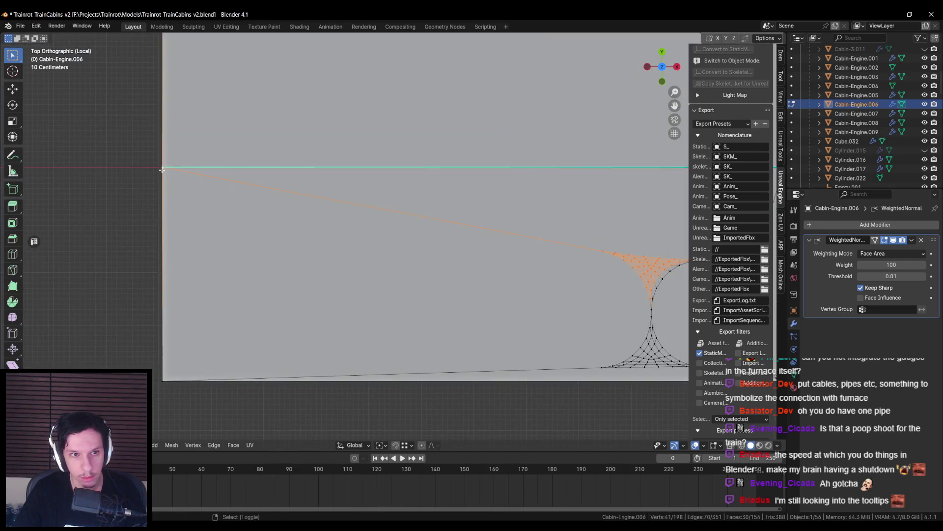
pyautogui.press('m')
pyautogui.click(206, 248)
pyautogui.scroll(-2, 404, 308)
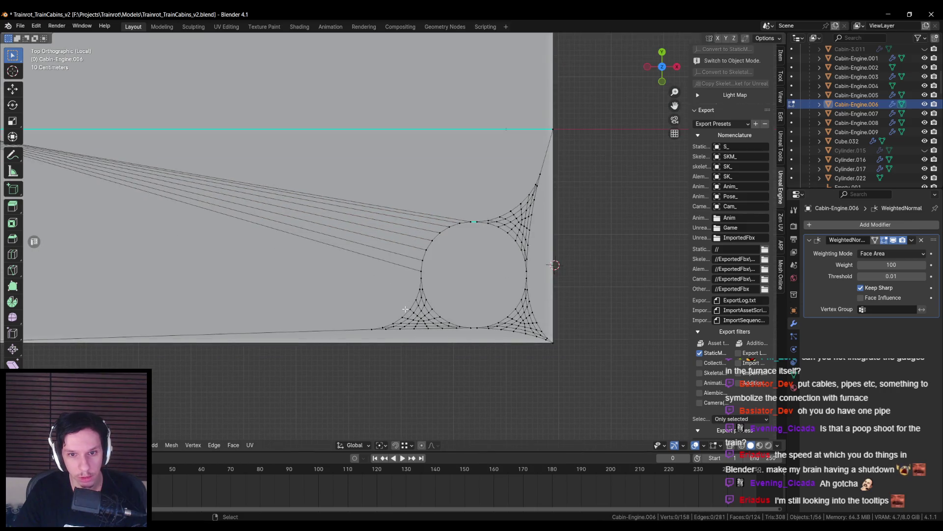
pyautogui.moveTo(416, 305)
pyautogui.mouseDown()
pyautogui.moveTo(445, 334)
pyautogui.moveTo(433, 334)
pyautogui.mouseUp()
pyautogui.scroll(-2, 391, 328)
pyautogui.press('m')
pyautogui.click(206, 298)
pyautogui.scroll(4, 471, 289)
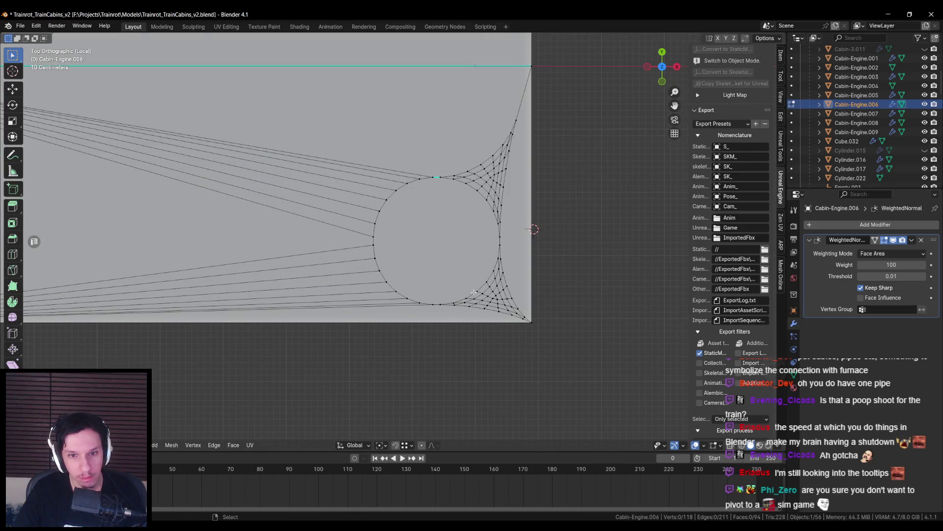
# - Merge the lower-right corner vertices and dissolve the vertex fan beside the circle
pyautogui.moveTo(472, 310); pyautogui.dragTo(499, 291)
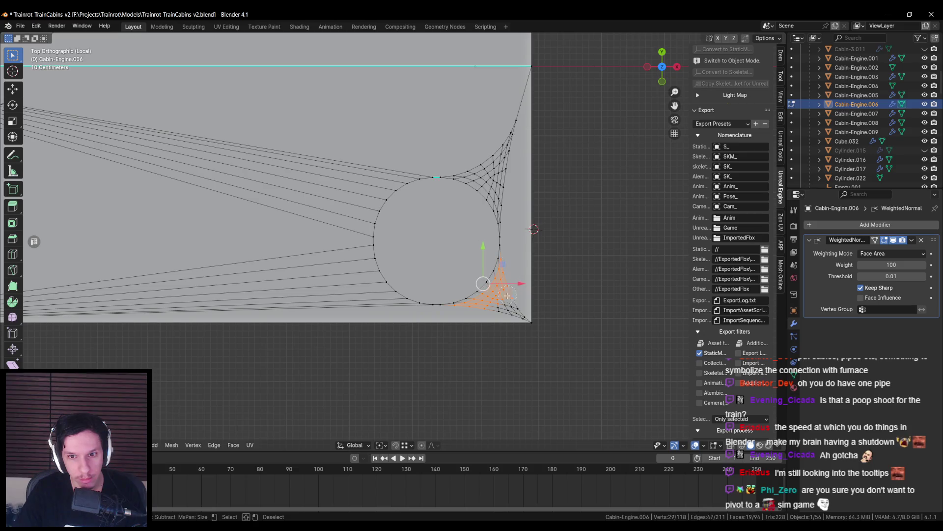
pyautogui.press('m')
pyautogui.click(537, 326)
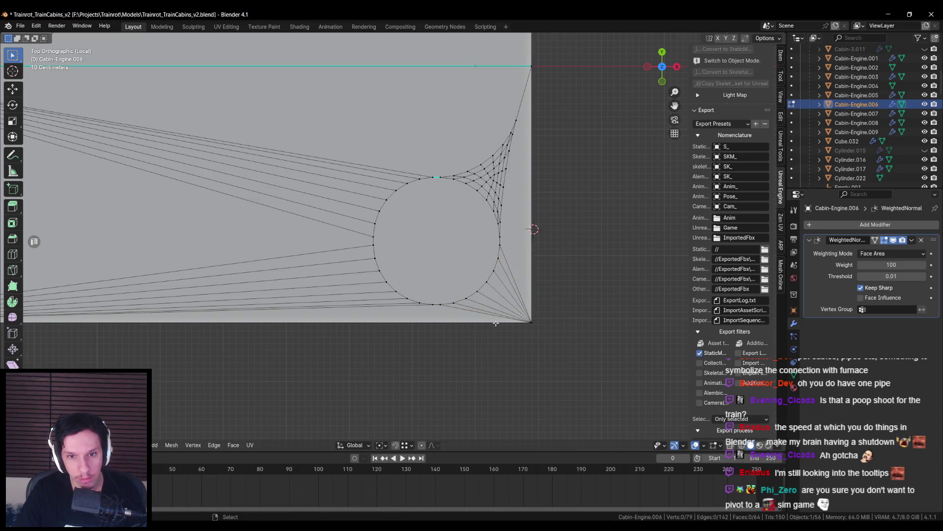
pyautogui.keyDown('shift'); pyautogui.moveTo(471, 169); pyautogui.dragTo(439, 209, button='middle'); pyautogui.keyUp('shift')
pyautogui.moveTo(442, 212); pyautogui.dragTo(468, 237)
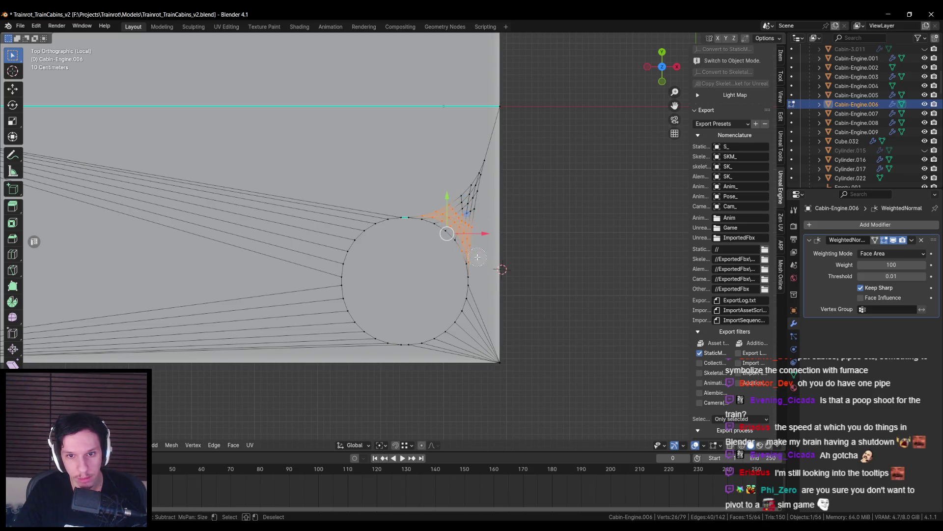
pyautogui.keyDown('shift'); pyautogui.moveTo(475, 227); pyautogui.dragTo(464, 259, button='middle'); pyautogui.keyUp('shift')
pyautogui.press('c')
pyautogui.click(452, 233)
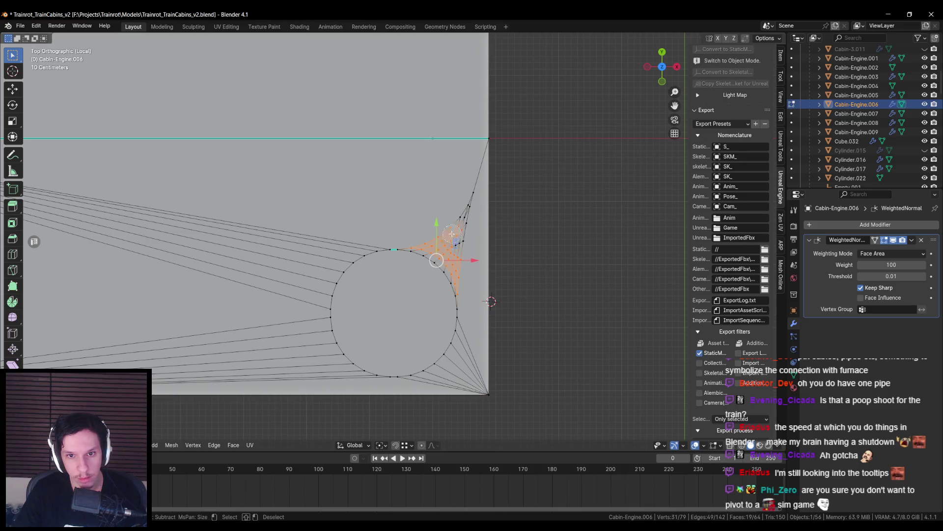
pyautogui.press('x')
pyautogui.click(491, 143)
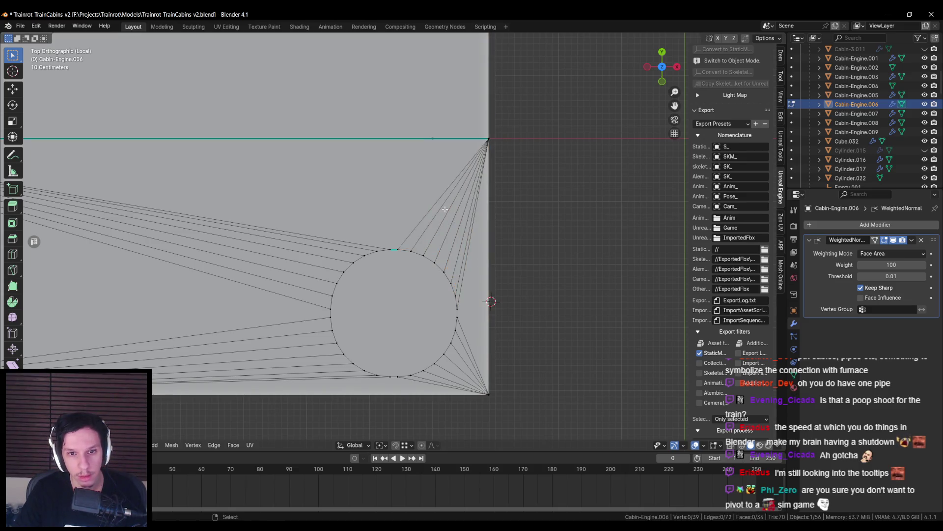
# - Even the hole's outline with LoopTools Circle, then leave local view to show the whole train
pyautogui.click(387, 280)
pyautogui.press('e')
pyautogui.click(389, 285)
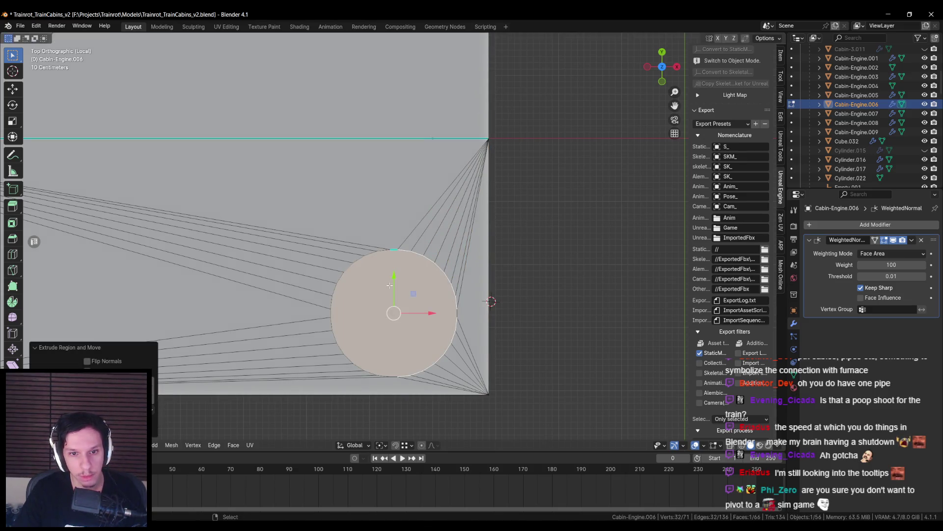
pyautogui.hotkey('ctrl', 'z')
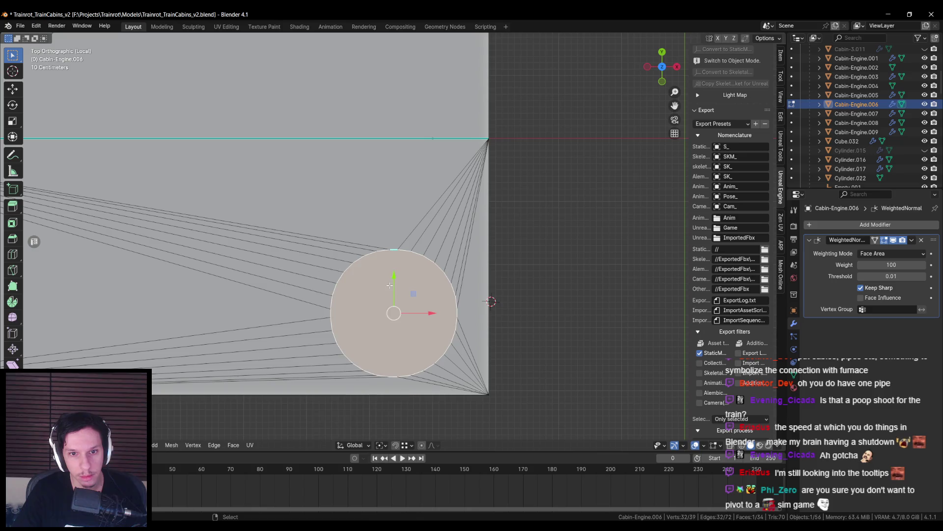
pyautogui.rightClick(379, 279)
pyautogui.moveTo(376, 273)
pyautogui.click(446, 280)
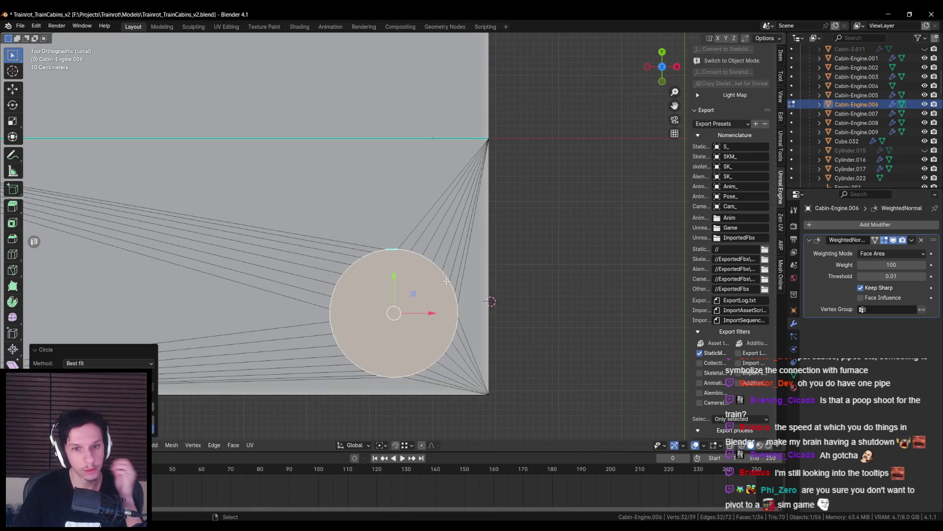
pyautogui.press('KP_Divide')
pyautogui.scroll(5, 428, 277)
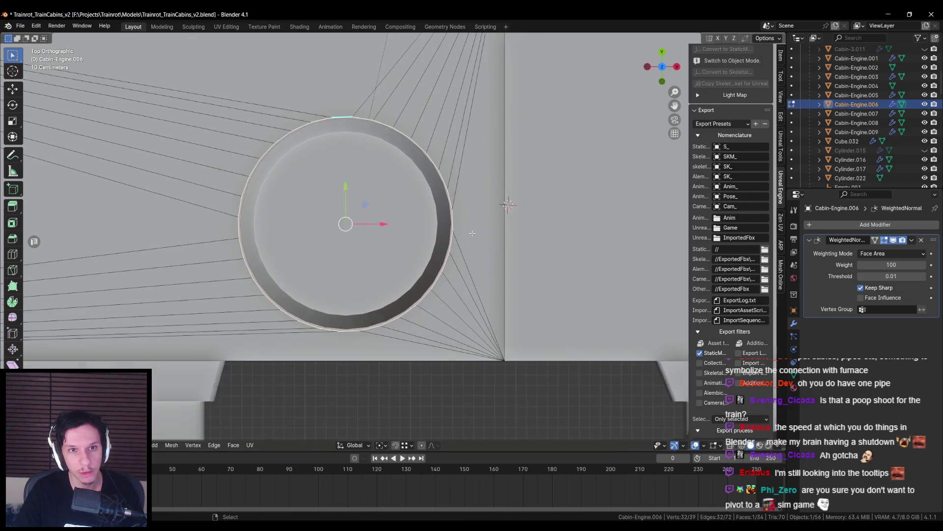
# - Enlarge the floor circle face by a factor of 1.1719
pyautogui.scroll(-1, 470, 235)
pyautogui.hotkey('ctrl', 'z')
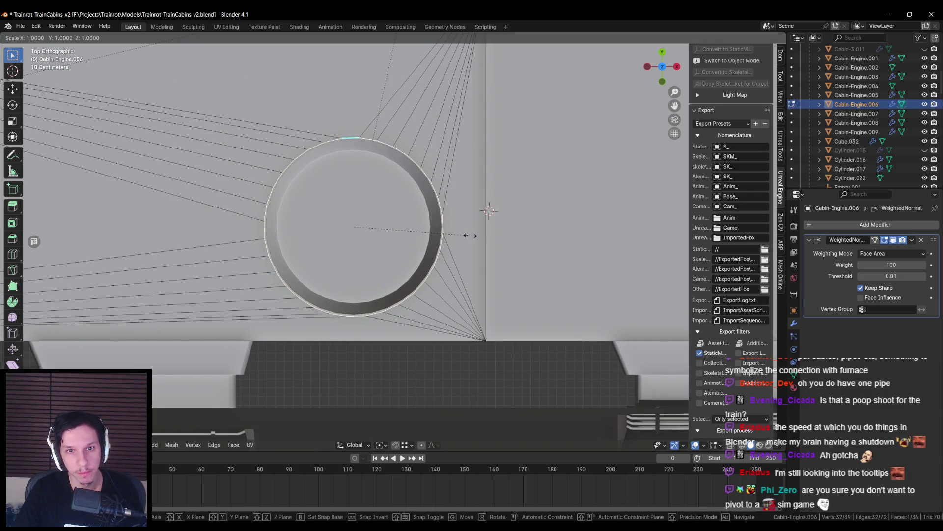
pyautogui.hotkey('ctrl', 'shift', 'z')
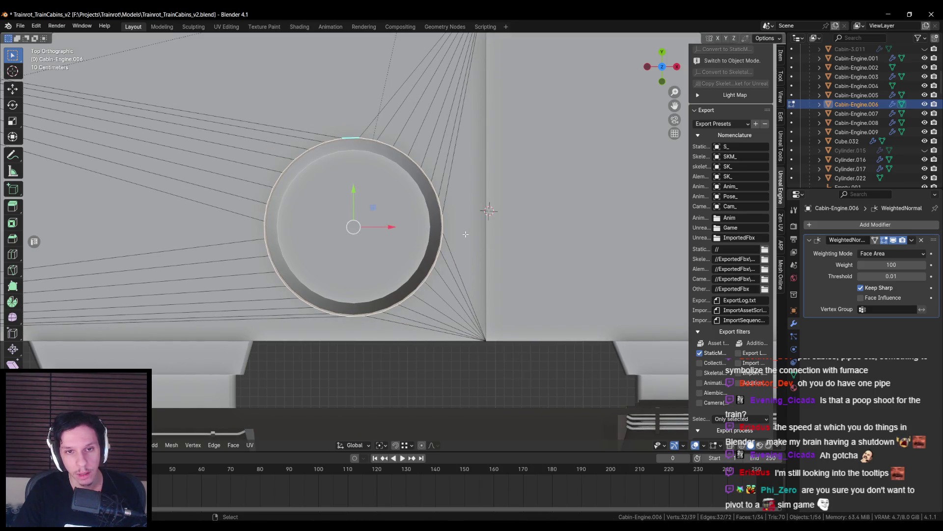
pyautogui.press('s')
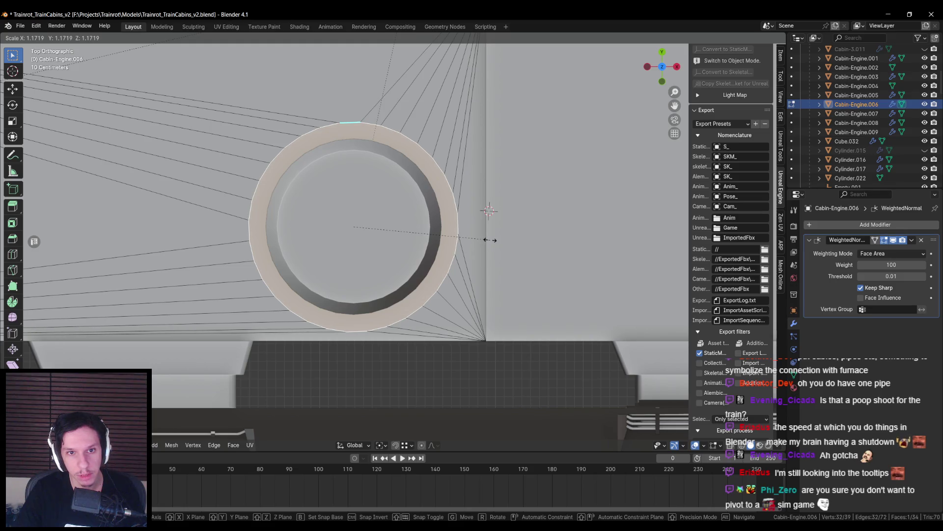
pyautogui.click(490, 240)
# - Delete the circle face to open a hole in the cabin floor
pyautogui.moveTo(489, 240)
pyautogui.mouseDown(button='middle')
pyautogui.moveTo(420, 235)
pyautogui.moveTo(420, 196)
pyautogui.moveTo(420, 239)
pyautogui.moveTo(383, 283)
pyautogui.moveTo(452, 229)
pyautogui.moveTo(384, 170)
pyautogui.mouseUp(button='middle')
pyautogui.press('x')
pyautogui.click(417, 260)
pyautogui.press('Tab')
pyautogui.scroll(3, 382, 283)
pyautogui.press('Tab')
# - Extrude the hole's rim edge loop straight down along Z into a sleeve
pyautogui.press('e')
pyautogui.press('z')
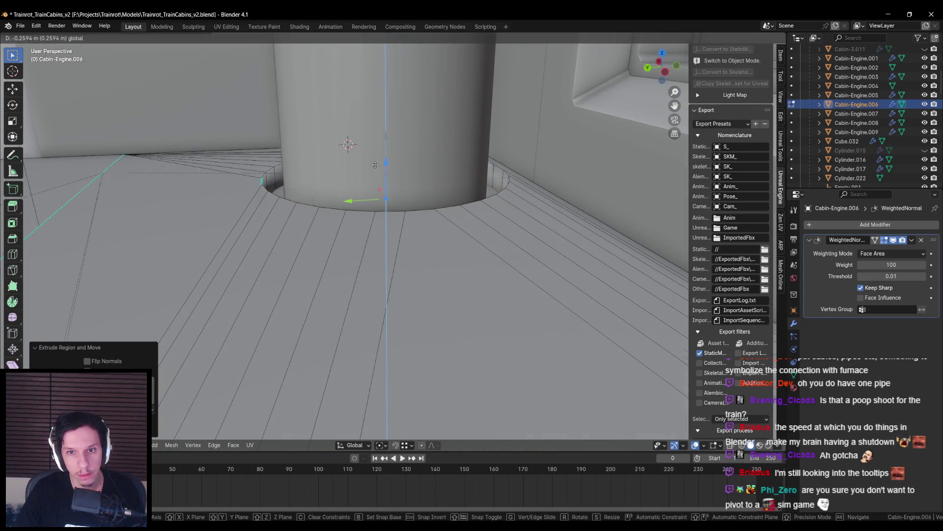
pyautogui.click(375, 165)
pyautogui.press('KP_7')
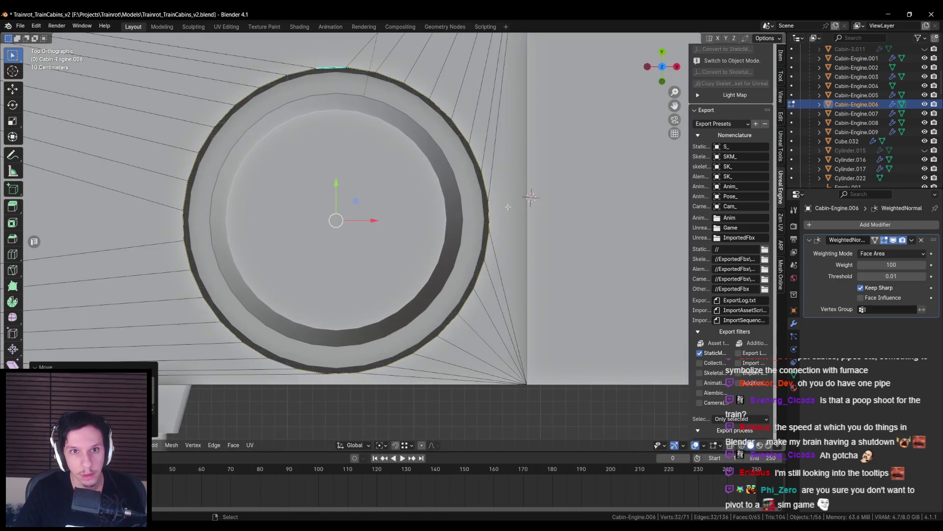
pyautogui.scroll(-1, 508, 207)
pyautogui.hotkey('alt', 'q')
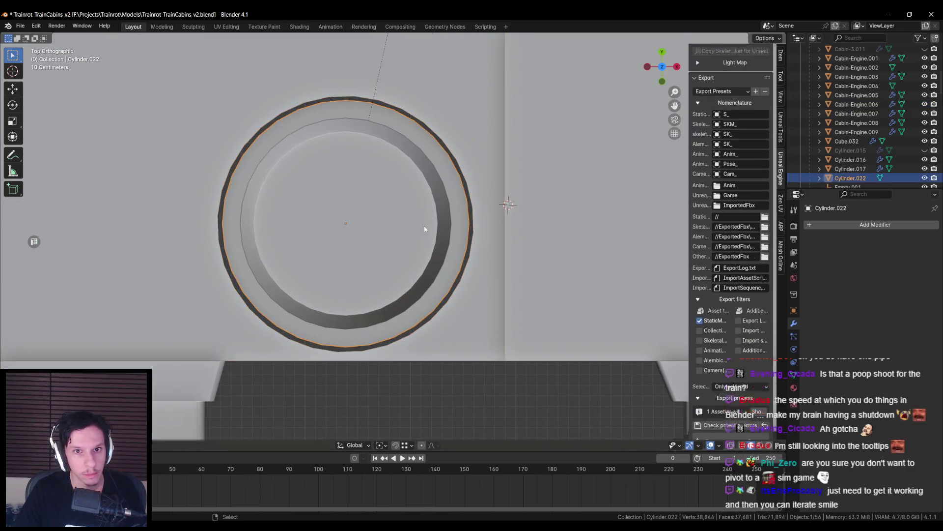
# - Widen the Cylinder.022 ring faces to 1.0343 without changing their height
pyautogui.hotkey('alt', 'z')
pyautogui.click(378, 117)
pyautogui.click(357, 119)
pyautogui.hotkey('alt', 'a')
pyautogui.hotkey('alt', 'z')
pyautogui.moveTo(444, 162)
pyautogui.mouseDown(button='middle')
pyautogui.moveTo(431, 204)
pyautogui.moveTo(390, 201)
pyautogui.mouseUp(button='middle')
pyautogui.keyDown('alt'); pyautogui.click(391, 201); pyautogui.keyUp('alt')
pyautogui.press('KP_7')
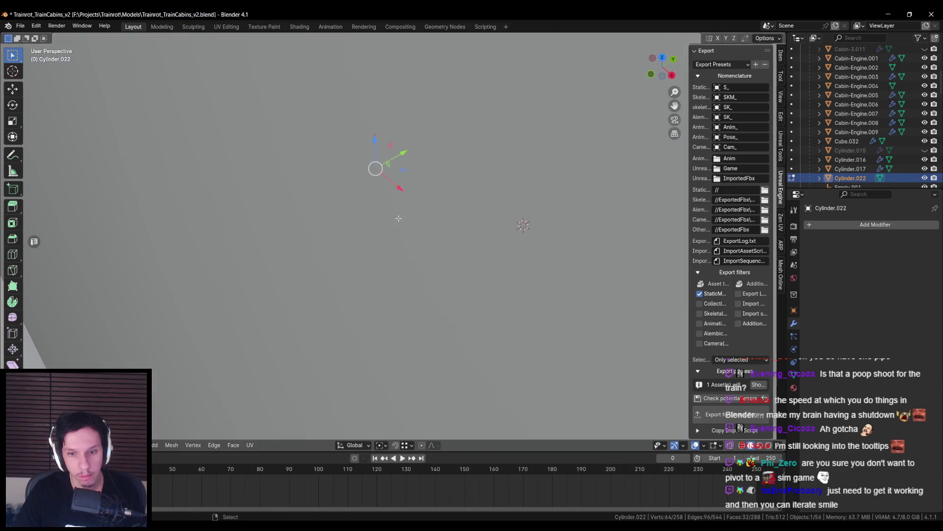
pyautogui.hotkey('alt', 'z')
pyautogui.press('s')
pyautogui.hotkey('shift', 'z')
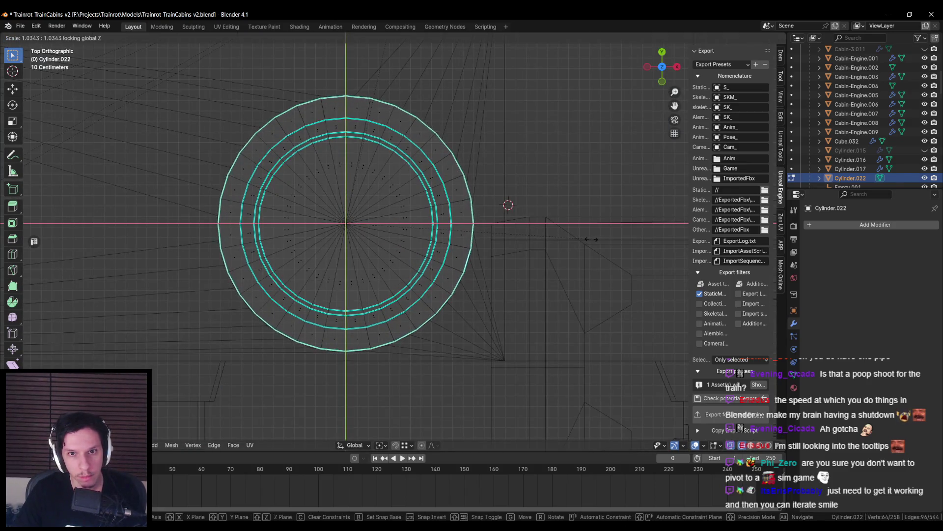
pyautogui.click(463, 202)
pyautogui.hotkey('alt', 'z')
pyautogui.moveTo(482, 197); pyautogui.dragTo(462, 202, button='middle')
# - Apply an Edge menu operation to the edge loop around Cabin-Engine.006's floor hole
pyautogui.press('Tab')
pyautogui.hotkey('alt', 'a')
pyautogui.scroll(-6, 452, 243)
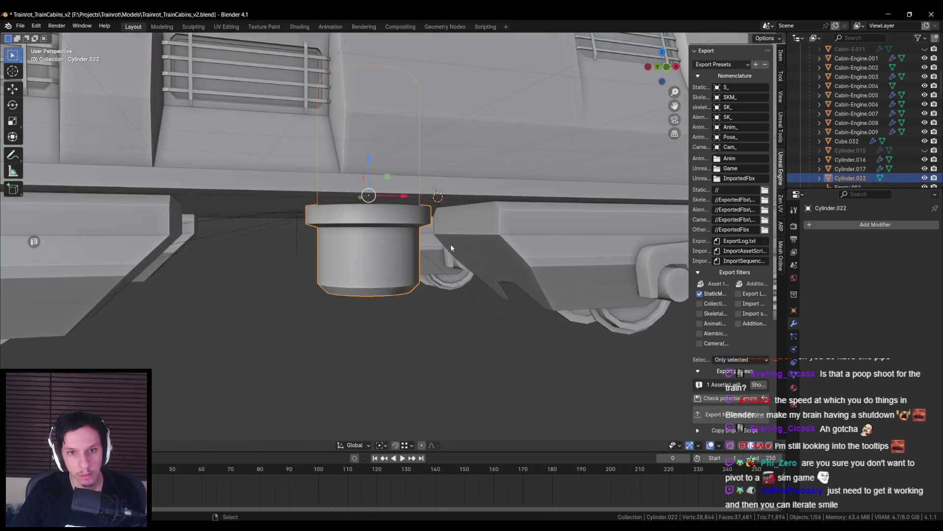
pyautogui.scroll(10, 468, 300)
pyautogui.click(468, 300)
pyautogui.press('Tab')
pyautogui.moveTo(468, 300)
pyautogui.mouseDown(button='middle')
pyautogui.moveTo(500, 204)
pyautogui.moveTo(458, 280)
pyautogui.moveTo(425, 259)
pyautogui.mouseUp(button='middle')
pyautogui.keyDown('alt'); pyautogui.click(500, 204); pyautogui.keyUp('alt')
pyautogui.hotkey('ctrl', 'e')
pyautogui.click(491, 231)
pyautogui.press('Tab')
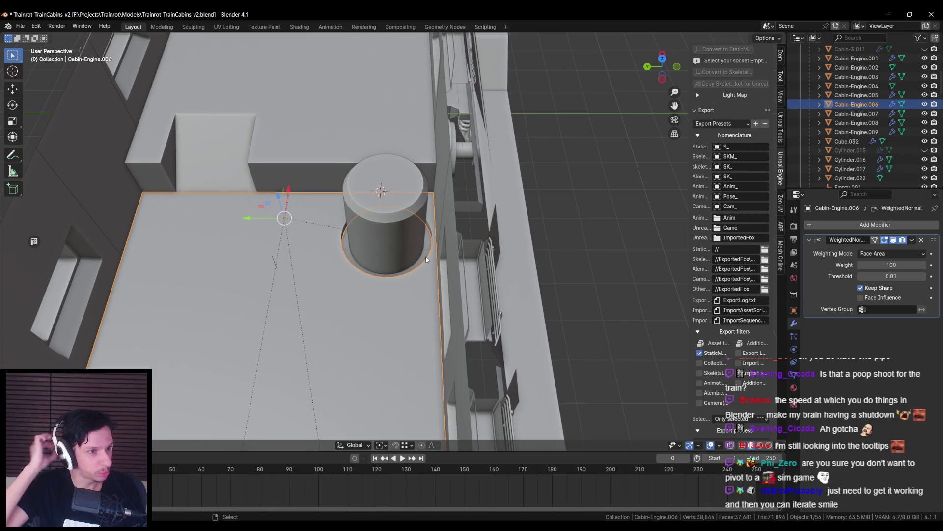
# - Save Trainrot_TrainCabins_v2.blend
pyautogui.moveTo(425, 255)
pyautogui.mouseDown(button='middle')
pyautogui.moveTo(413, 294)
pyautogui.moveTo(423, 246)
pyautogui.moveTo(416, 278)
pyautogui.mouseUp(button='middle')
pyautogui.hotkey('alt', 'a')
pyautogui.scroll(5, 407, 280)
pyautogui.scroll(-4, 400, 281)
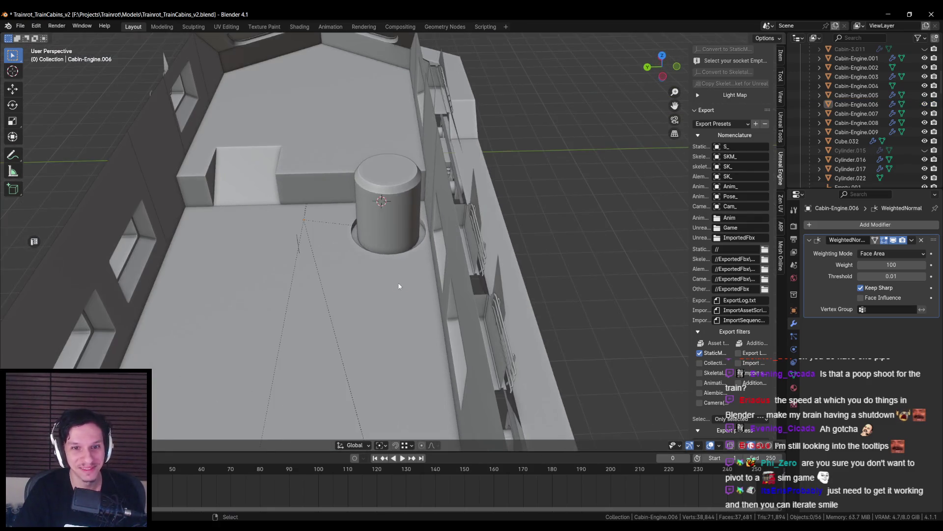
pyautogui.scroll(3, 399, 284)
pyautogui.hotkey('ctrl', 's')
# - Inspect the ladder, walls and pipe, then switch over to Unreal Engine
pyautogui.scroll(-4, 399, 285)
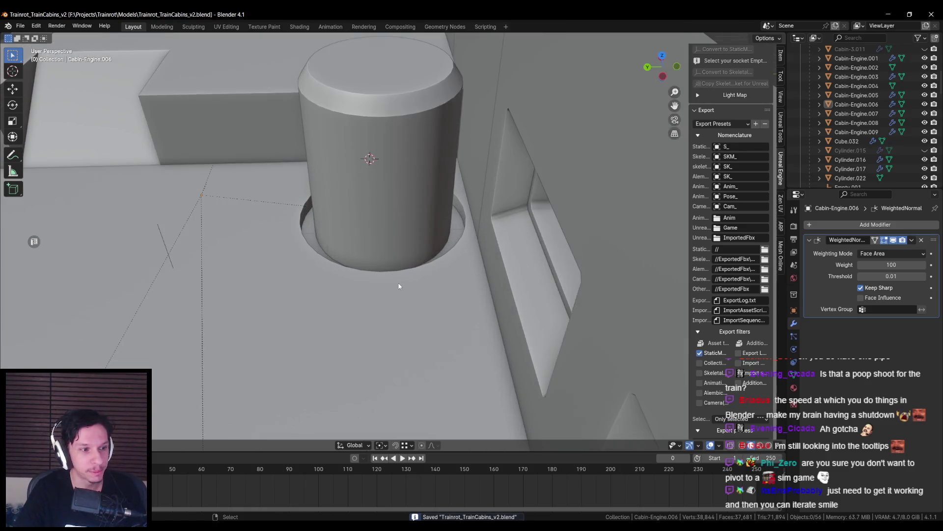
pyautogui.moveTo(398, 283)
pyautogui.mouseDown(button='middle')
pyautogui.moveTo(387, 262)
pyautogui.moveTo(368, 281)
pyautogui.mouseUp(button='middle')
pyautogui.scroll(6, 406, 288)
pyautogui.scroll(-5, 402, 287)
pyautogui.scroll(4, 382, 277)
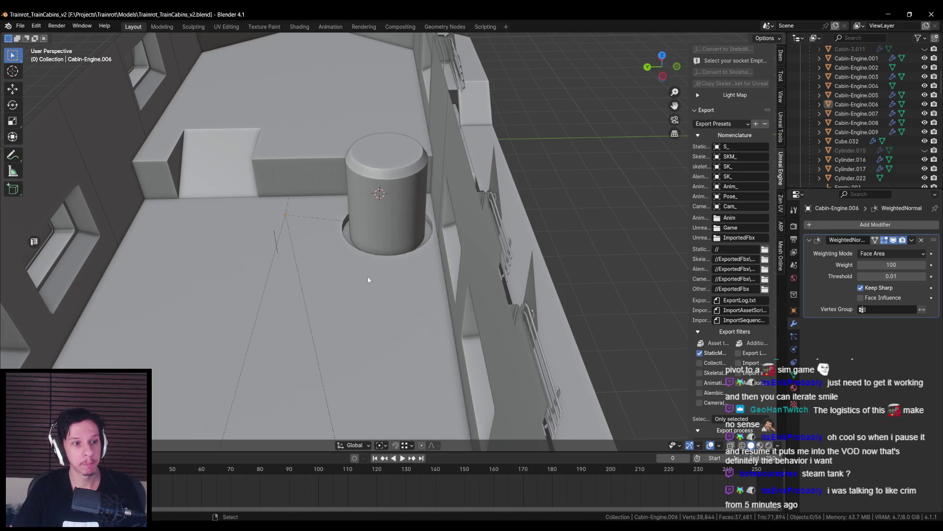
pyautogui.scroll(-3, 368, 279)
pyautogui.scroll(4, 370, 235)
pyautogui.scroll(-3, 367, 223)
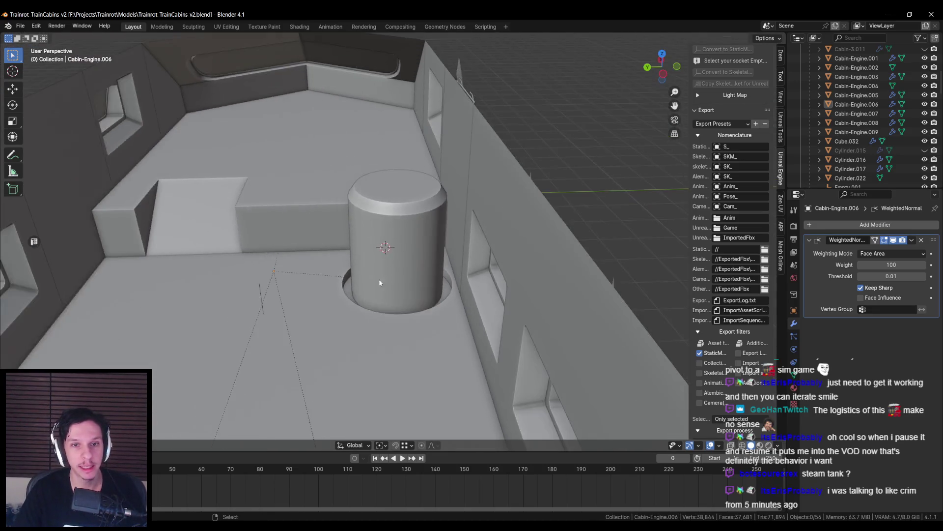
pyautogui.moveTo(387, 271); pyautogui.dragTo(373, 278, button='middle')
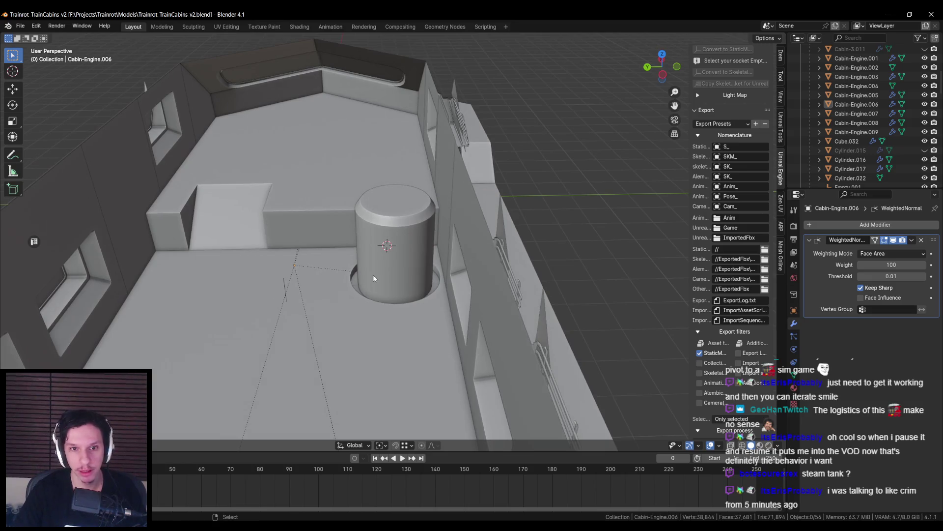
pyautogui.hotkey('alt', 'Tab')
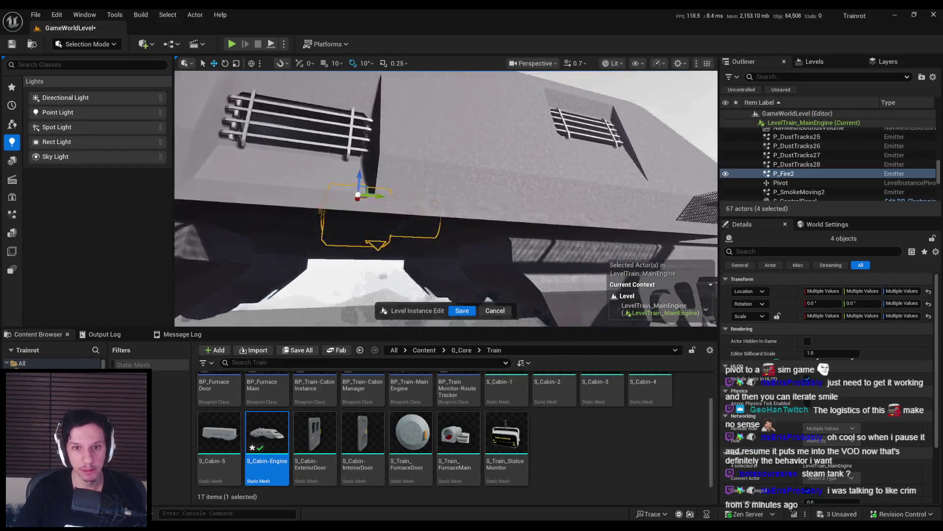
pyautogui.moveTo(437, 208)
pyautogui.mouseDown(button='right')
pyautogui.moveTo(463, 204)
pyautogui.moveTo(389, 205)
pyautogui.moveTo(437, 208)
pyautogui.mouseUp(button='right')
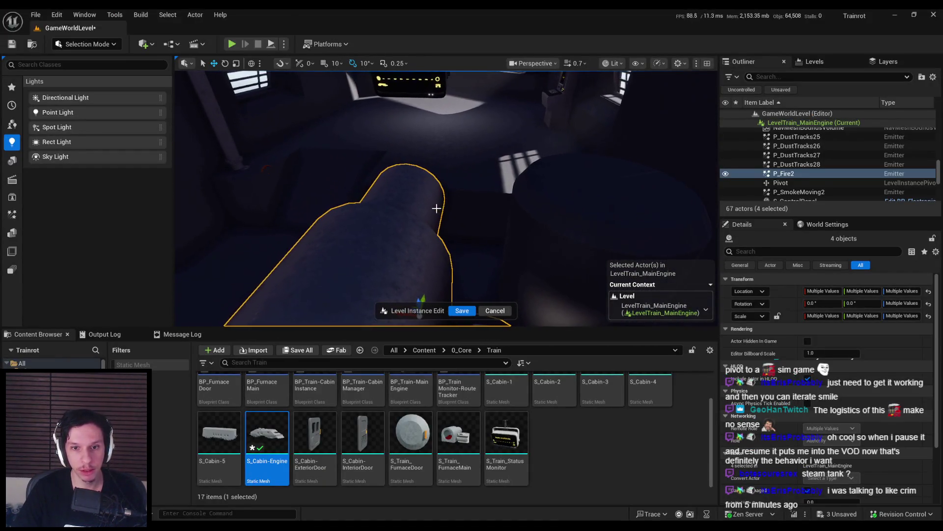
pyautogui.moveTo(369, 207)
pyautogui.mouseDown(button='right')
pyautogui.moveTo(522, 249)
pyautogui.moveTo(444, 266)
pyautogui.moveTo(516, 205)
pyautogui.moveTo(393, 216)
pyautogui.moveTo(511, 238)
pyautogui.moveTo(491, 236)
pyautogui.mouseUp(button='right')
# - Back in Blender, raise the whole pipe about 0.1 m along Z
pyautogui.hotkey('alt', 'Tab')
pyautogui.moveTo(442, 211)
pyautogui.mouseDown(button='middle')
pyautogui.moveTo(512, 215)
pyautogui.moveTo(417, 206)
pyautogui.moveTo(418, 148)
pyautogui.mouseUp(button='middle')
pyautogui.hotkey('alt', 'z')
pyautogui.hotkey('alt', 'z')
pyautogui.press('a')
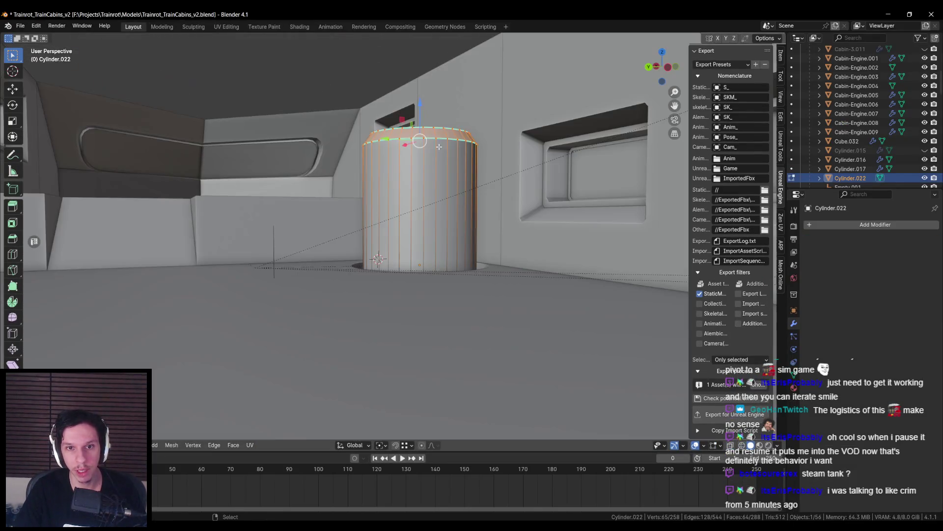
pyautogui.press('g')
pyautogui.press('z')
pyautogui.click(419, 96)
pyautogui.moveTo(419, 95); pyautogui.dragTo(374, 227, button='middle')
pyautogui.hotkey('alt', 'a')
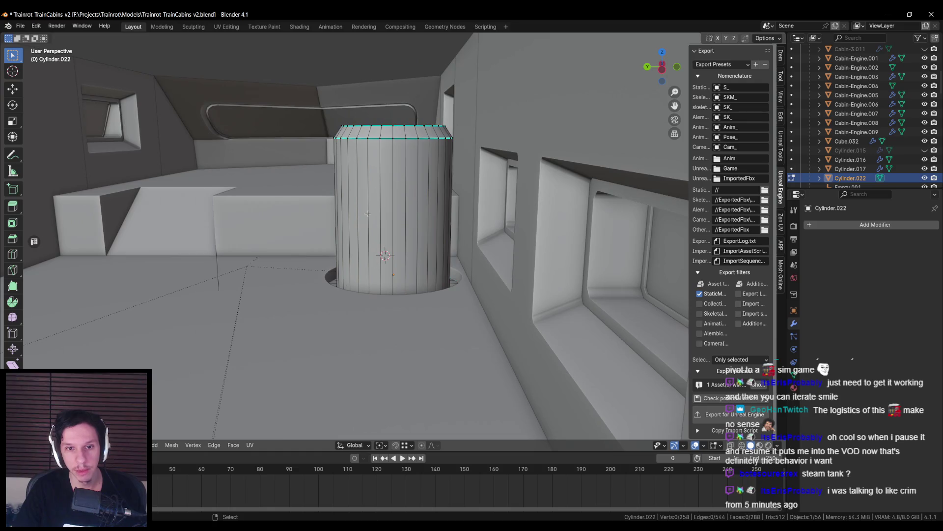
# - Select the vertices of the pipe's top ring and exit mesh editing
pyautogui.moveTo(408, 259); pyautogui.dragTo(448, 228, button='middle')
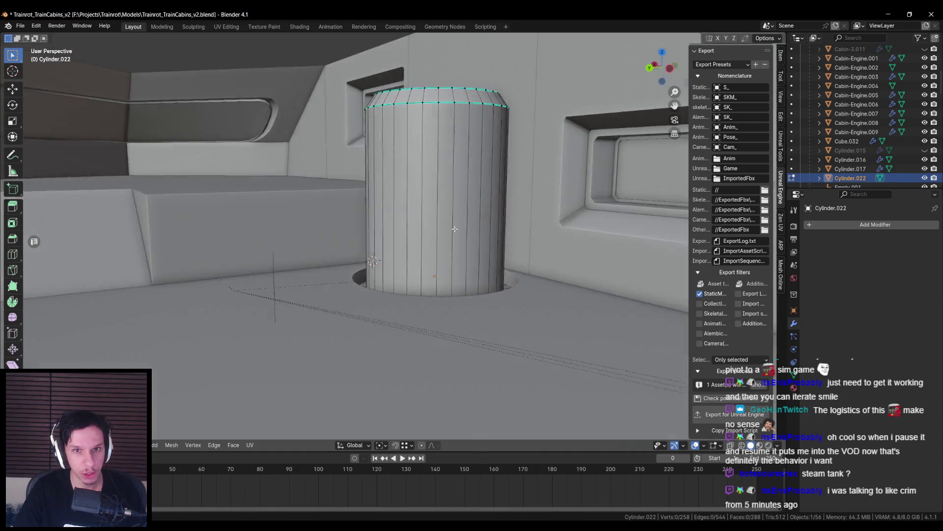
pyautogui.hotkey('alt', 'z')
pyautogui.moveTo(368, 90); pyautogui.dragTo(653, 211)
pyautogui.hotkey('alt', 'z')
pyautogui.moveTo(653, 211)
pyautogui.mouseDown(button='middle')
pyautogui.moveTo(426, 164)
pyautogui.moveTo(383, 201)
pyautogui.moveTo(372, 241)
pyautogui.mouseUp(button='middle')
pyautogui.press('Tab')
# - Make the cabin floor active again and save Trainrot_TrainCabins_v2.blend
pyautogui.scroll(-3, 393, 197)
pyautogui.hotkey('alt', 'a')
pyautogui.scroll(3, 372, 243)
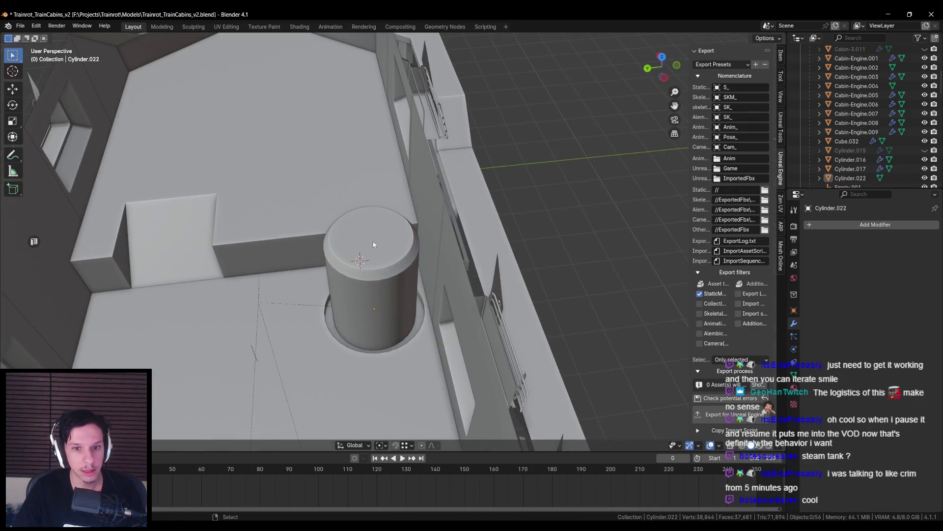
pyautogui.moveTo(366, 297); pyautogui.dragTo(388, 264, button='middle')
pyautogui.moveTo(387, 321)
pyautogui.mouseDown(button='middle')
pyautogui.moveTo(377, 307)
pyautogui.moveTo(394, 319)
pyautogui.moveTo(375, 273)
pyautogui.moveTo(361, 316)
pyautogui.moveTo(388, 327)
pyautogui.moveTo(361, 294)
pyautogui.mouseUp(button='middle')
pyautogui.hotkey('ctrl', 'z')
pyautogui.hotkey('ctrl', 's')
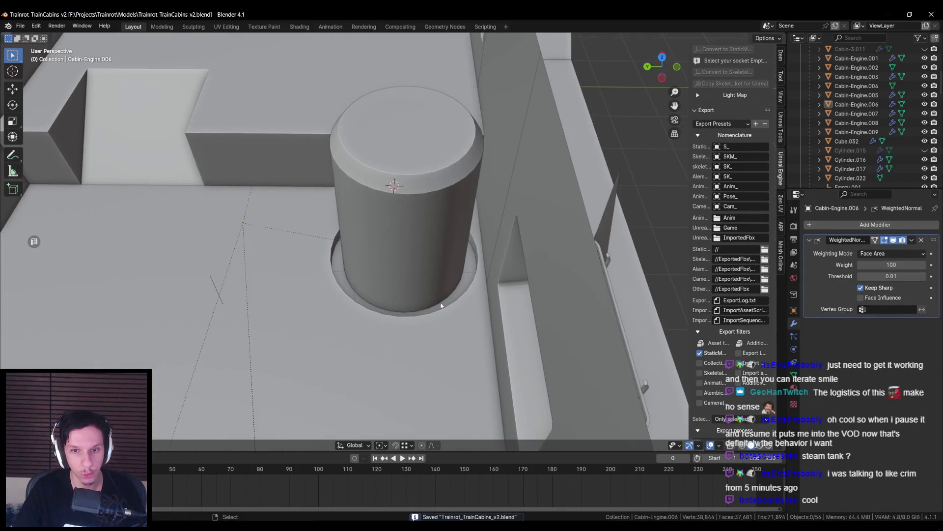
pyautogui.scroll(2, 402, 267)
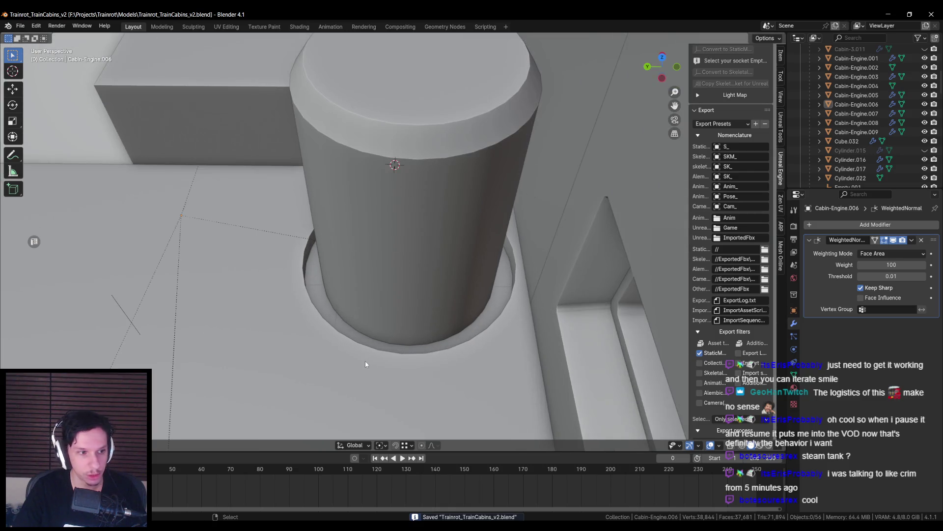
# - On the floor piece, extrude the pipe hole's edge loop and scale it into a ring
pyautogui.click(361, 362)
pyautogui.scroll(-3, 361, 361)
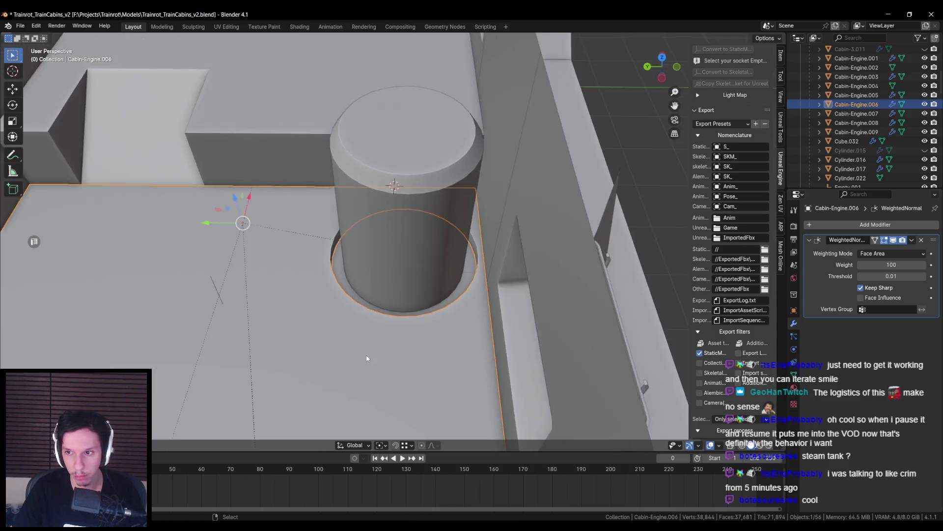
pyautogui.press('Tab')
pyautogui.scroll(3, 386, 312)
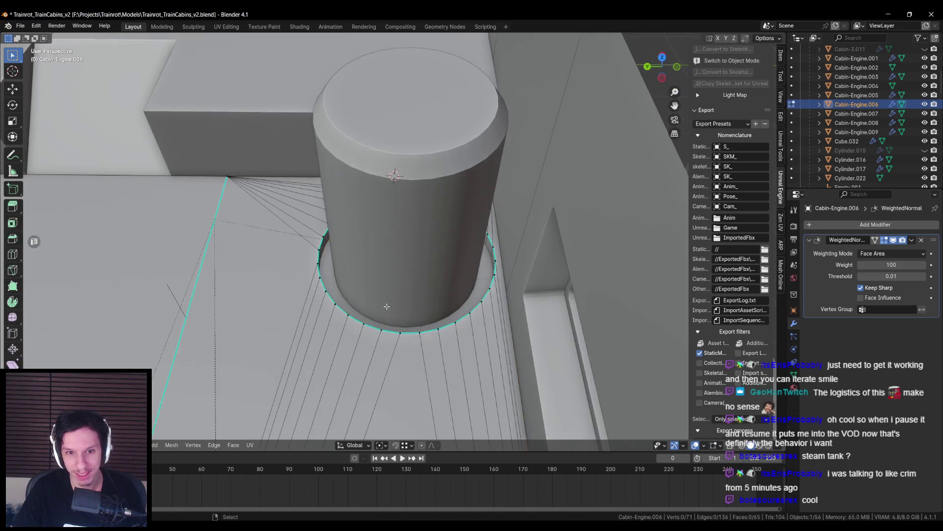
pyautogui.keyDown('alt'); pyautogui.click(342, 306); pyautogui.keyUp('alt')
pyautogui.scroll(3, 388, 256)
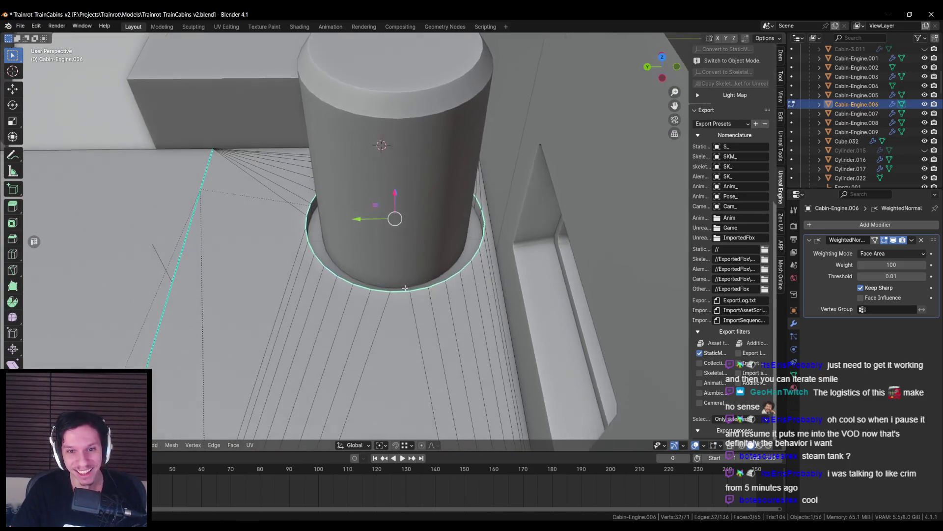
pyautogui.press('e')
pyautogui.rightClick(614, 303)
pyautogui.press('s')
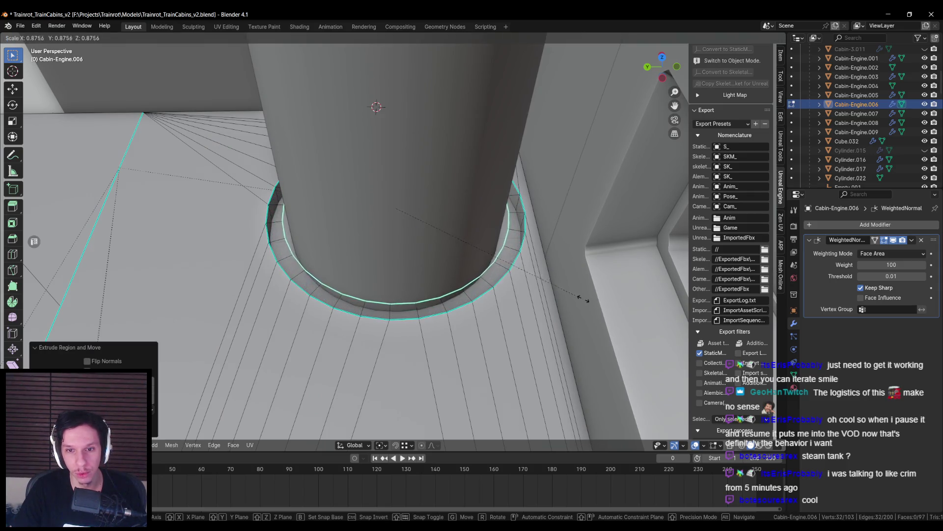
pyautogui.click(570, 293)
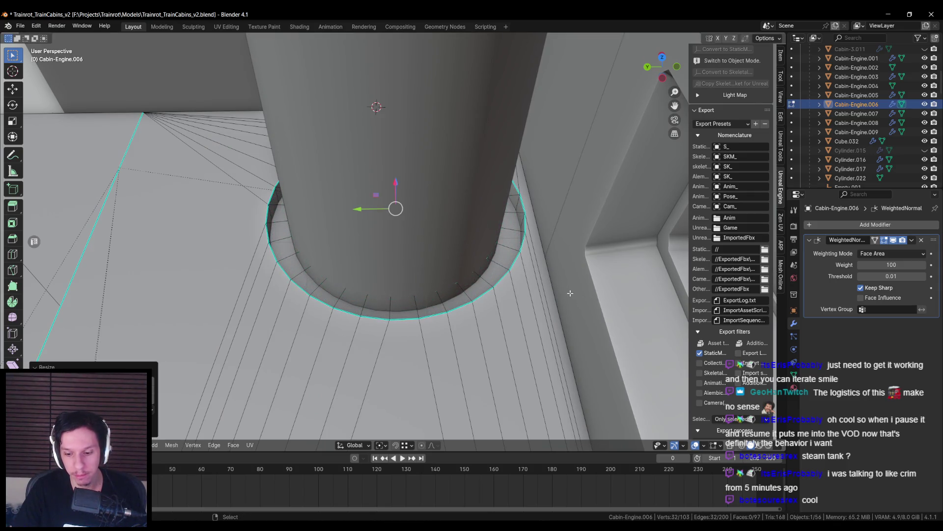
# - Separate the ring faces into their own object
pyautogui.press('ctrl+KP_Add')
pyautogui.press('p')
pyautogui.click(570, 291)
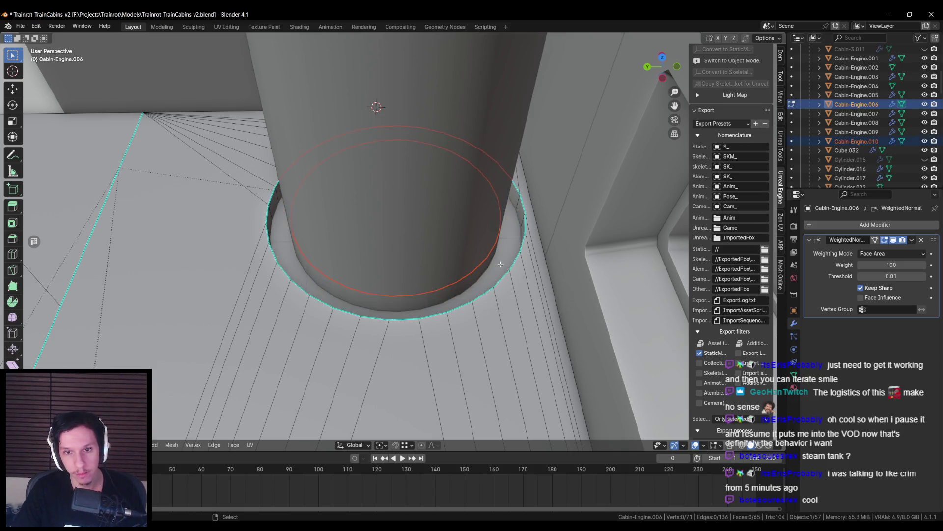
pyautogui.press('Tab')
# - Lower the new ring object about 0.024 m along Z
pyautogui.click(497, 262)
pyautogui.hotkey('shift', 'z')
pyautogui.click(491, 257)
pyautogui.moveTo(491, 257); pyautogui.dragTo(526, 226, button='middle')
pyautogui.hotkey('shift', 'z')
pyautogui.press('Tab')
pyautogui.press('a')
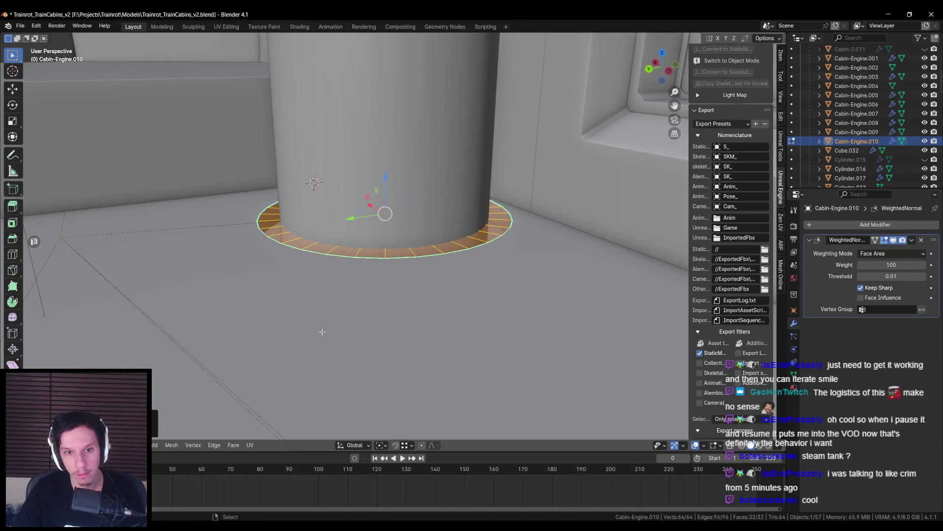
pyautogui.moveTo(383, 299); pyautogui.dragTo(430, 256, button='middle')
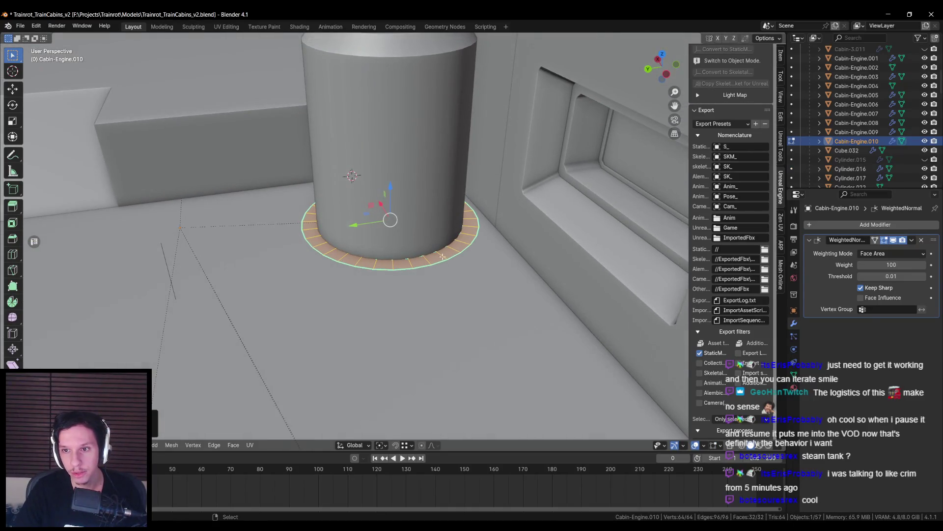
pyautogui.scroll(2, 479, 247)
pyautogui.press('g')
pyautogui.press('z')
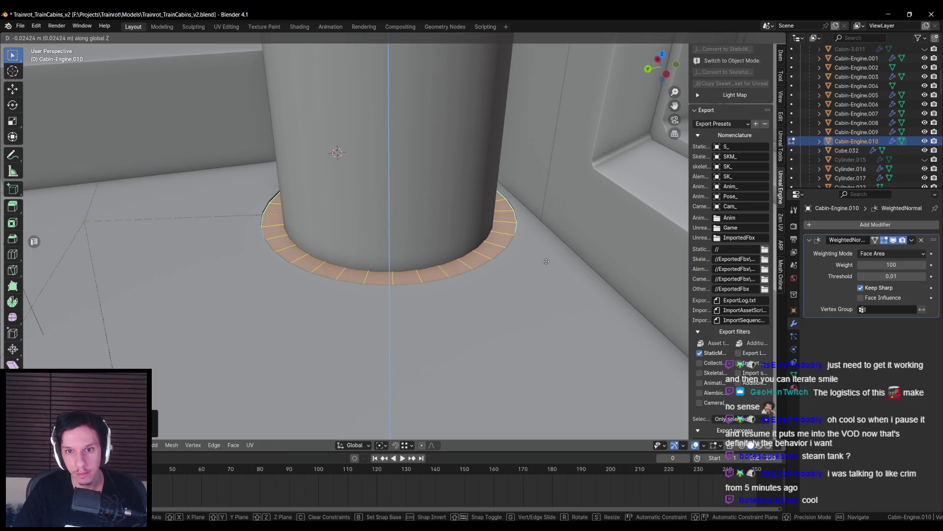
pyautogui.click(546, 261)
pyautogui.press('Tab')
# - Remove the ring's unused material slots so only Catwalk remains
pyautogui.moveTo(541, 258)
pyautogui.mouseDown(button='middle')
pyautogui.moveTo(459, 238)
pyautogui.moveTo(383, 261)
pyautogui.moveTo(343, 255)
pyautogui.mouseUp(button='middle')
pyautogui.click(793, 387)
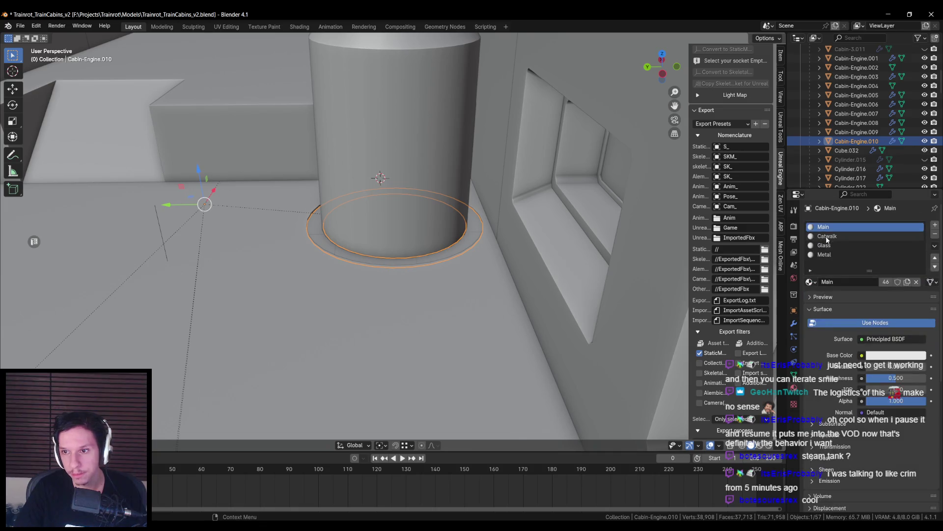
pyautogui.click(935, 246)
pyautogui.click(884, 288)
# - Put the ring's mesh in edit mode inside a UV Editor
pyautogui.moveTo(579, 277); pyautogui.dragTo(459, 282, button='middle')
pyautogui.press('Tab')
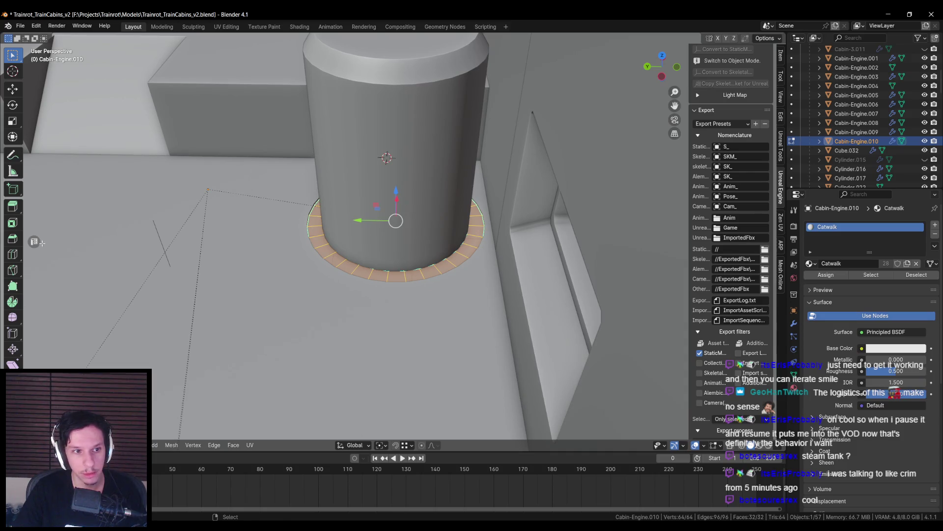
pyautogui.click(35, 241)
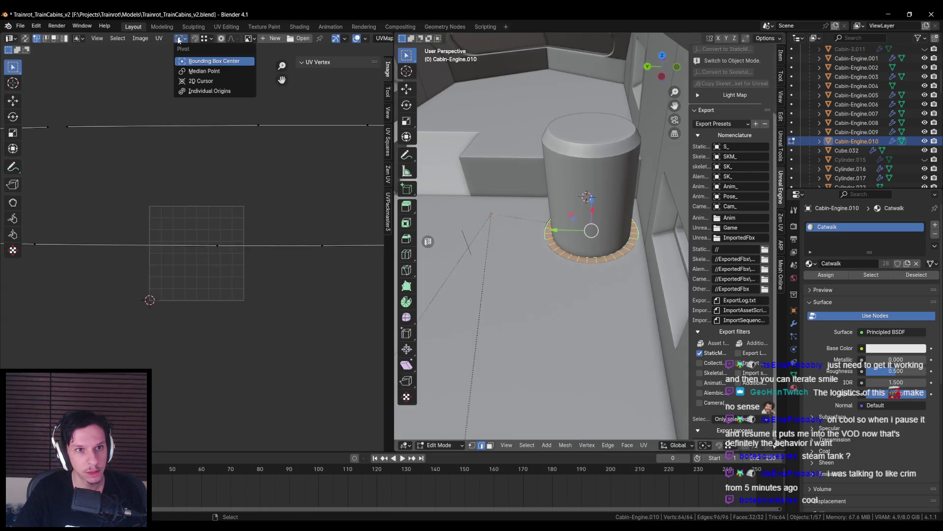
# - Mark seams on edges across the ring
pyautogui.click(248, 39)
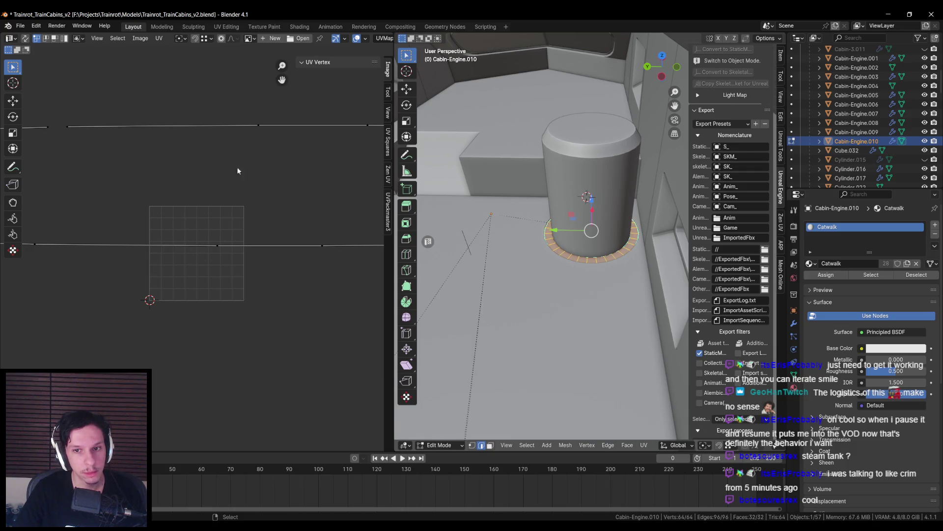
pyautogui.click(549, 248)
pyautogui.hotkey('ctrl', 'e')
pyautogui.click(552, 223)
pyautogui.moveTo(553, 223)
pyautogui.mouseDown(button='middle')
pyautogui.moveTo(650, 246)
pyautogui.moveTo(525, 255)
pyautogui.mouseUp(button='middle')
pyautogui.hotkey('ctrl', 'e')
pyautogui.click(525, 255)
pyautogui.click(551, 249)
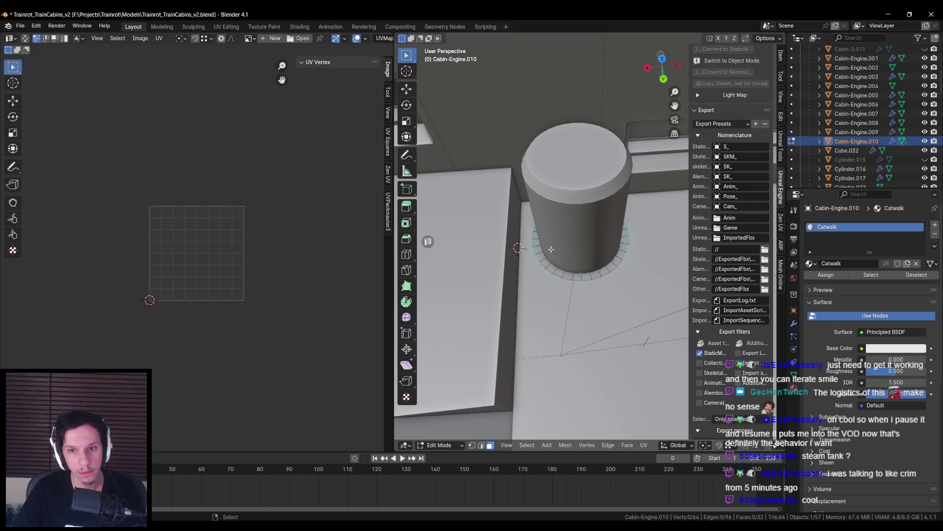
# - Unwrap the whole ring's UVs and turn on see-through viewing
pyautogui.press('a')
pyautogui.press('u')
pyautogui.click(535, 246)
pyautogui.moveTo(521, 251); pyautogui.dragTo(565, 266, button='middle')
pyautogui.scroll(3, 522, 249)
pyautogui.hotkey('alt', 'z')
pyautogui.scroll(-1, 236, 249)
pyautogui.scroll(3, 270, 249)
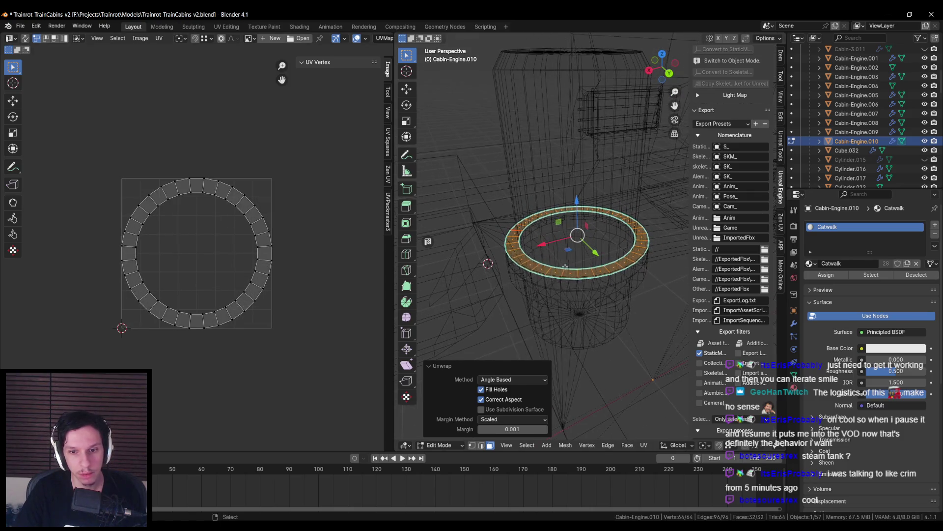
pyautogui.scroll(1, 226, 252)
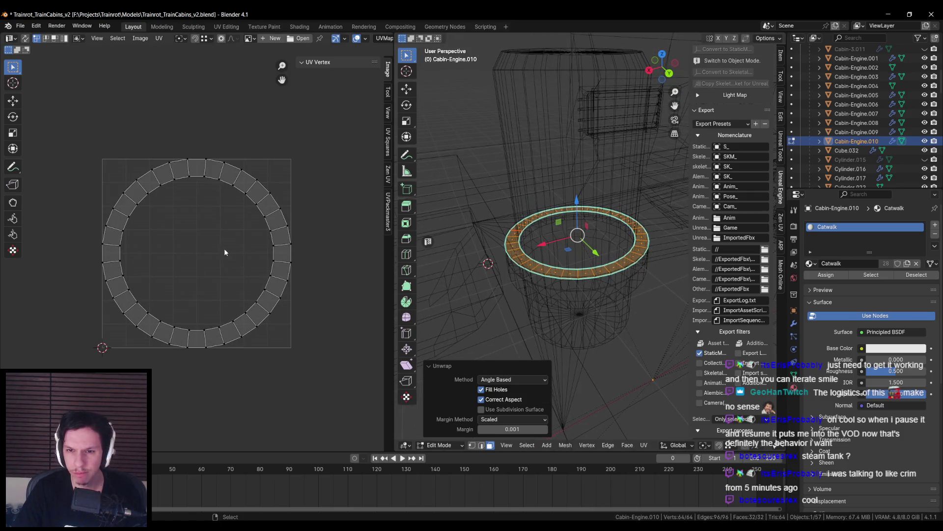
pyautogui.moveTo(550, 254); pyautogui.dragTo(521, 241, button='middle')
# - Merge the ring's overlapping vertices by distance and unwrap it again
pyautogui.press('2')
pyautogui.click(513, 238)
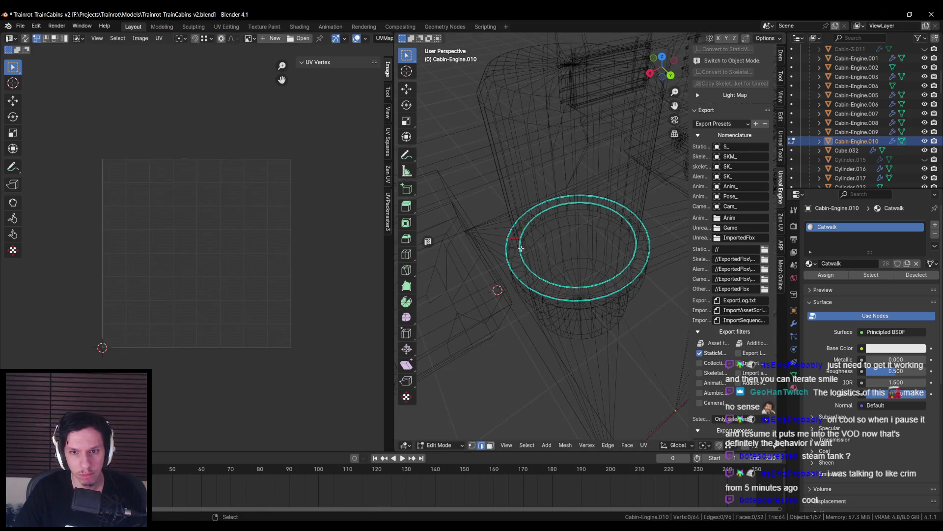
pyautogui.press('a')
pyautogui.press('m')
pyautogui.click(496, 287)
pyautogui.scroll(2, 481, 238)
pyautogui.hotkey('alt', 'a')
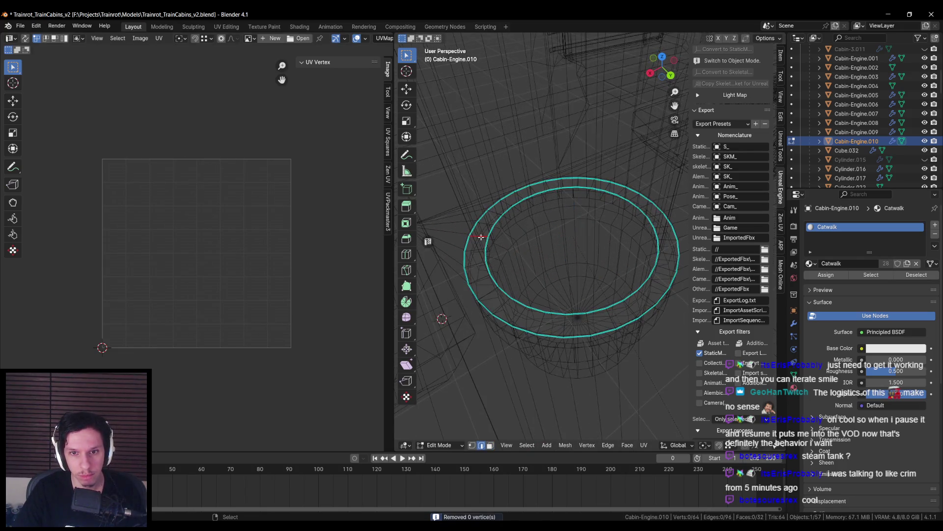
pyautogui.press('a')
pyautogui.press('u')
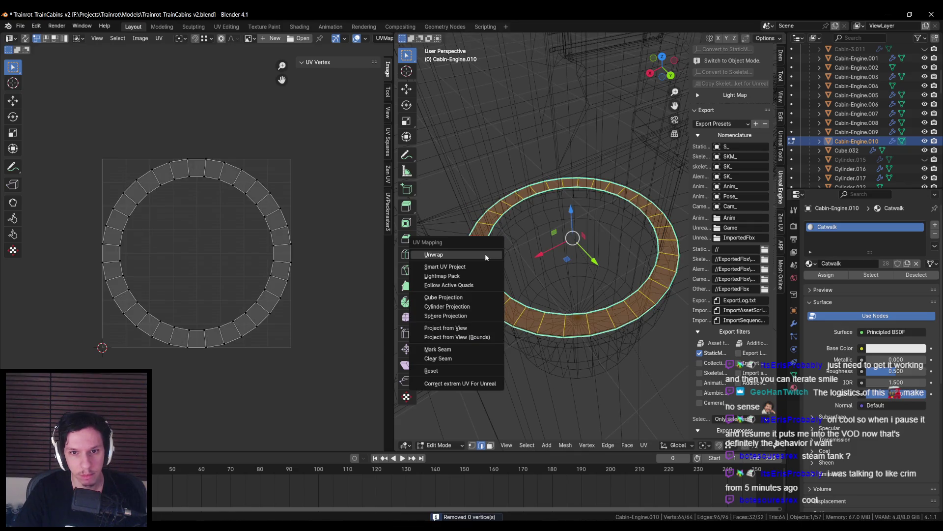
pyautogui.click(485, 256)
# - Pick a reference UV face and unwrap the ring once more
pyautogui.moveTo(113, 260)
pyautogui.mouseDown()
pyautogui.moveTo(129, 220)
pyautogui.moveTo(153, 198)
pyautogui.mouseUp()
pyautogui.hotkey('alt', 'a')
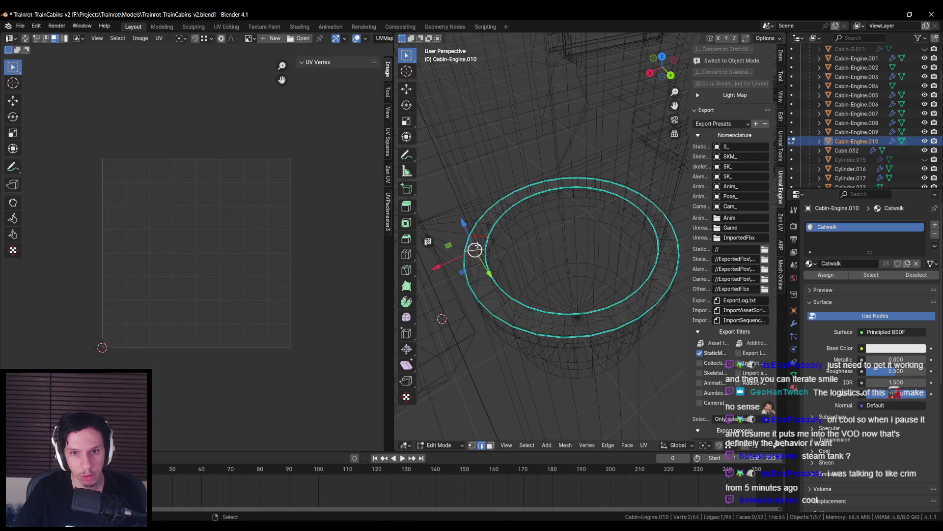
pyautogui.click(478, 246)
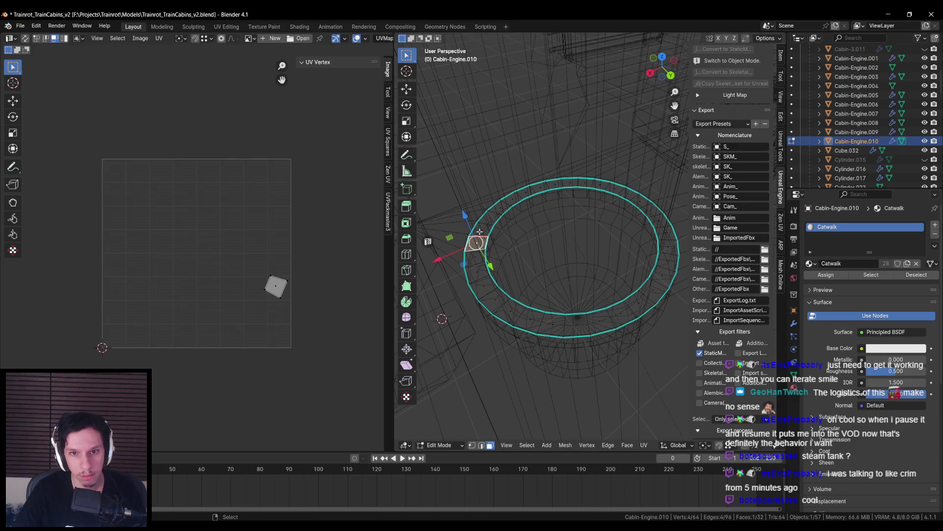
pyautogui.click(479, 231)
pyautogui.hotkey('alt', 'a')
pyautogui.press('a')
pyautogui.click(268, 301)
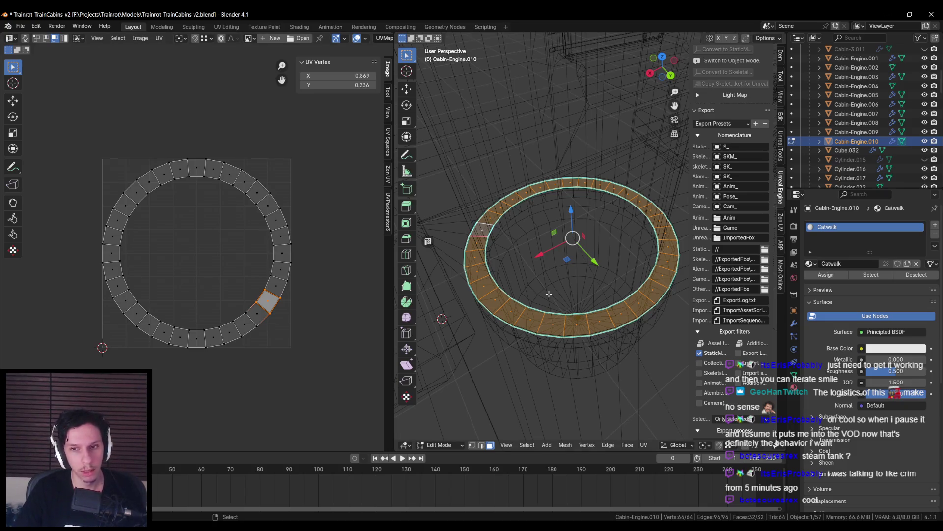
pyautogui.press('u')
pyautogui.click(486, 225)
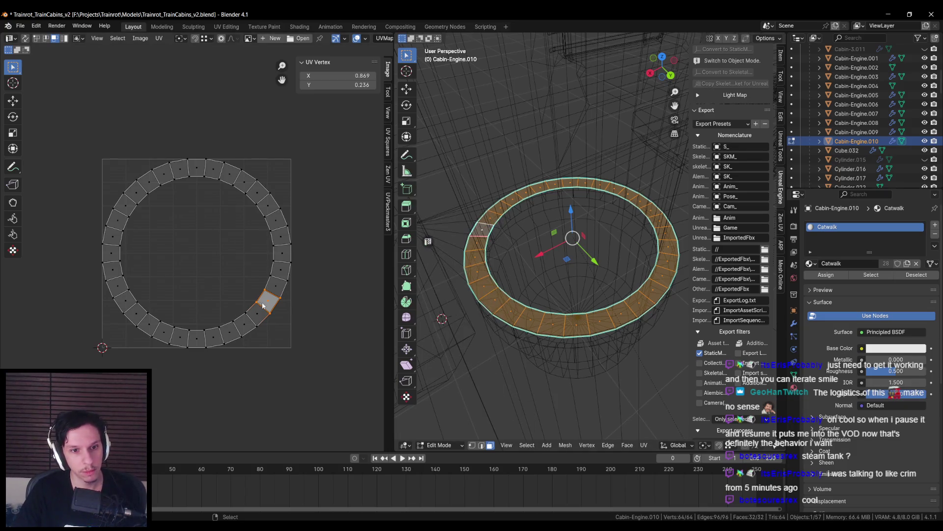
# - Straighten the UV ring into a horizontal strip and move it up and left
pyautogui.press('a')
pyautogui.scroll(-3, 221, 344)
pyautogui.press('r')
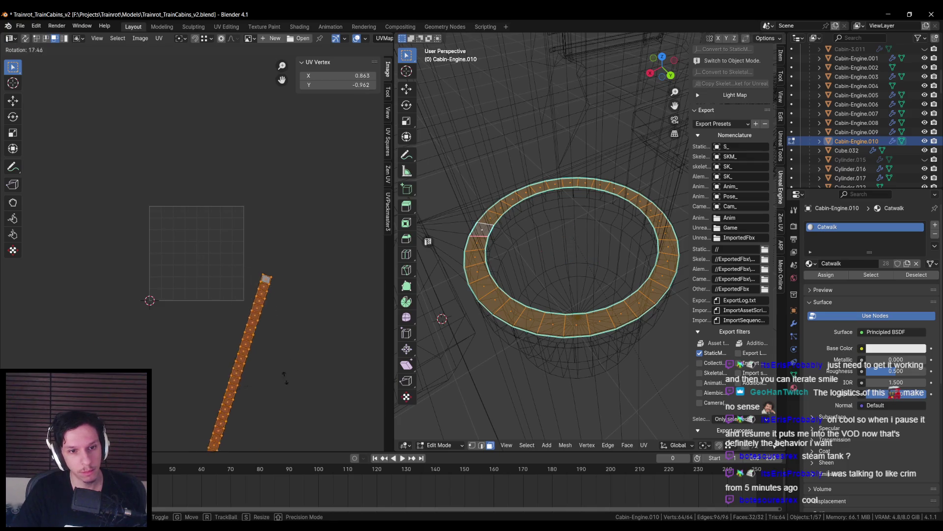
pyautogui.click(240, 391)
pyautogui.moveTo(240, 391); pyautogui.dragTo(230, 338)
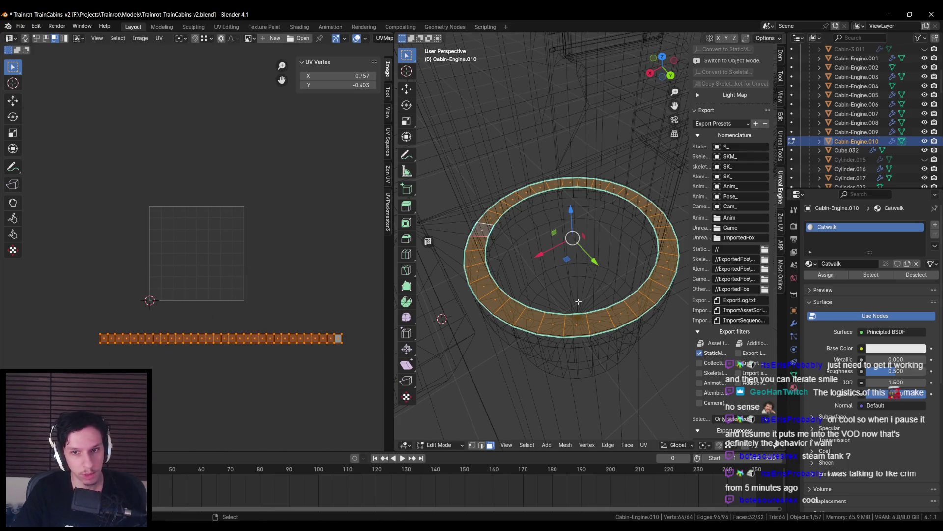
pyautogui.scroll(-4, 579, 214)
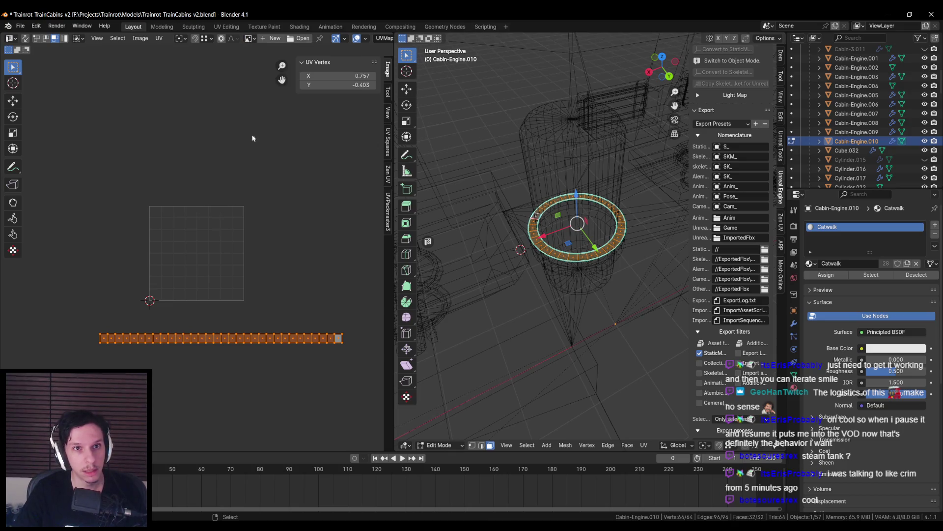
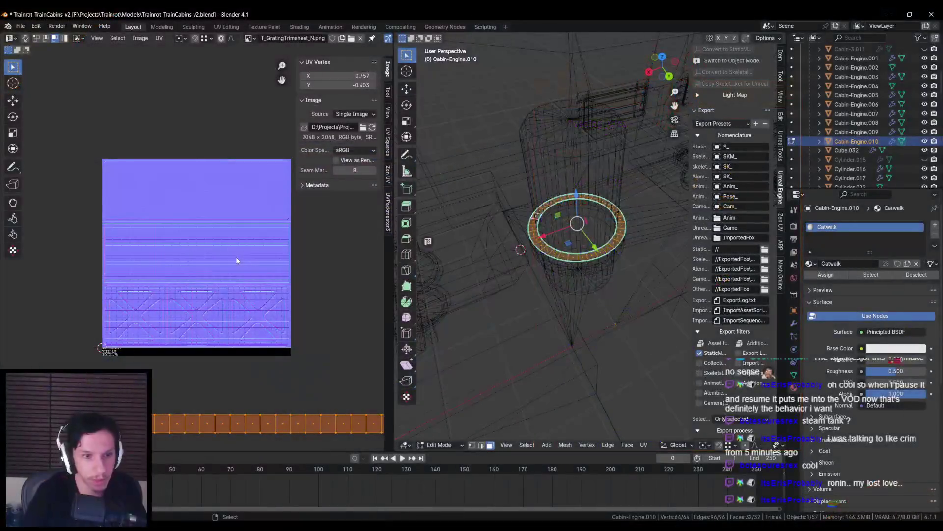
# - Move the ring's UV strip onto the trim sheet texture and enlarge it across the texture
pyautogui.click(261, 217)
pyautogui.scroll(2, 220, 246)
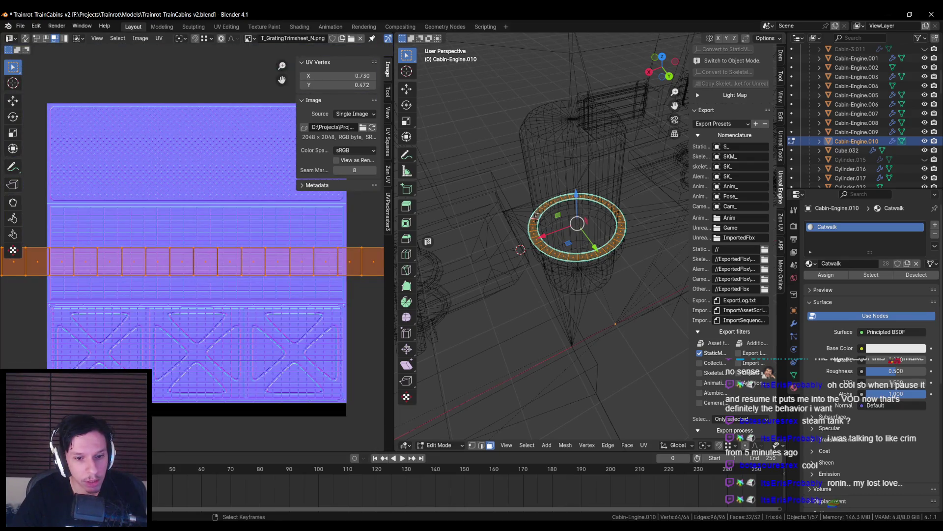
pyautogui.press('n')
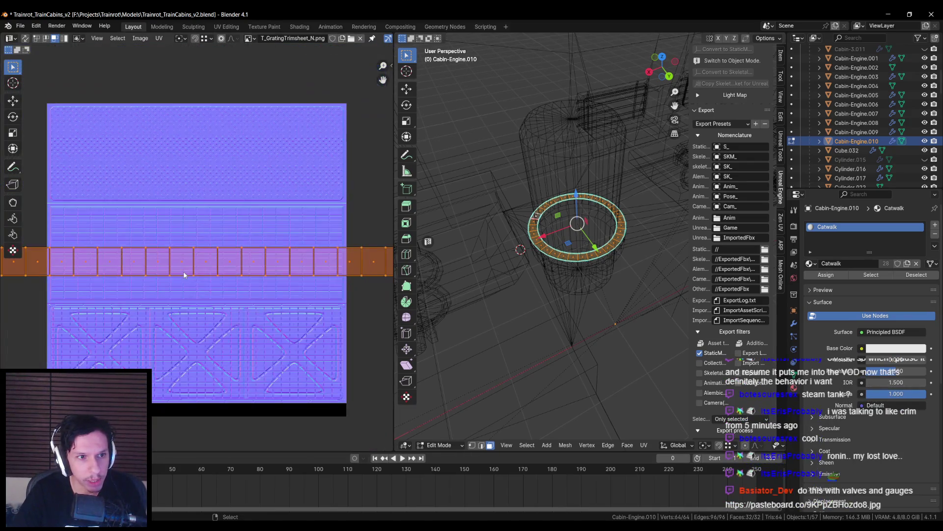
pyautogui.press('g')
pyautogui.click(217, 190)
pyautogui.moveTo(216, 190)
pyautogui.mouseDown(button='middle')
pyautogui.moveTo(168, 223)
pyautogui.moveTo(181, 206)
pyautogui.moveTo(195, 220)
pyautogui.mouseUp(button='middle')
pyautogui.scroll(2, 166, 192)
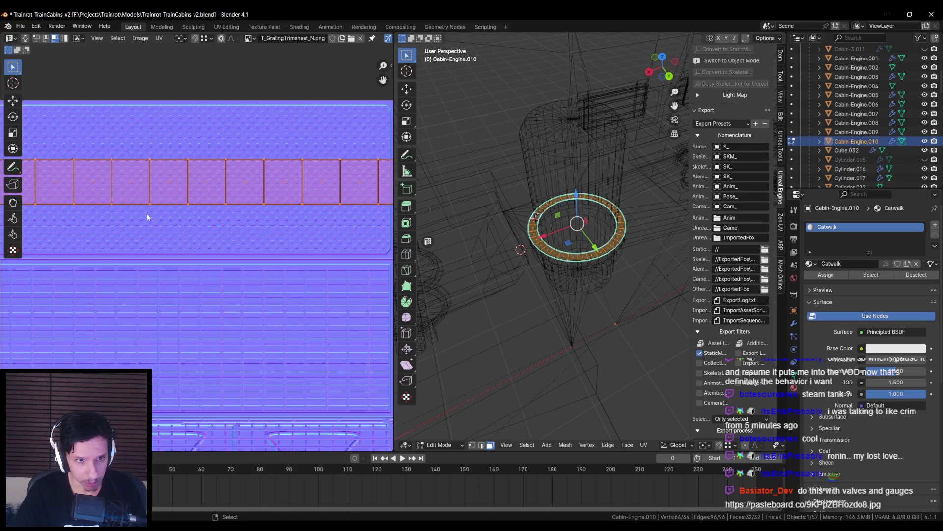
pyautogui.scroll(-2, 205, 203)
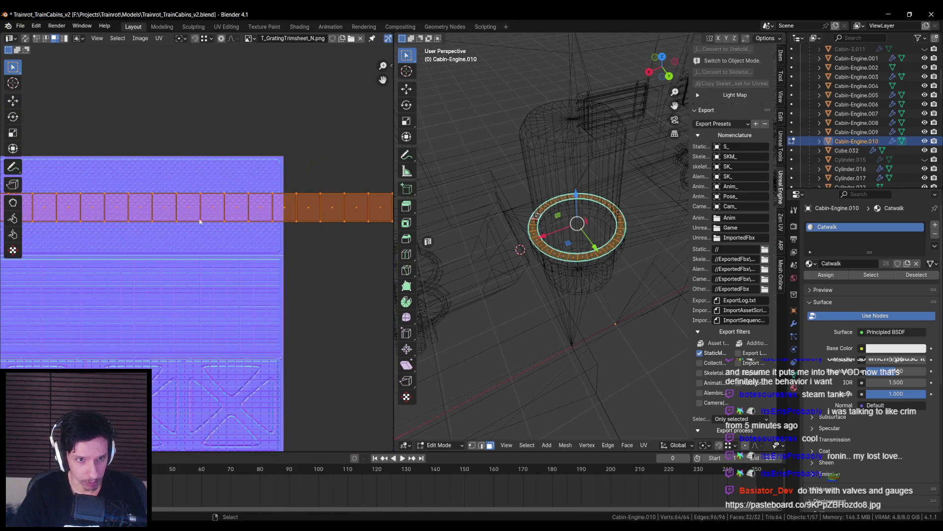
pyautogui.press('s')
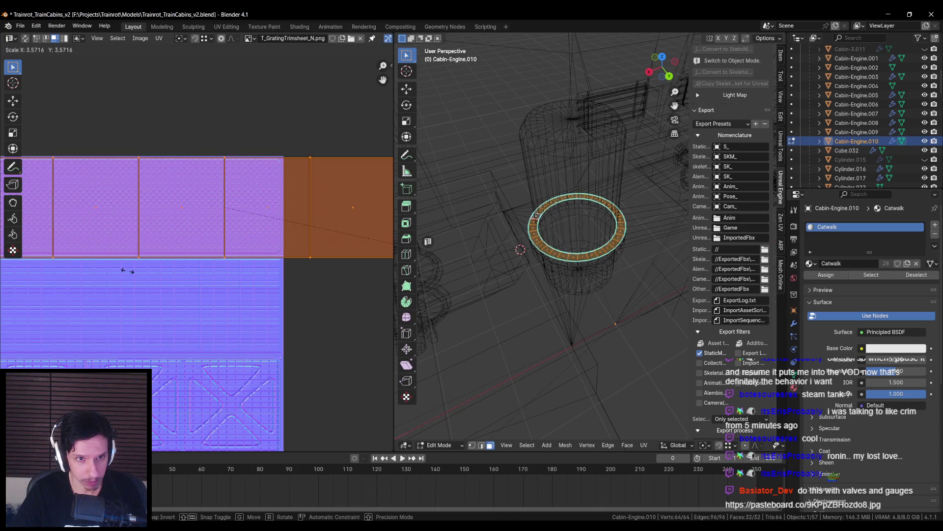
pyautogui.click(140, 268)
# - Nudge the UV strip left and rescale it slightly to fit the hex-grating band
pyautogui.scroll(4, 264, 190)
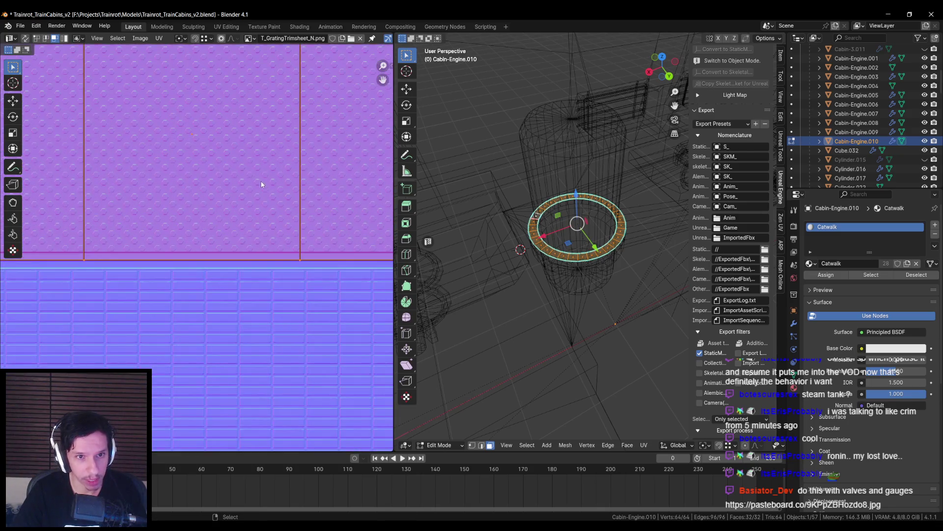
pyautogui.press('g')
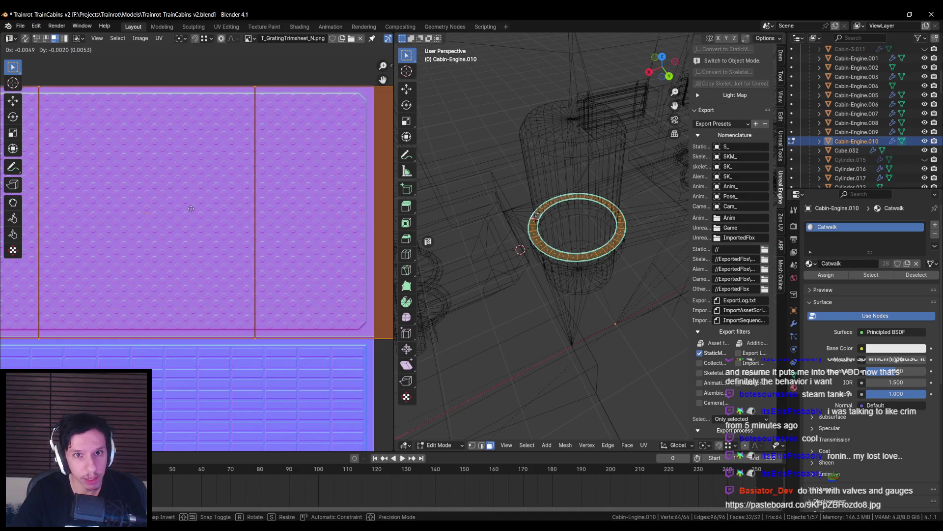
pyautogui.click(191, 209)
pyautogui.press('g')
pyautogui.click(230, 156)
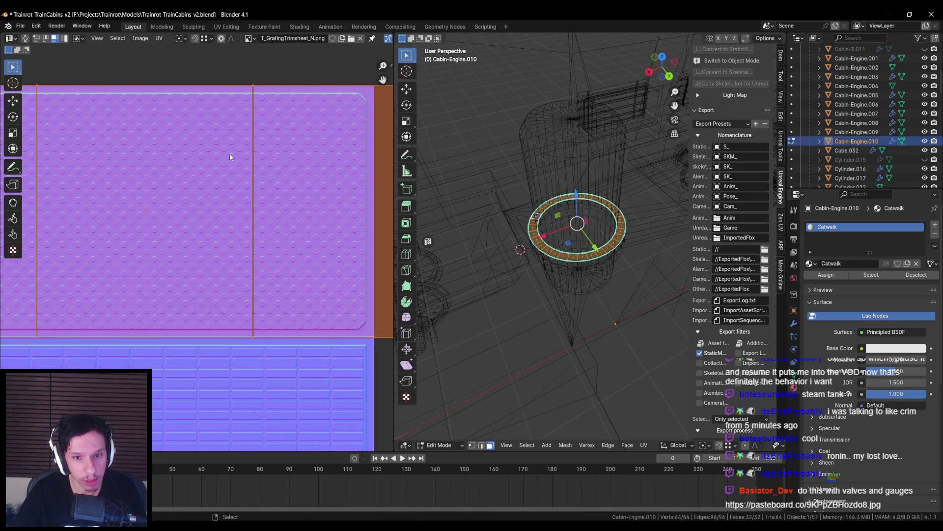
pyautogui.press('s')
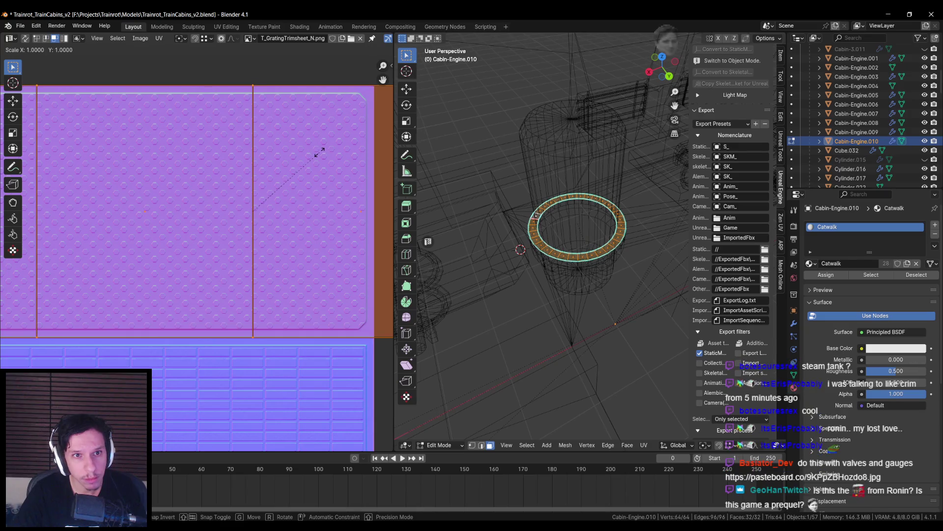
pyautogui.click(303, 152)
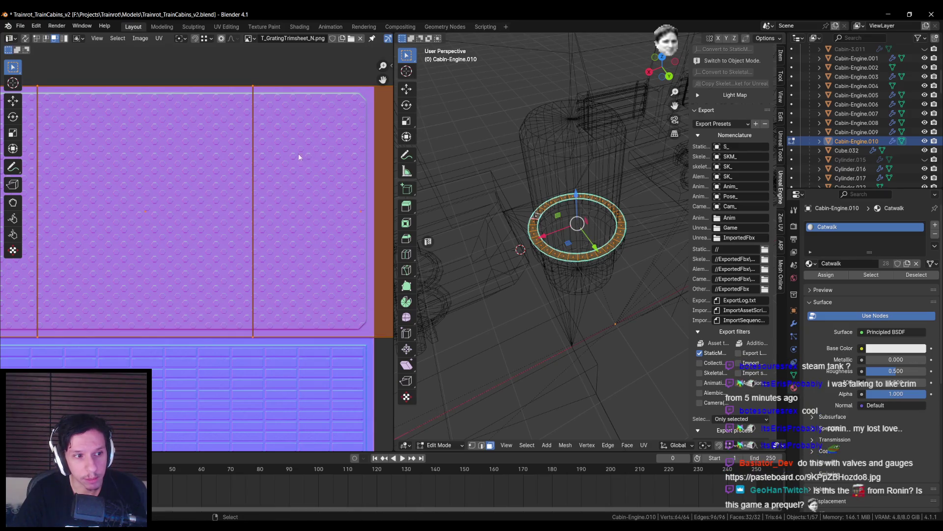
pyautogui.scroll(-4, 185, 194)
pyautogui.scroll(8, 172, 208)
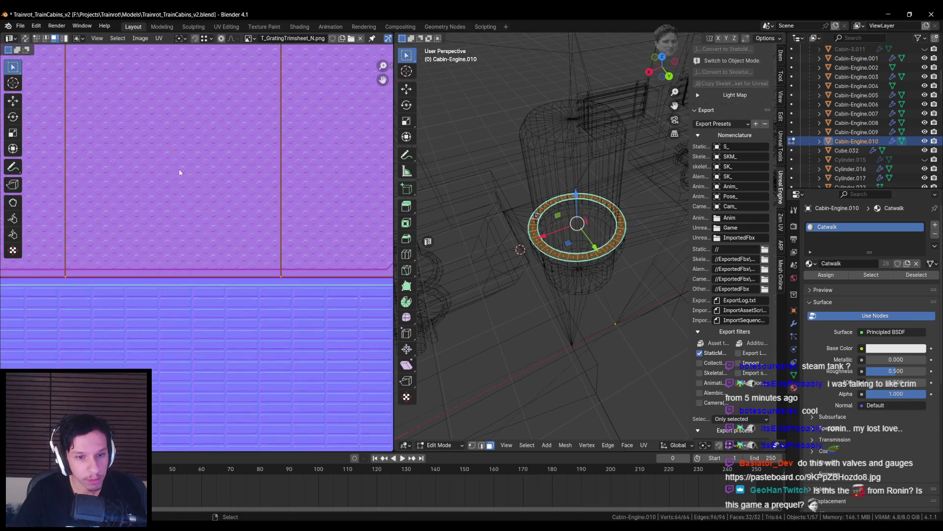
pyautogui.scroll(-10, 206, 210)
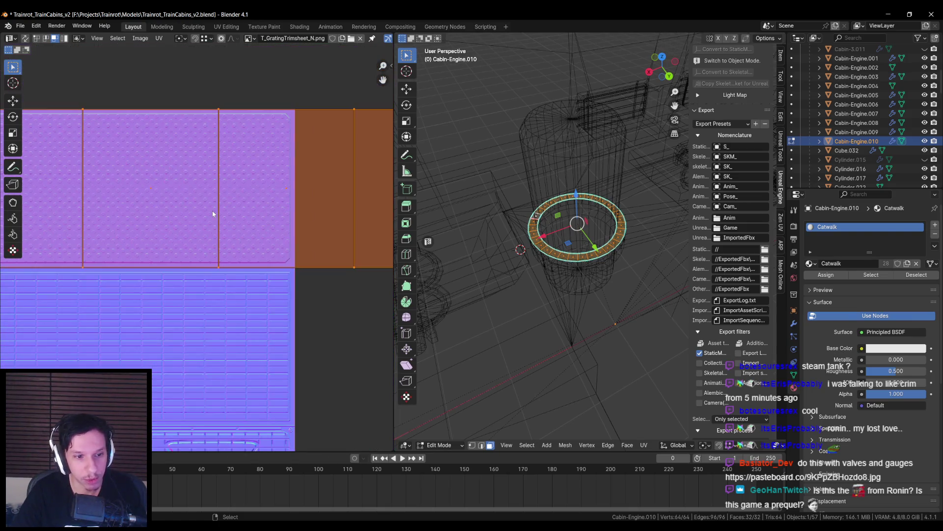
# - Save Trainrot_TrainCabins_v2.blend, return to Object Mode, and switch the viewport to solid shading
pyautogui.hotkey('ctrl', 's')
pyautogui.press('Tab')
pyautogui.moveTo(603, 256)
pyautogui.mouseDown(button='middle')
pyautogui.moveTo(570, 254)
pyautogui.moveTo(586, 267)
pyautogui.mouseUp(button='middle')
pyautogui.hotkey('shift', 'z')
# - Select the Cabin-Engine cabin body and export it for Unreal Engine
pyautogui.click(609, 268)
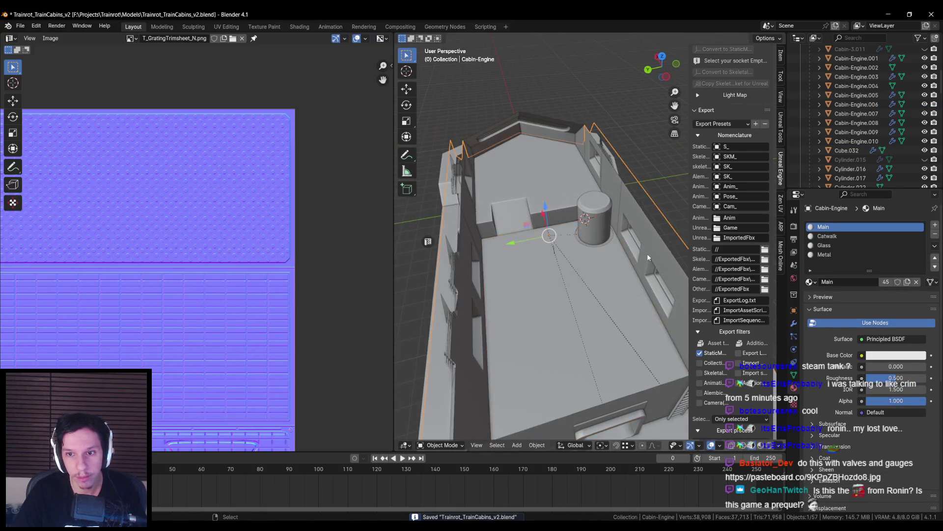
pyautogui.scroll(-4, 540, 246)
pyautogui.scroll(-4, 732, 295)
pyautogui.click(728, 415)
# - Fly around the cabin in the Unreal level to inspect the export, then return to Blender
pyautogui.hotkey('alt', 'Tab')
pyautogui.rightClick(276, 152)
pyautogui.press('Escape')
pyautogui.moveTo(302, 151); pyautogui.dragTo(303, 150, button='right')
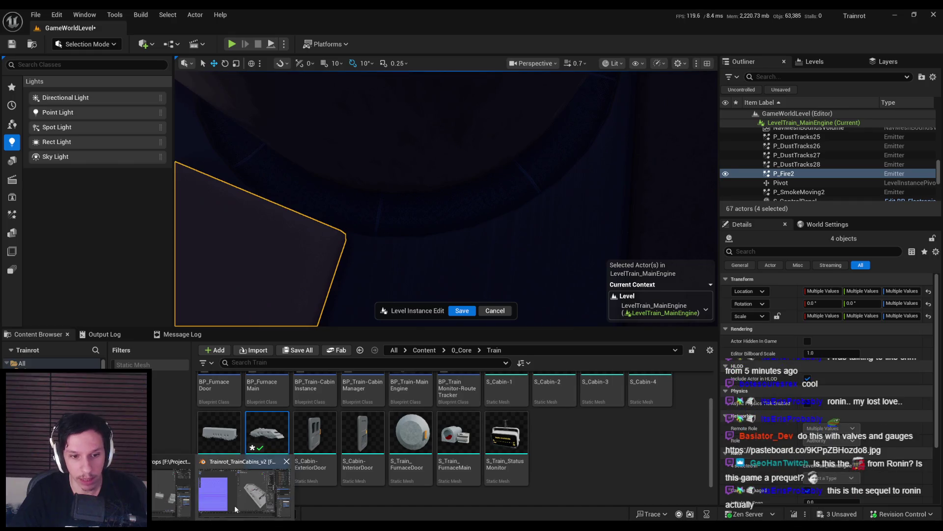
pyautogui.click(234, 504)
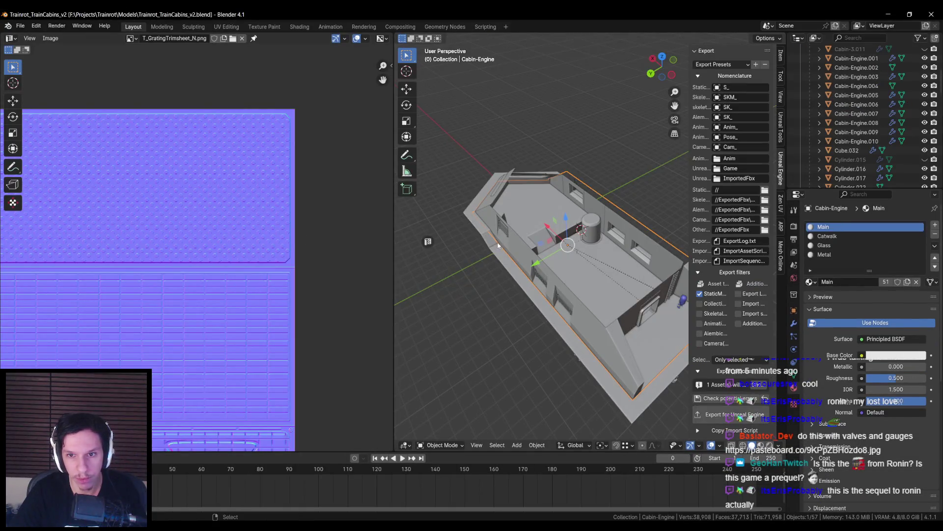
# - Select the cylinder Cabin-Engine.010 and enter Edit Mode to show its UV strip
pyautogui.press('KP_Decimal')
pyautogui.click(606, 243)
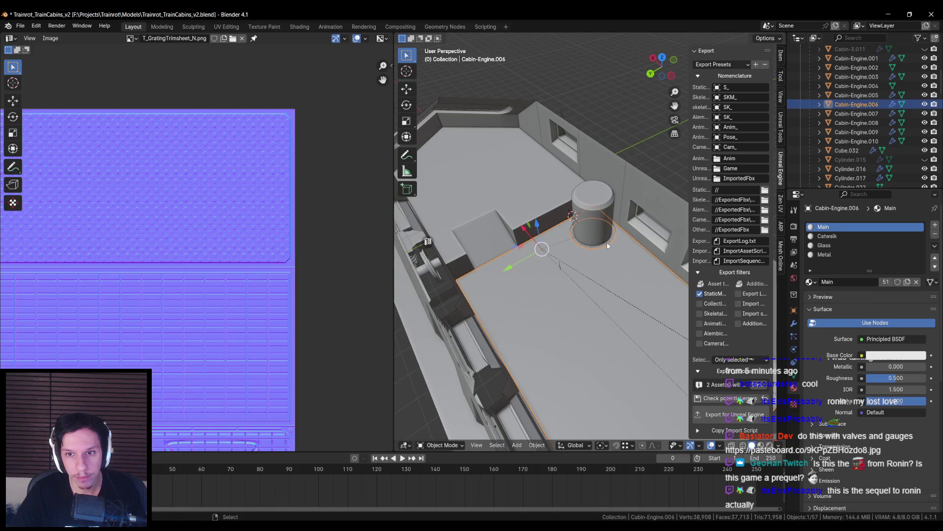
pyautogui.click(607, 243)
pyautogui.press('Tab')
pyautogui.scroll(-4, 223, 238)
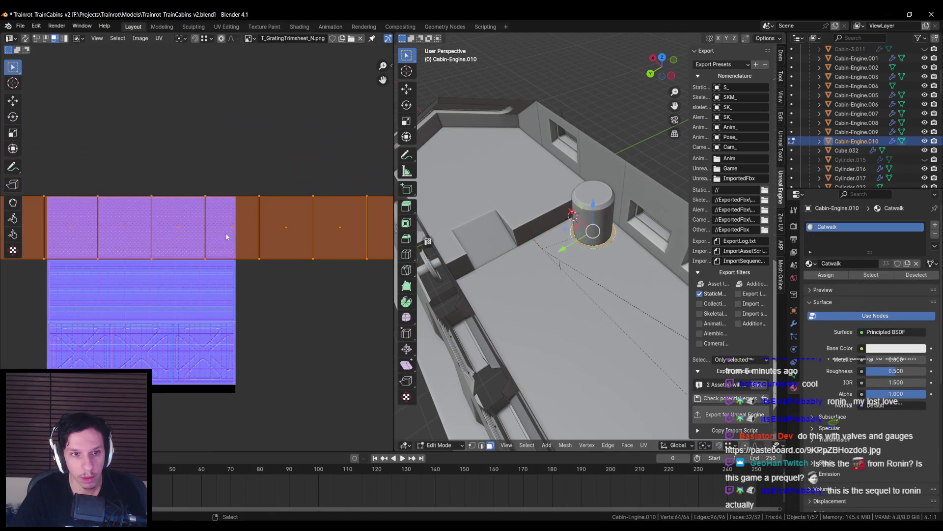
pyautogui.moveTo(206, 255); pyautogui.dragTo(268, 237, button='middle')
# - Set the UV scaling pivot and shrink the cylinder's UV strip to about a third
pyautogui.press('s')
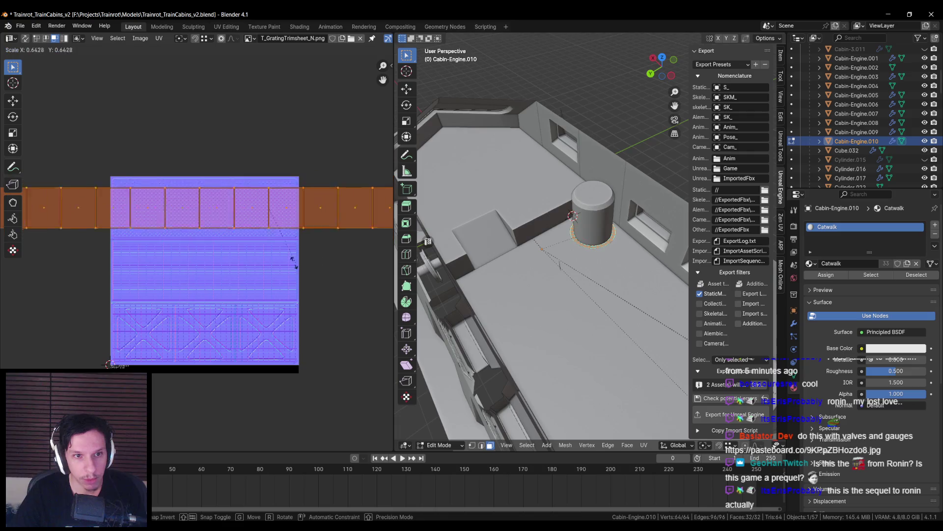
pyautogui.press('Escape')
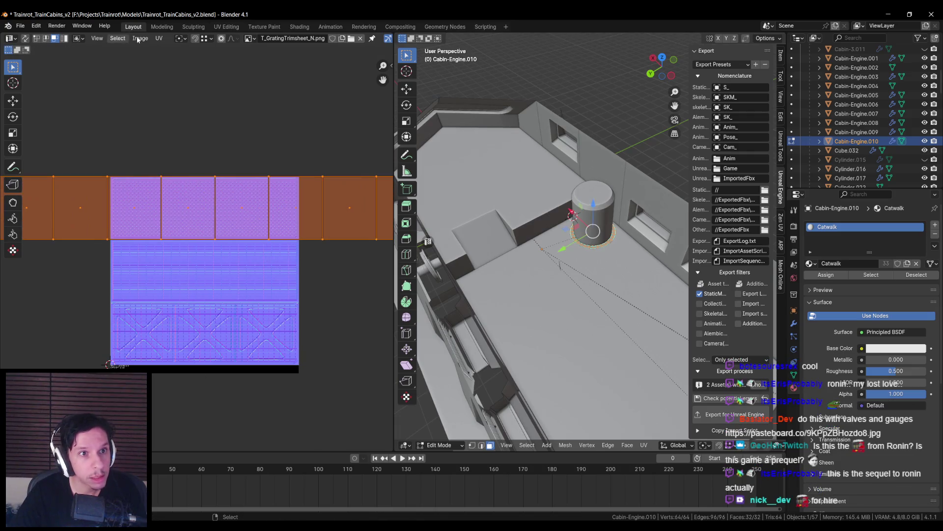
pyautogui.click(180, 38)
pyautogui.scroll(-8, 292, 263)
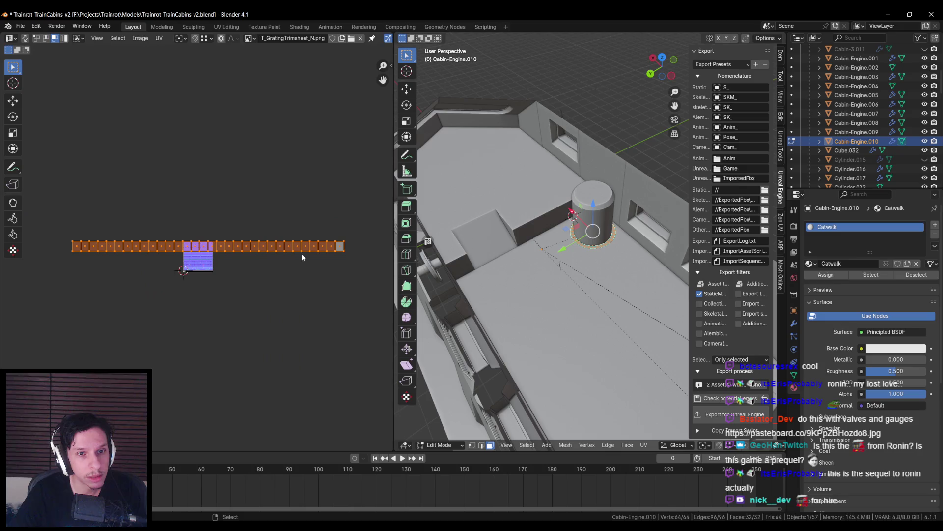
pyautogui.press('s')
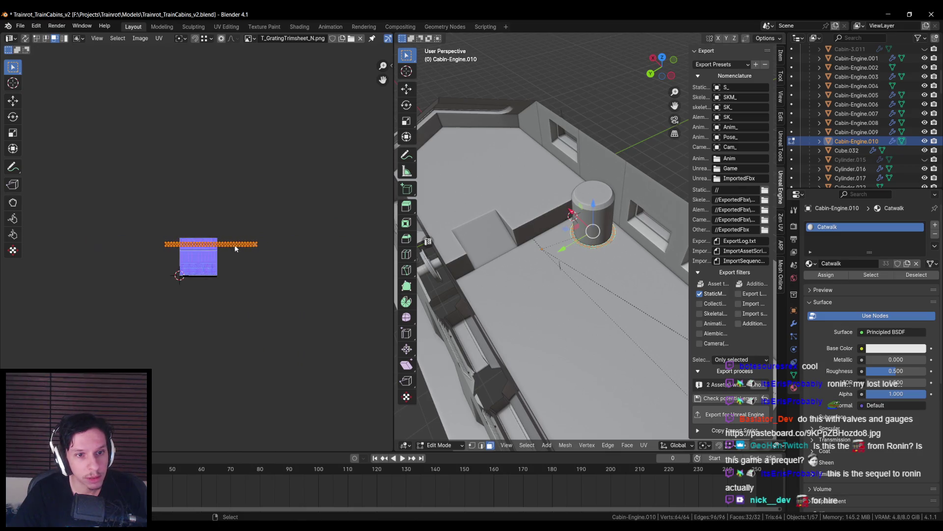
pyautogui.scroll(4, 261, 251)
pyautogui.click(259, 251)
pyautogui.scroll(6, 264, 246)
# - Slide the strip horizontally onto the hex-grating band, fine-tune its scale, and save the file
pyautogui.press('g')
pyautogui.press('x')
pyautogui.click(176, 264)
pyautogui.moveTo(176, 263); pyautogui.dragTo(250, 256, button='middle')
pyautogui.scroll(-1, 250, 255)
pyautogui.press('s')
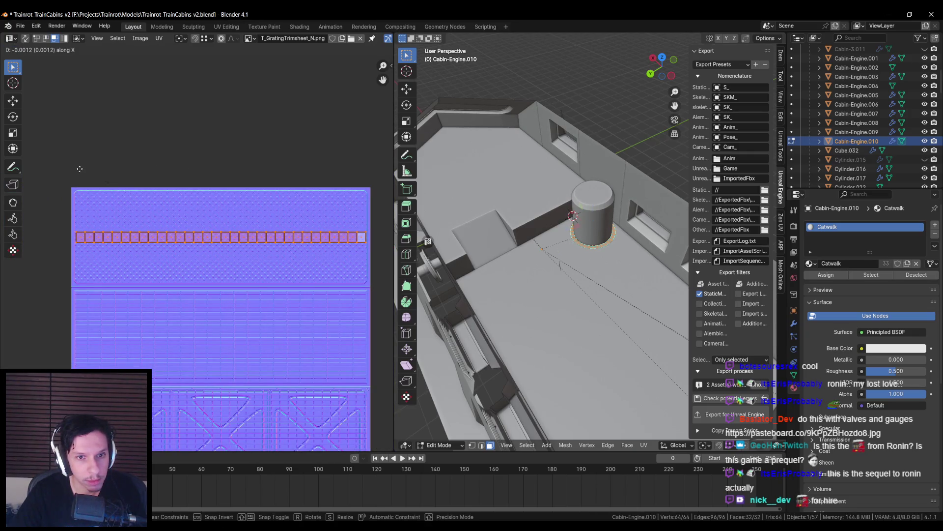
pyautogui.click(80, 170)
pyautogui.scroll(2, 81, 172)
pyautogui.scroll(-1, 137, 174)
pyautogui.moveTo(137, 175); pyautogui.dragTo(166, 177, button='middle')
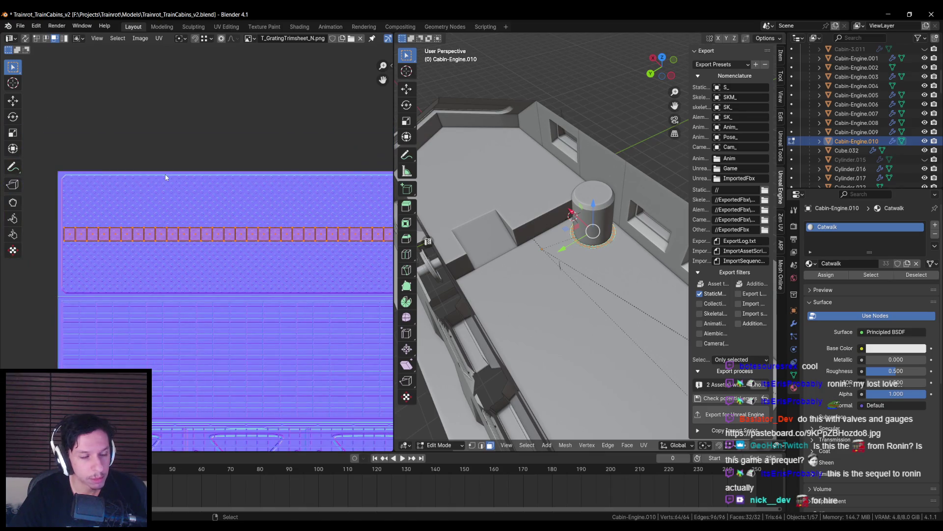
pyautogui.hotkey('ctrl', 's')
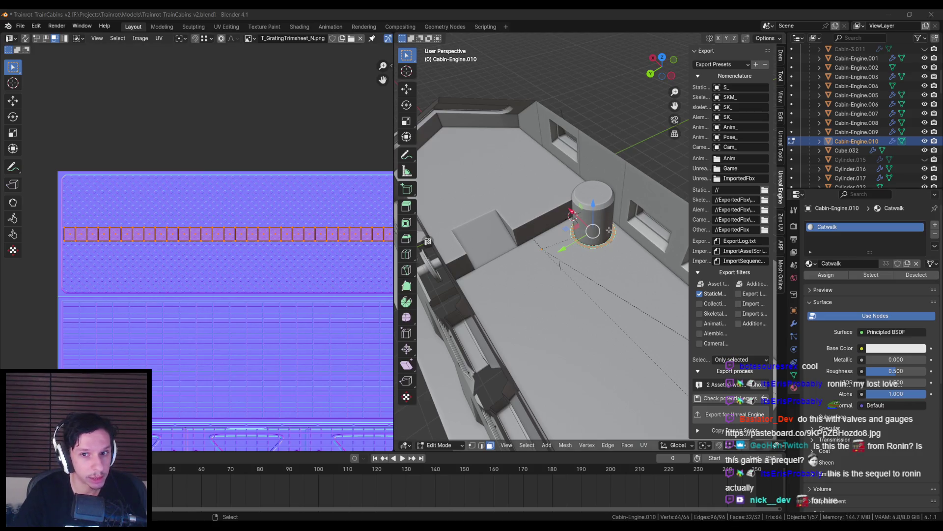
pyautogui.moveTo(286, 527)
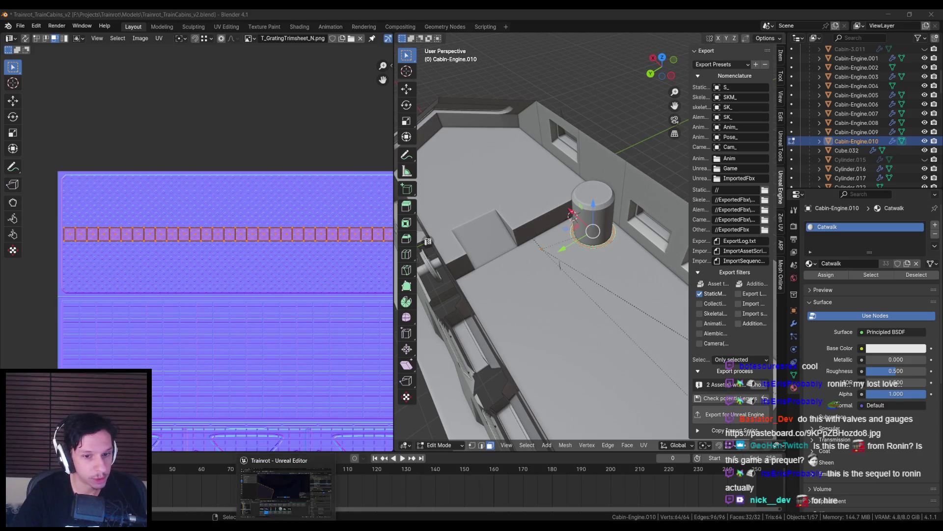
pyautogui.click(286, 492)
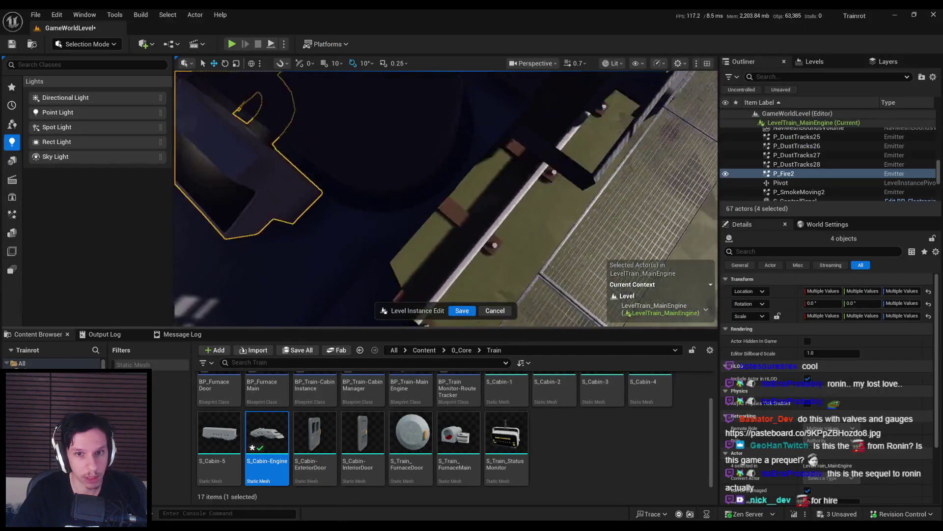
pyautogui.scroll(3, 479, 224)
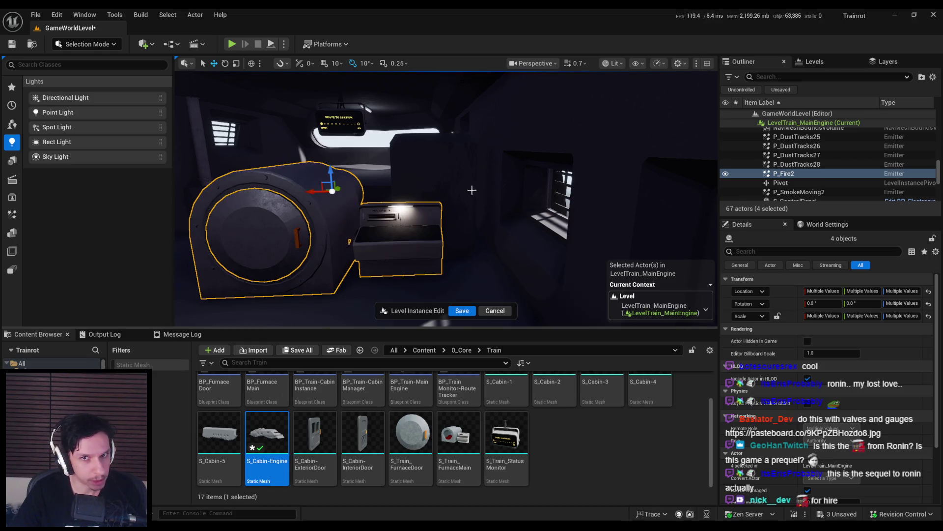
pyautogui.moveTo(465, 202); pyautogui.dragTo(465, 201, button='right')
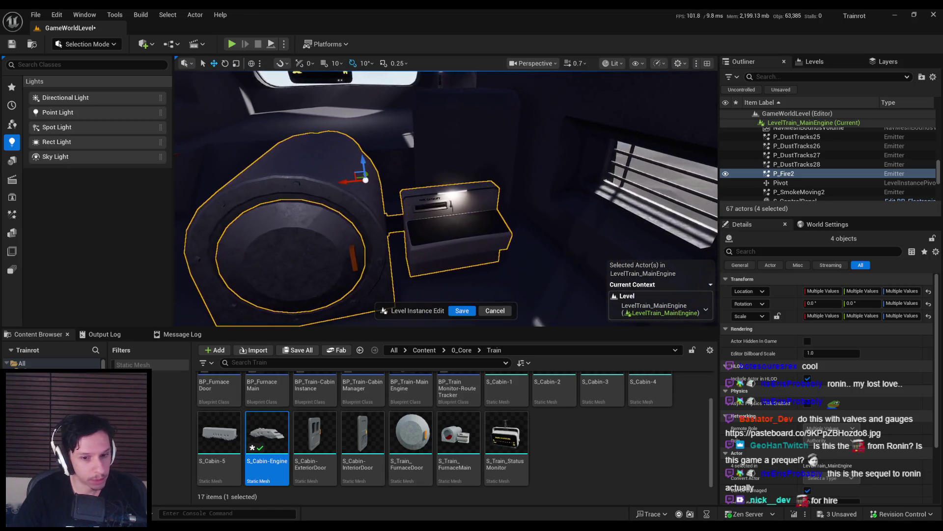
pyautogui.click(225, 495)
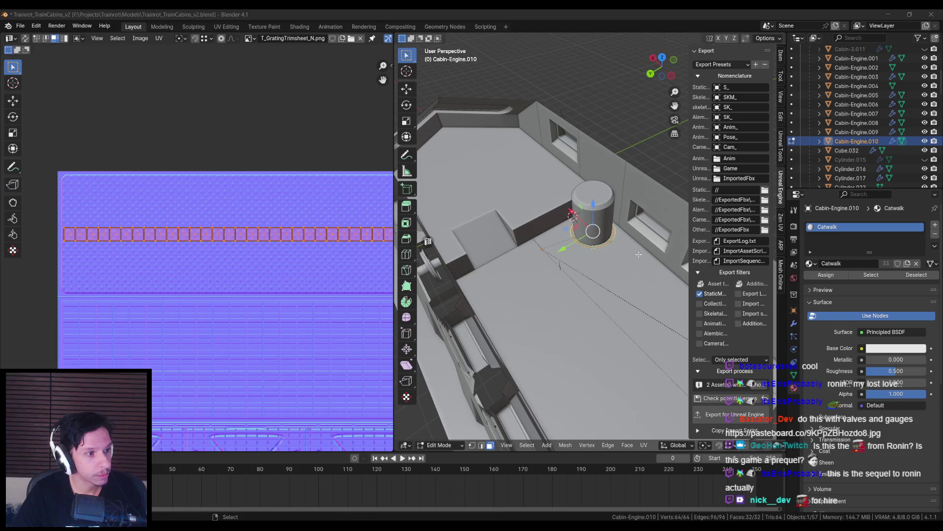
# - Return the base ring to Object Mode and save the Blender file
pyautogui.moveTo(638, 257); pyautogui.dragTo(601, 222, button='middle')
pyautogui.scroll(4, 601, 223)
pyautogui.scroll(-5, 592, 255)
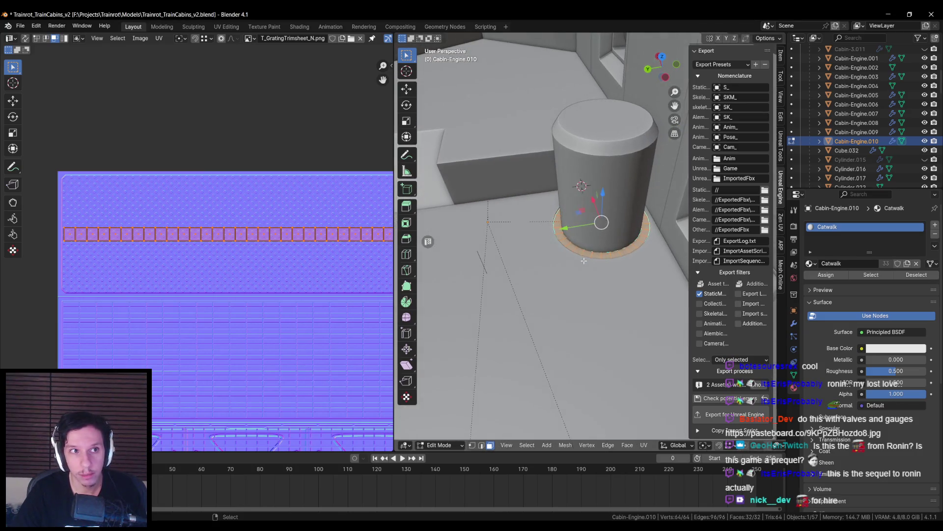
pyautogui.press('Tab')
pyautogui.hotkey('ctrl', 's')
# - Set the ring's export type to Auto in the Blender for Unreal Engine sidebar
pyautogui.moveTo(584, 279); pyautogui.dragTo(636, 278, button='middle')
pyautogui.scroll(-5, 637, 277)
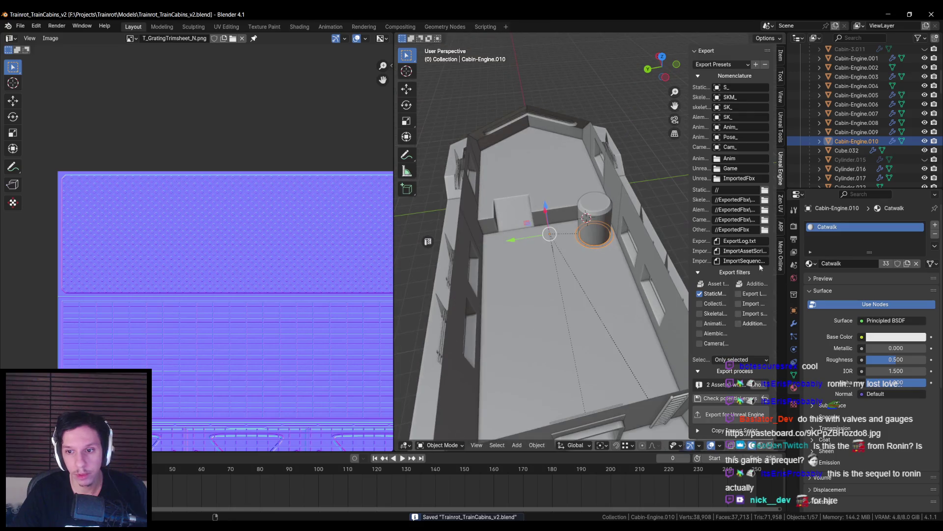
pyautogui.scroll(10, 740, 181)
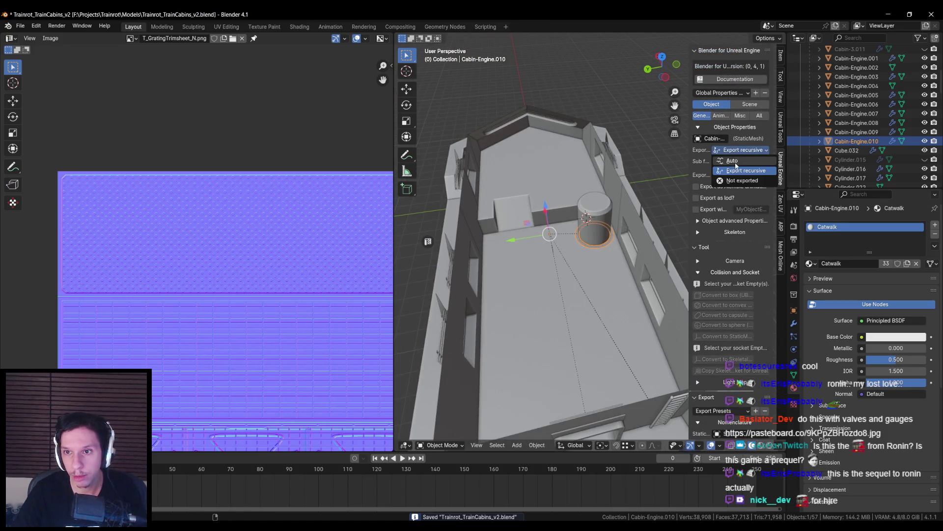
pyautogui.click(732, 161)
pyautogui.scroll(3, 583, 217)
# - Select the cylinder, its base ring, floor piece Cabin-Engine.006, and the cabin's left wall piece
pyautogui.click(583, 216)
pyautogui.click(590, 255)
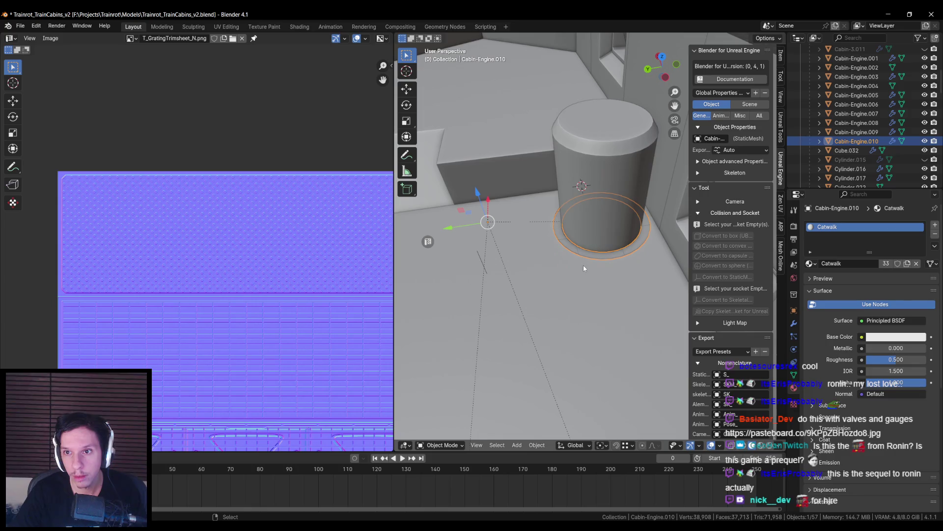
pyautogui.click(585, 263)
pyautogui.scroll(-4, 585, 258)
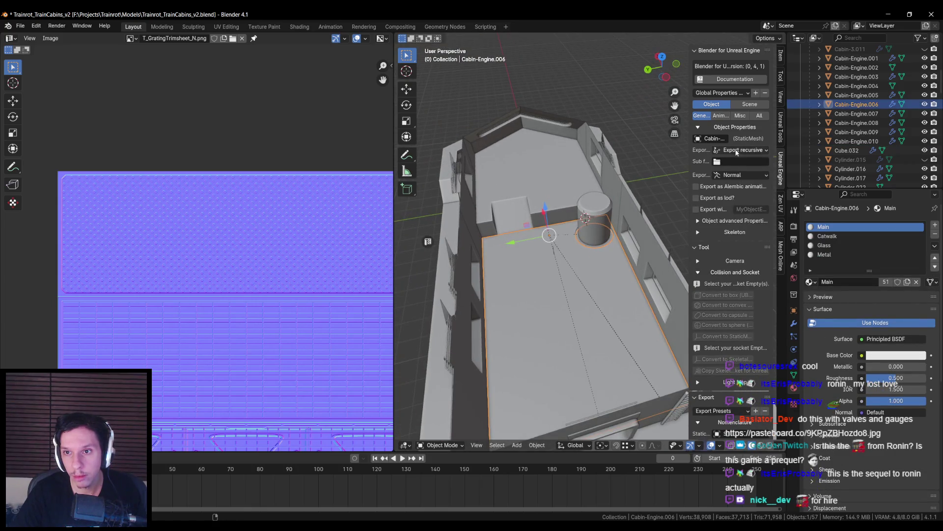
pyautogui.scroll(-5, 736, 154)
pyautogui.click(449, 295)
pyautogui.scroll(-5, 732, 245)
pyautogui.scroll(-7, 731, 411)
# - Reimport S_Cabin-Engine from Unreal's Content Browser and check the cabin wall before returning to Blender
pyautogui.hotkey('alt', 'Tab')
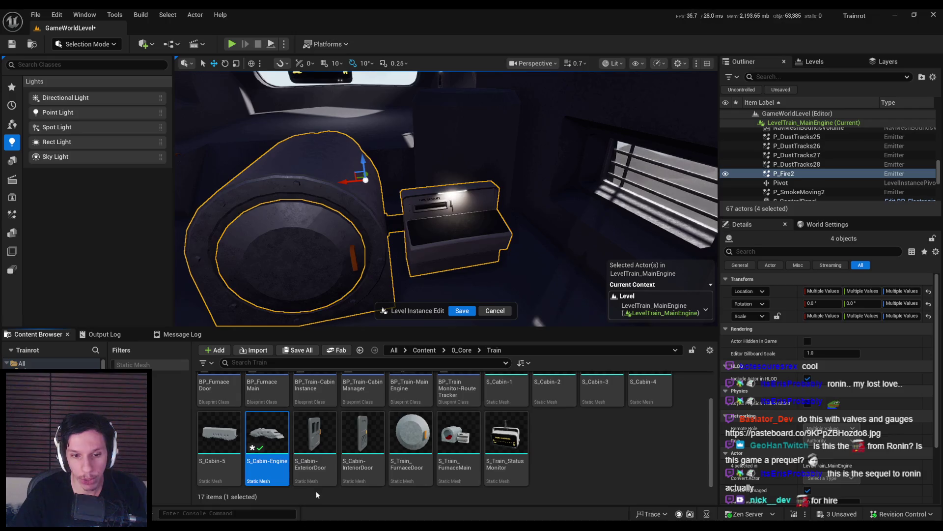
pyautogui.rightClick(275, 432)
pyautogui.click(320, 147)
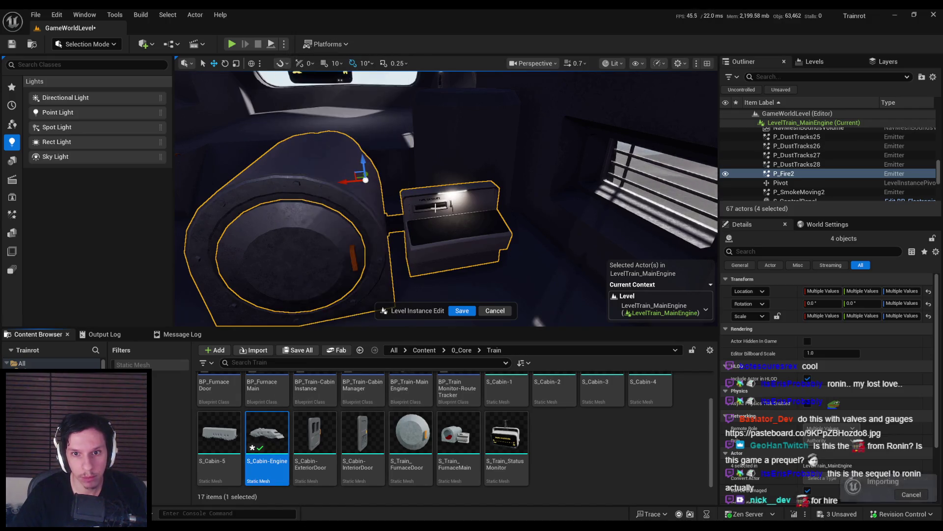
pyautogui.moveTo(425, 229); pyautogui.dragTo(425, 229, button='right')
pyautogui.moveTo(223, 528)
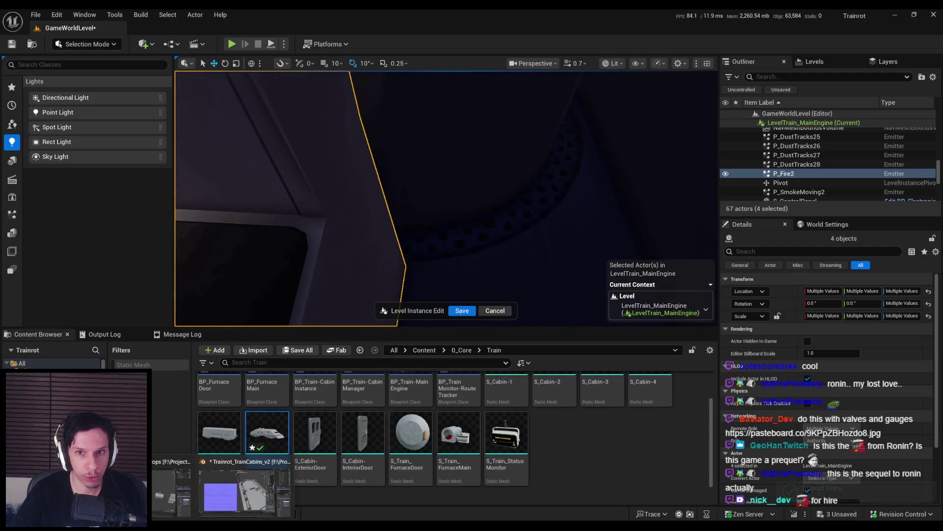
pyautogui.click(216, 499)
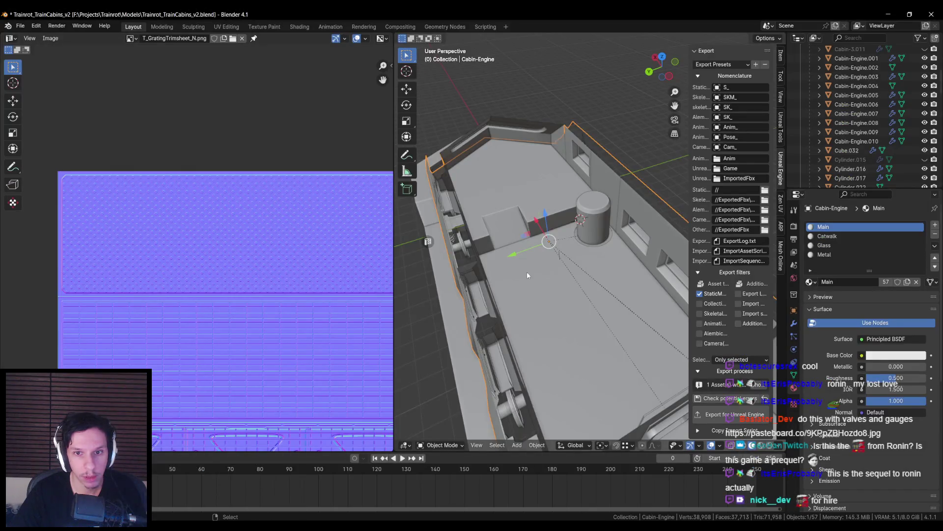
# - Select the cylinder's base ring and enter Edit Mode to view its UVs
pyautogui.scroll(3, 582, 246)
pyautogui.click(581, 247)
pyautogui.press('Tab')
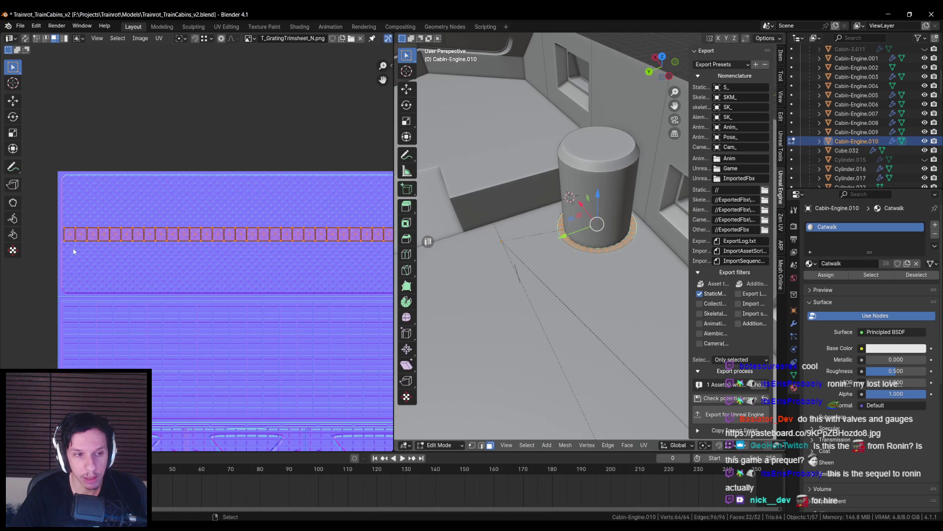
pyautogui.scroll(-5, 295, 222)
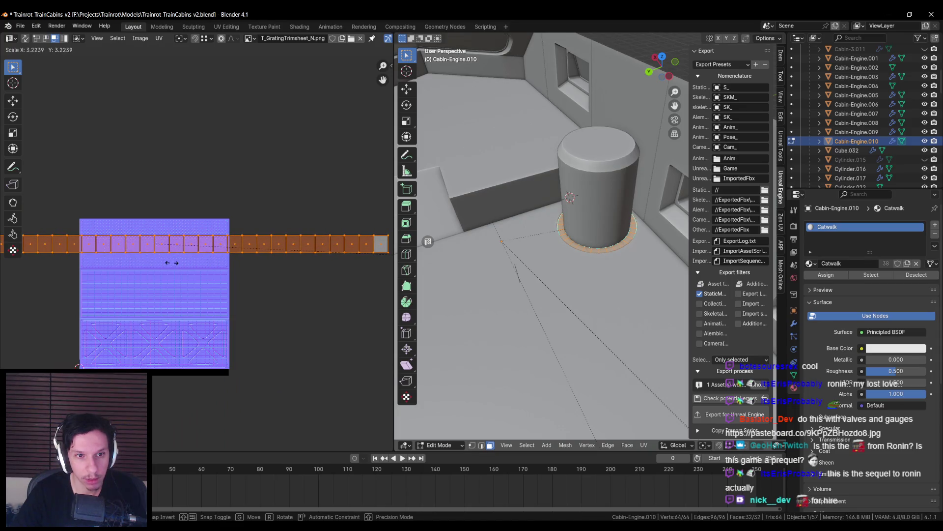
pyautogui.scroll(5, 240, 255)
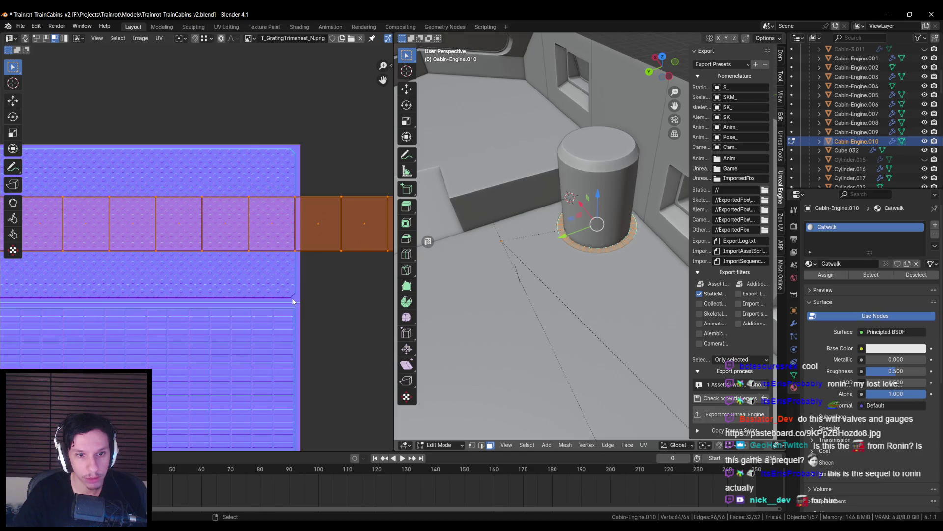
# - Try a vertical scale of the ring's UV strip, cancel it, and clear the face selection
pyautogui.press('s')
pyautogui.press('y')
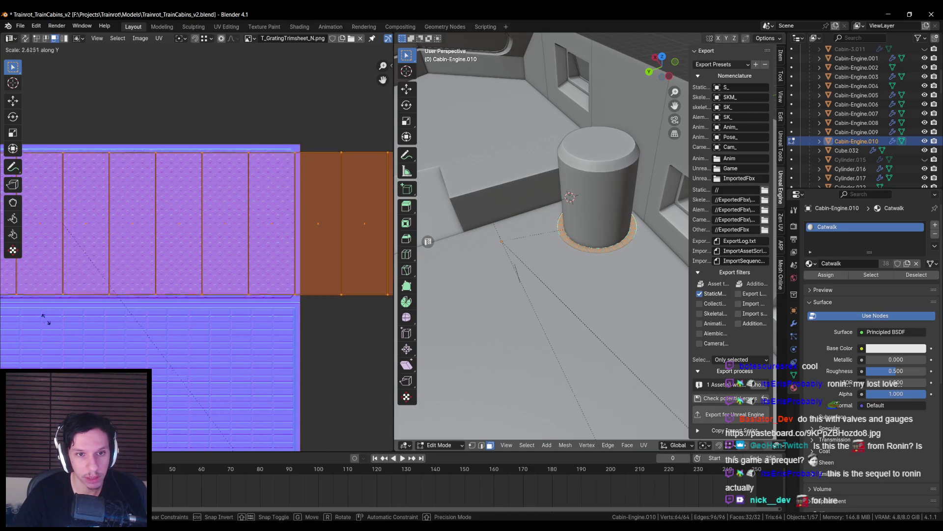
pyautogui.press('Escape')
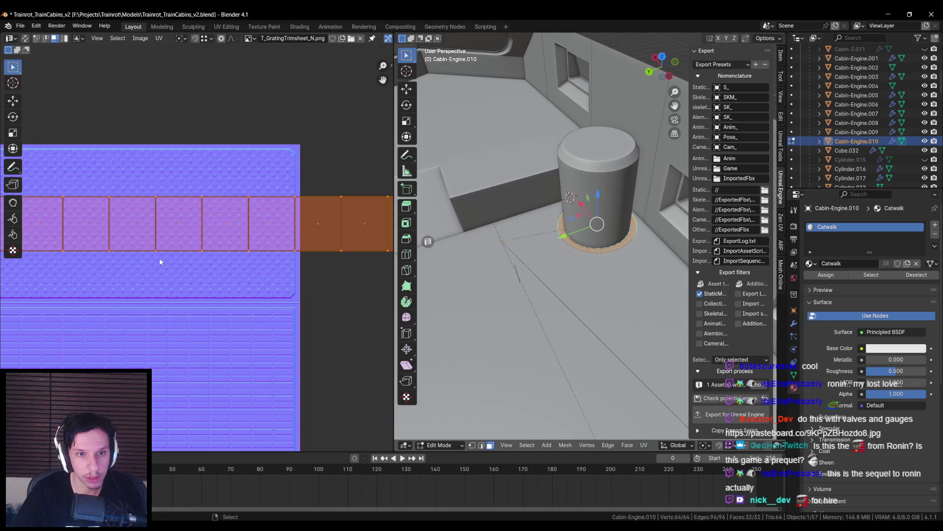
pyautogui.scroll(-3, 296, 282)
pyautogui.scroll(4, 217, 194)
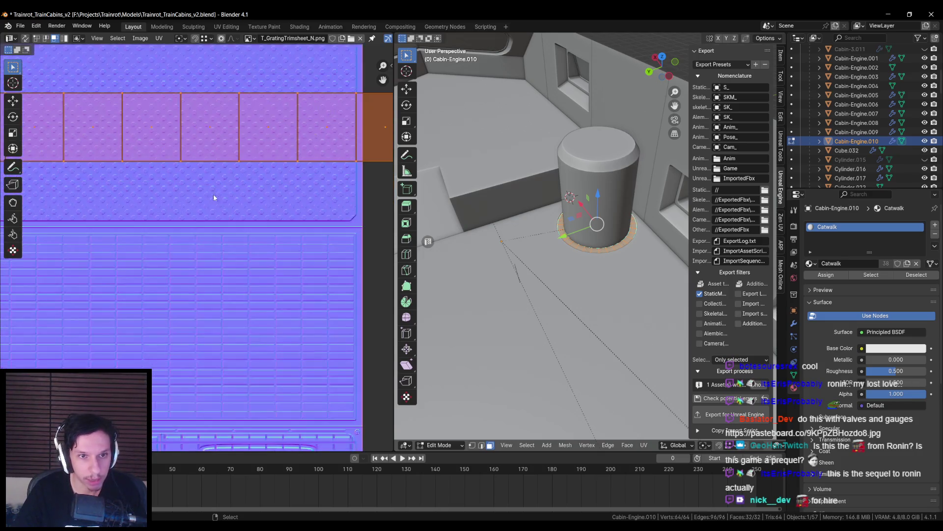
pyautogui.scroll(-1, 229, 141)
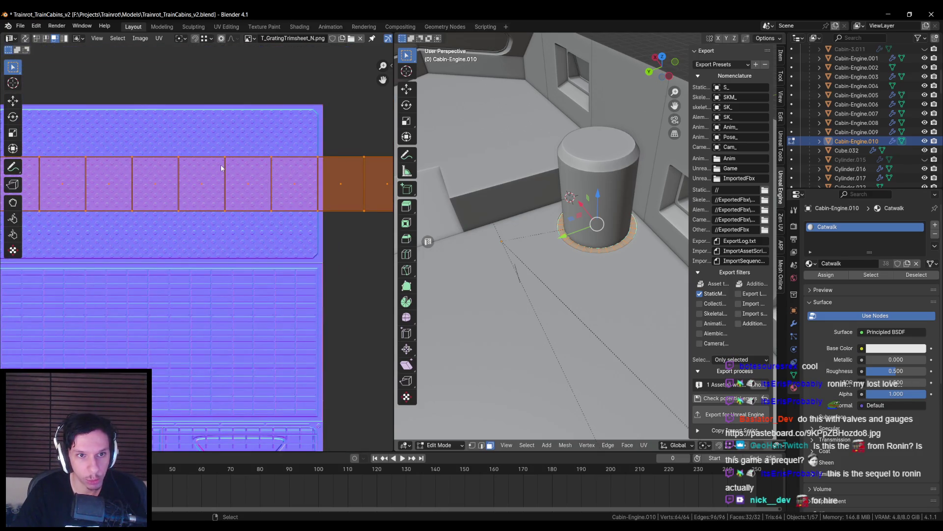
pyautogui.scroll(8, 580, 283)
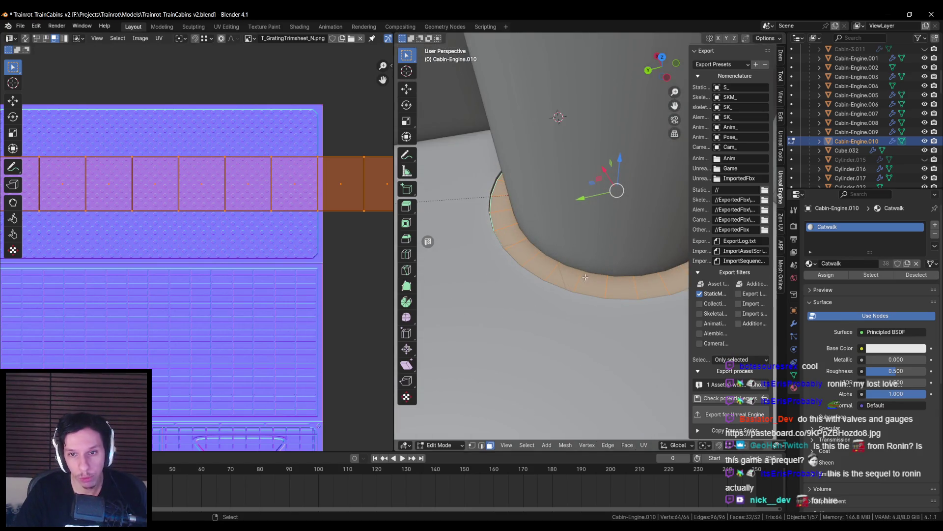
pyautogui.hotkey('alt', 'a')
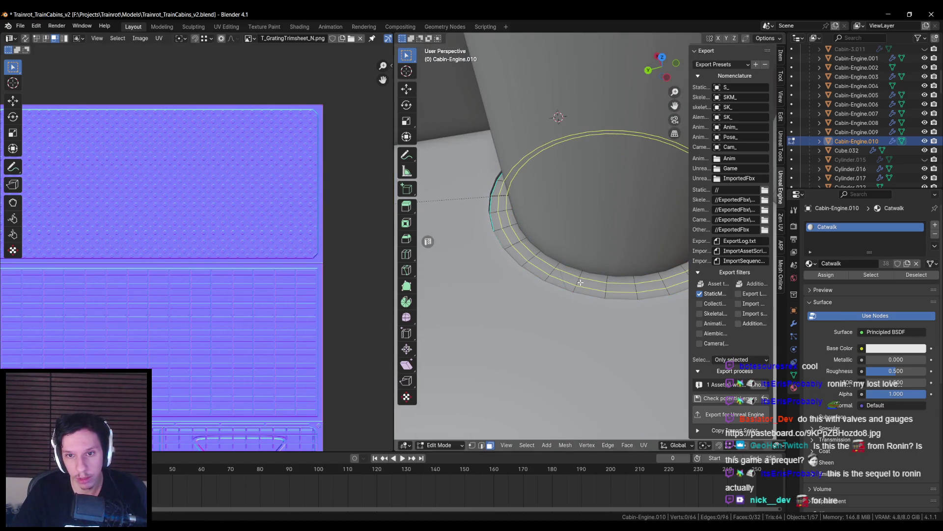
# - Add a centred loop cut around the cylinder's base ring
pyautogui.hotkey('ctrl', 'r')
pyautogui.click(572, 291)
pyautogui.rightClick(571, 291)
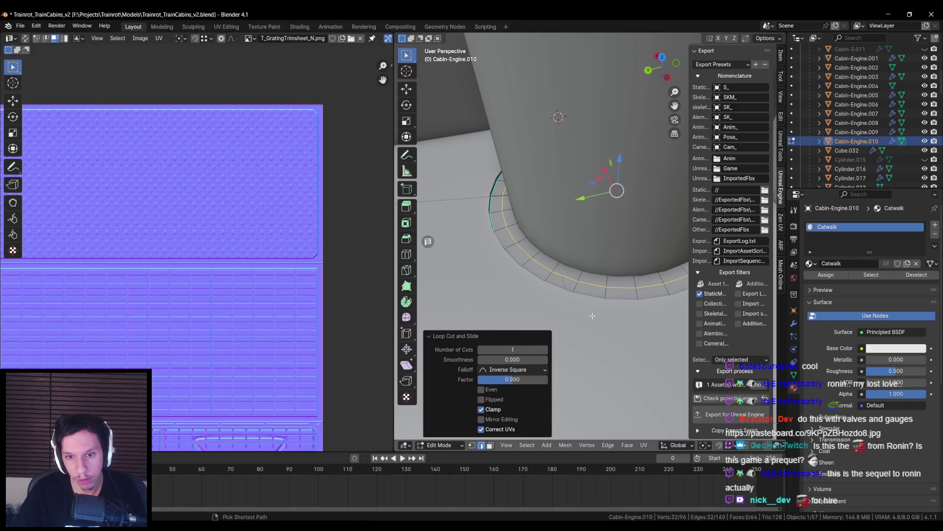
# - Bevel the new edge loop to a width of 0.0747 m with 1 segment
pyautogui.hotkey('ctrl', 'b')
pyautogui.scroll(5, 630, 309)
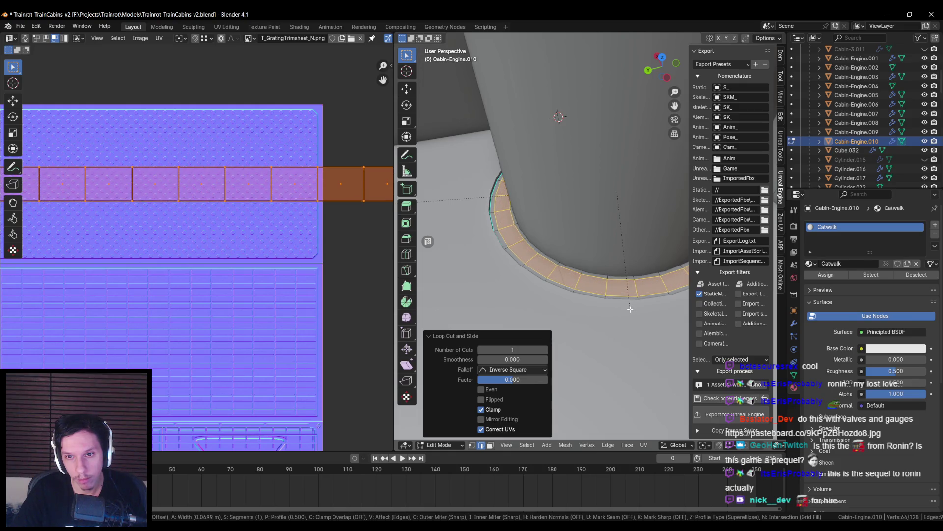
pyautogui.click(632, 309)
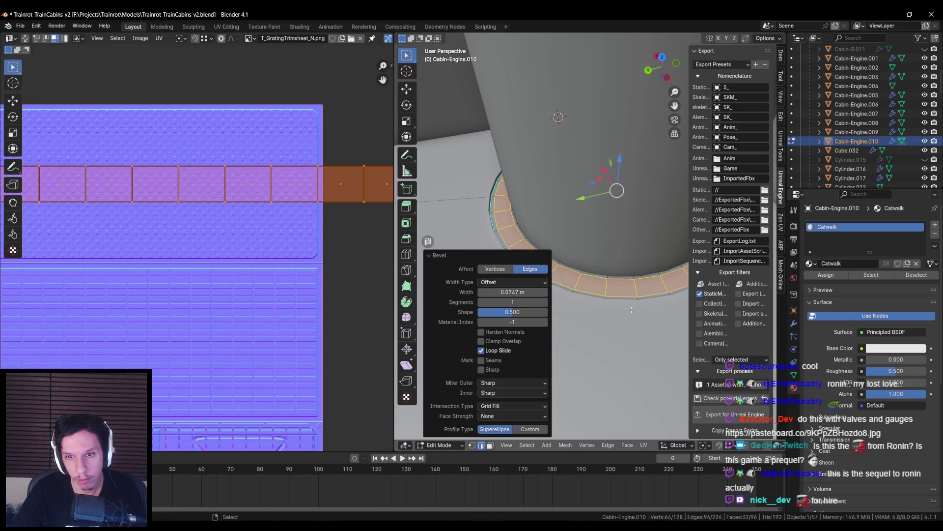
# - Select the rim mesh, then pick only the top row of its UV edges
pyautogui.keyDown('alt'); pyautogui.click(581, 276); pyautogui.keyUp('alt')
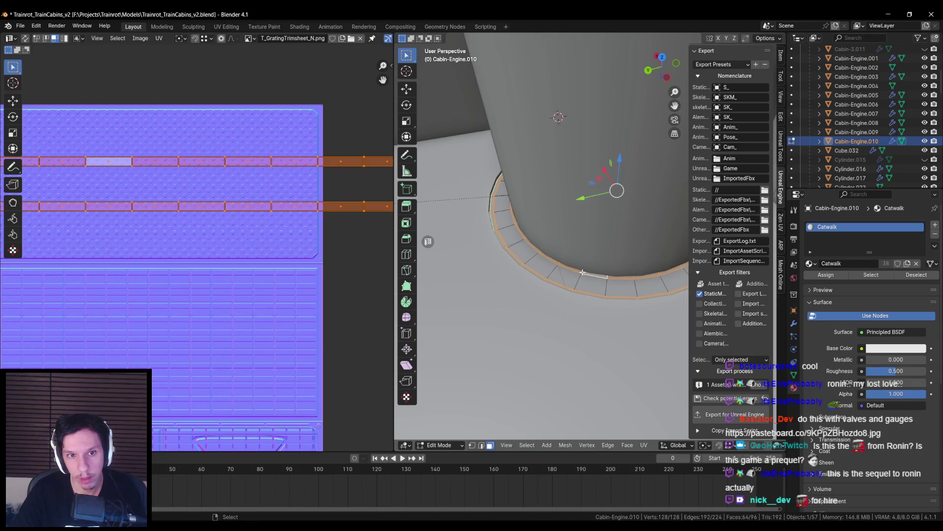
pyautogui.press('a')
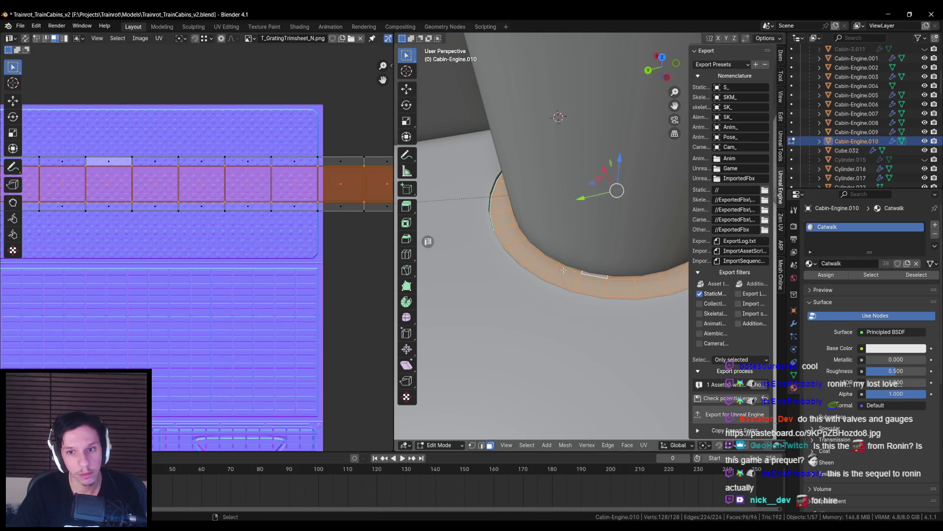
pyautogui.hotkey('alt', 'a')
pyautogui.click(179, 161)
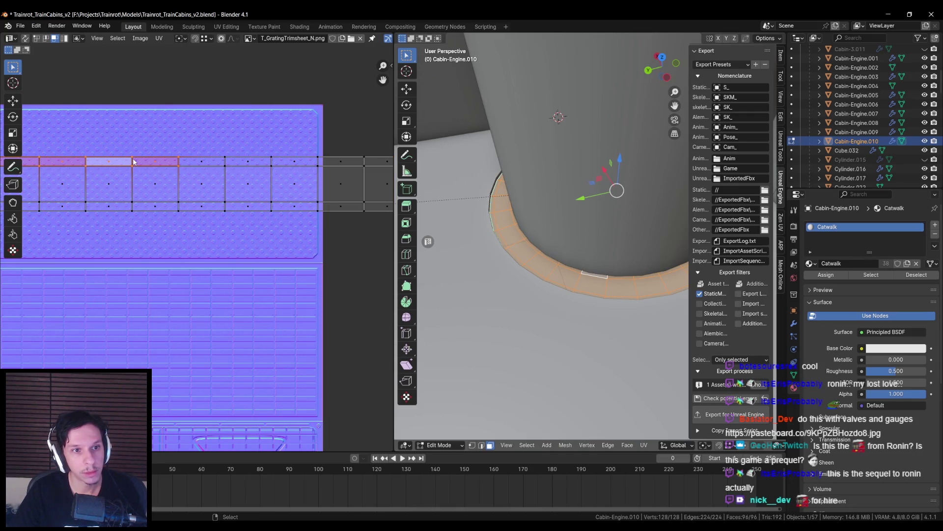
# - Select the top row of UV edges and move and scale it vertically onto the grating trim
pyautogui.scroll(-4, 173, 170)
pyautogui.moveTo(172, 174); pyautogui.dragTo(213, 183, button='middle')
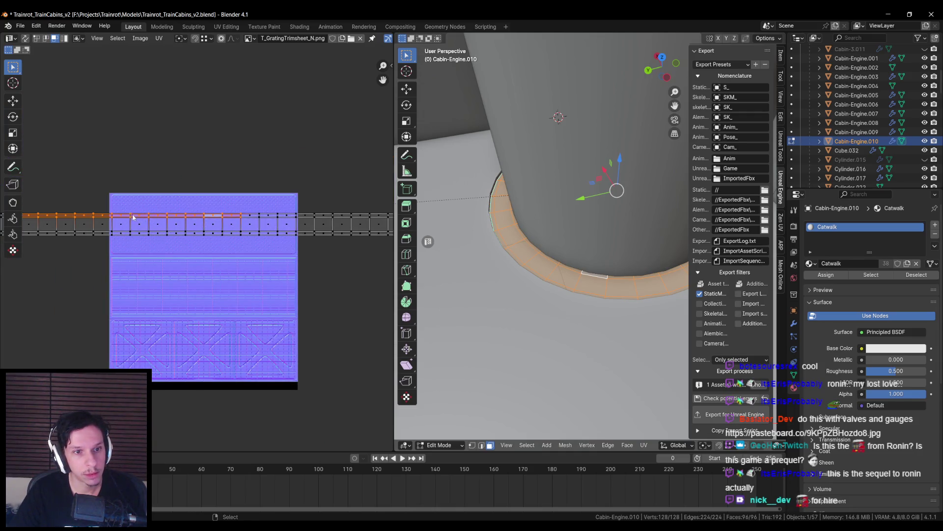
pyautogui.scroll(-3, 132, 217)
pyautogui.moveTo(154, 211); pyautogui.dragTo(178, 214, button='middle')
pyautogui.moveTo(89, 220); pyautogui.dragTo(395, 241)
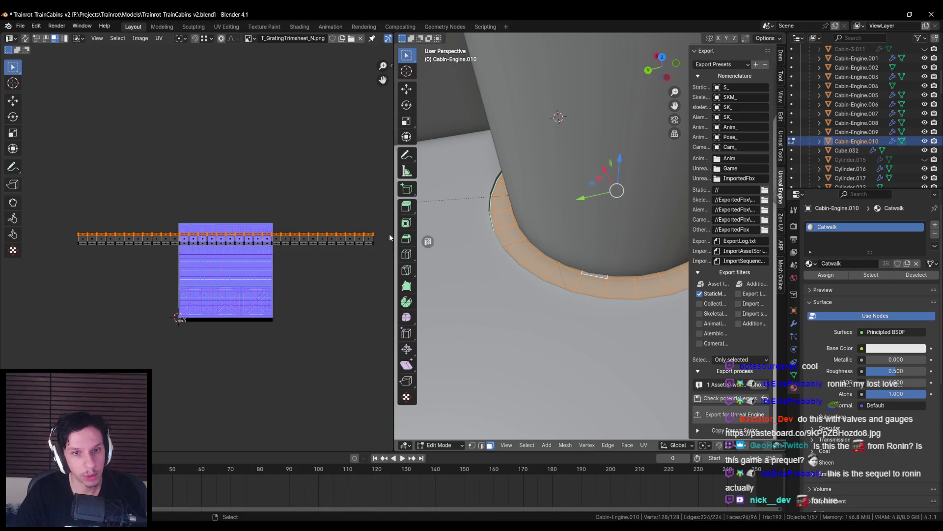
pyautogui.scroll(4, 226, 204)
pyautogui.moveTo(226, 204); pyautogui.dragTo(177, 214, button='middle')
pyautogui.press('g')
pyautogui.press('y')
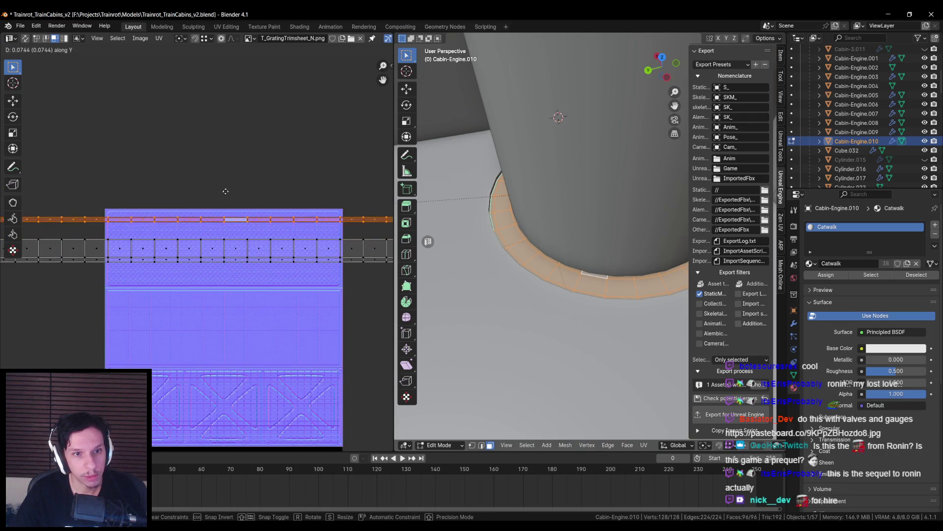
pyautogui.scroll(6, 224, 186)
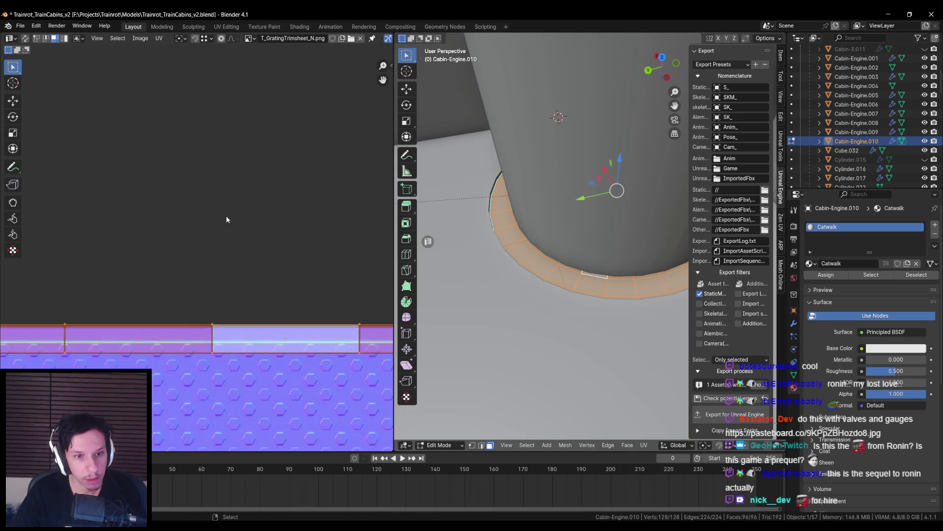
pyautogui.press('s')
pyautogui.press('y')
pyautogui.scroll(5, 218, 197)
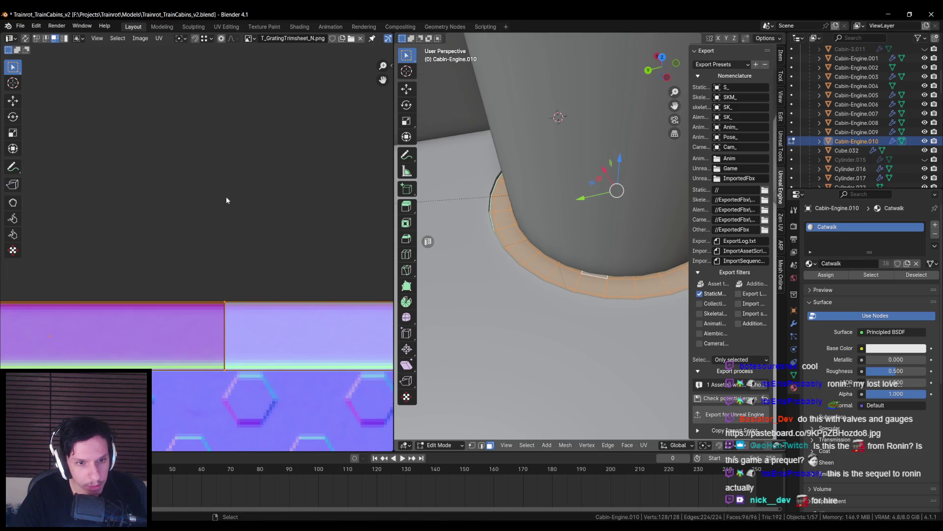
pyautogui.moveTo(223, 200); pyautogui.dragTo(233, 183, button='middle')
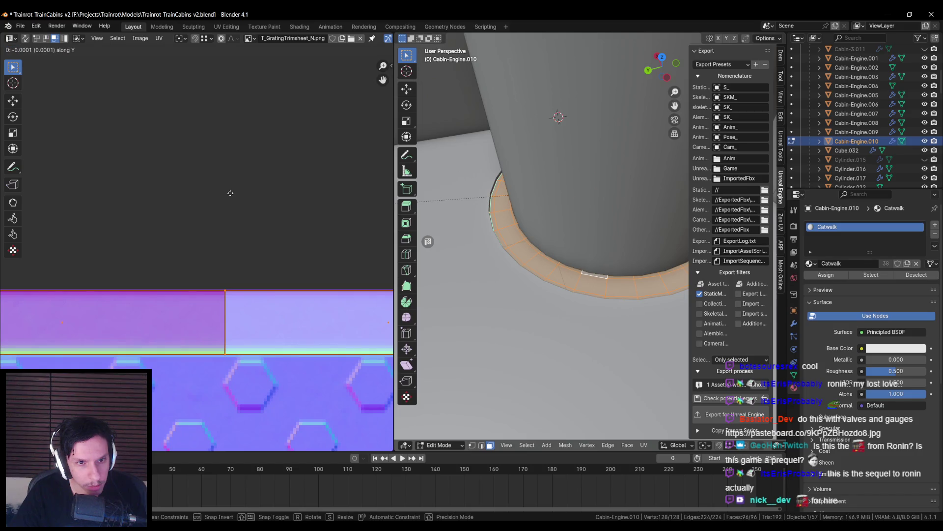
pyautogui.click(230, 192)
# - Select the orange strip's UVs and shift them vertically into place on the grating strip
pyautogui.scroll(-5, 226, 220)
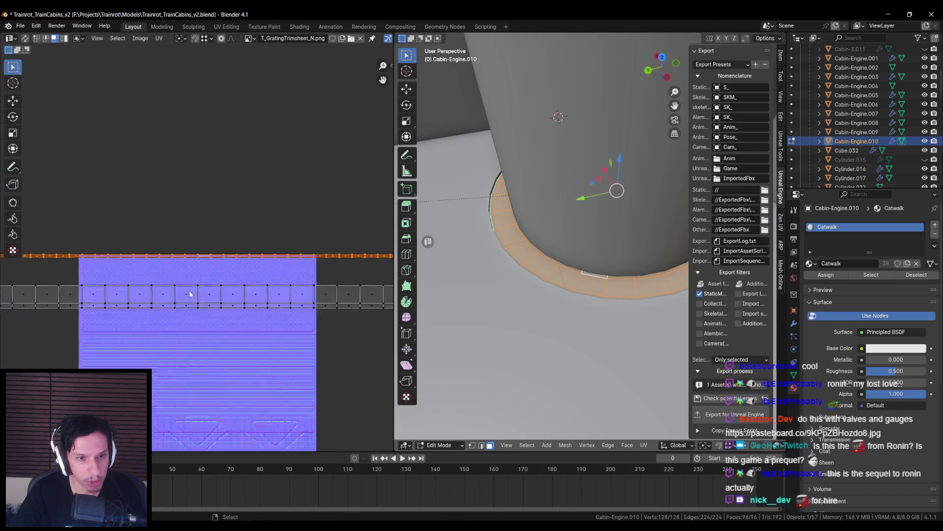
pyautogui.scroll(-4, 198, 324)
pyautogui.moveTo(330, 269); pyautogui.dragTo(329, 269)
pyautogui.press('g')
pyautogui.scroll(8, 225, 245)
pyautogui.press('y')
pyautogui.scroll(5, 225, 244)
pyautogui.press('s')
pyautogui.press('g')
pyautogui.press('y')
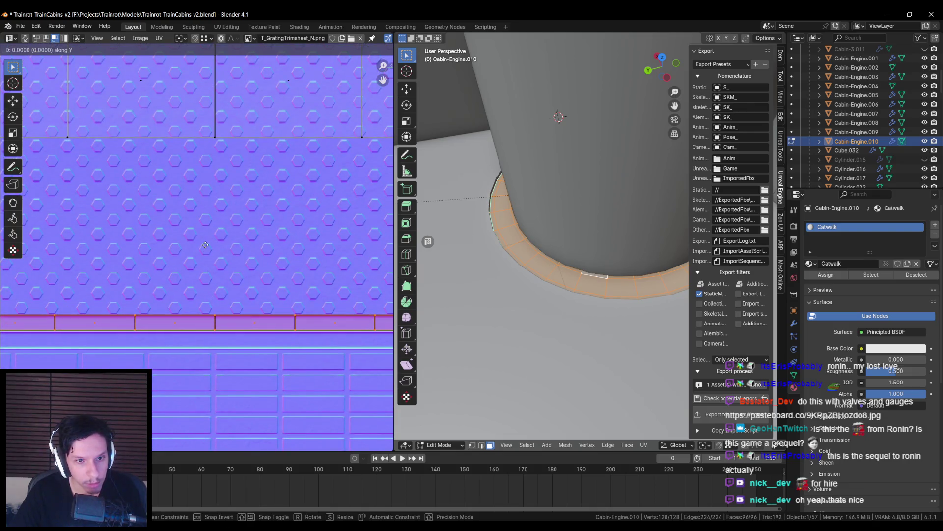
pyautogui.click(205, 245)
# - Stretch the strip horizontally across the grating trim, then return to Object Mode
pyautogui.scroll(6, 201, 231)
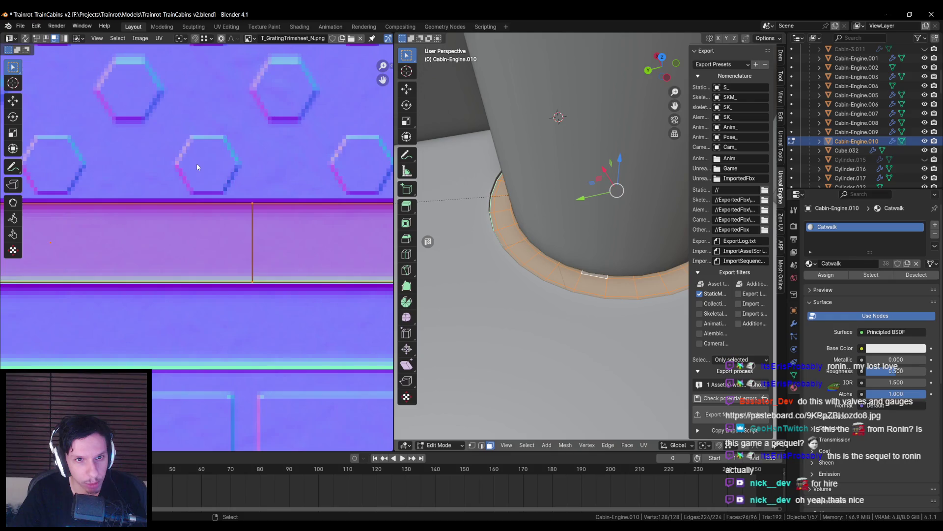
pyautogui.scroll(-3, 195, 169)
pyautogui.scroll(-3, 180, 189)
pyautogui.scroll(3, 247, 249)
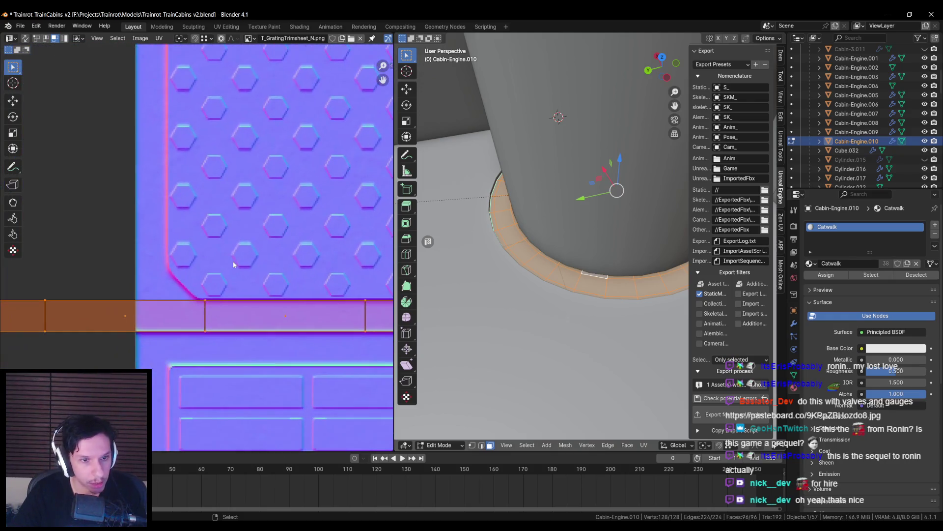
pyautogui.scroll(-8, 196, 302)
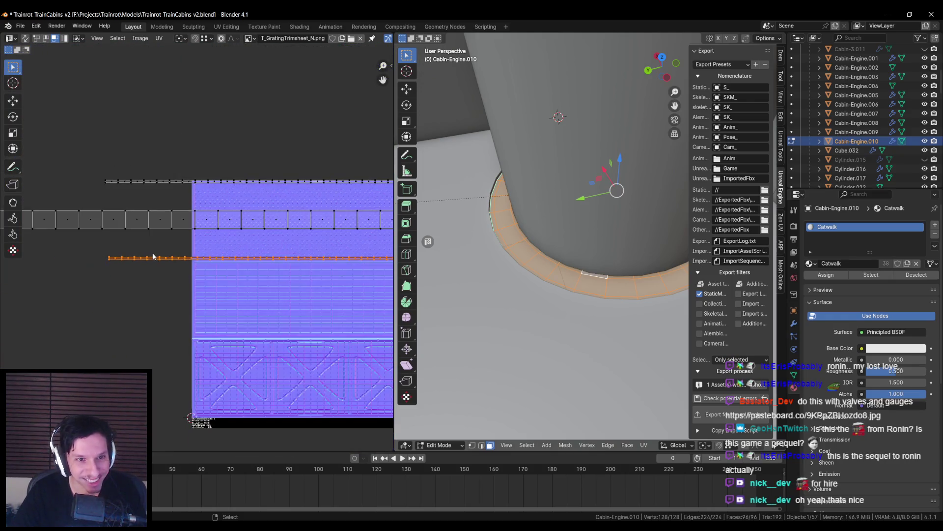
pyautogui.scroll(-2, 240, 264)
pyautogui.scroll(-3, 164, 270)
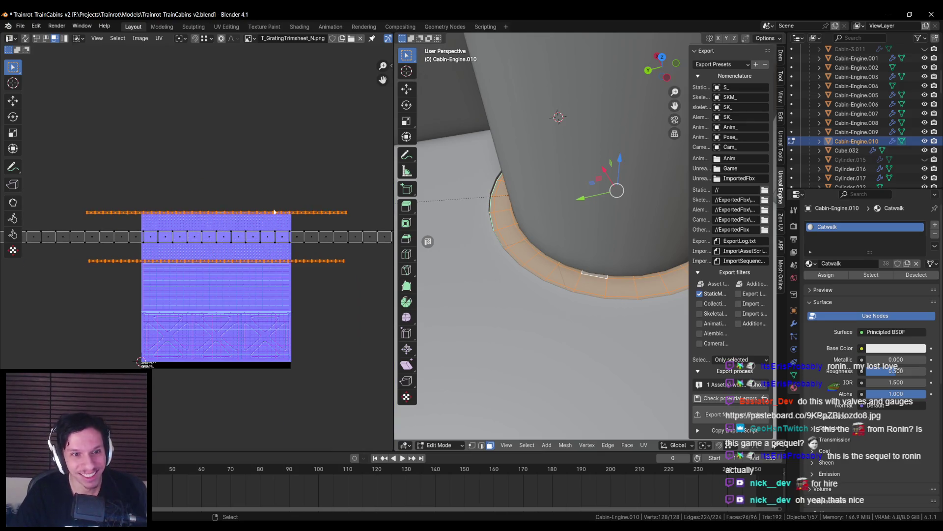
pyautogui.scroll(6, 126, 212)
pyautogui.press('s')
pyautogui.press('x')
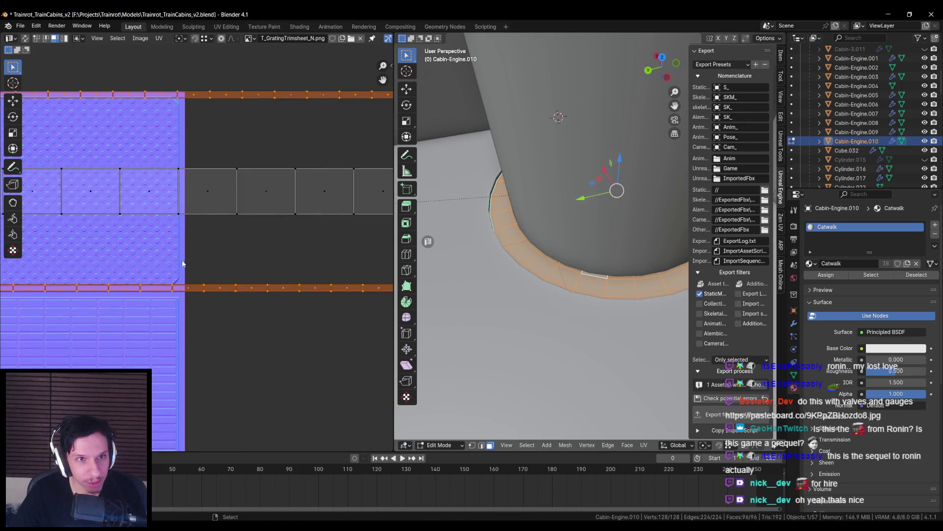
pyautogui.scroll(-3, 181, 264)
pyautogui.press('s')
pyautogui.press('x')
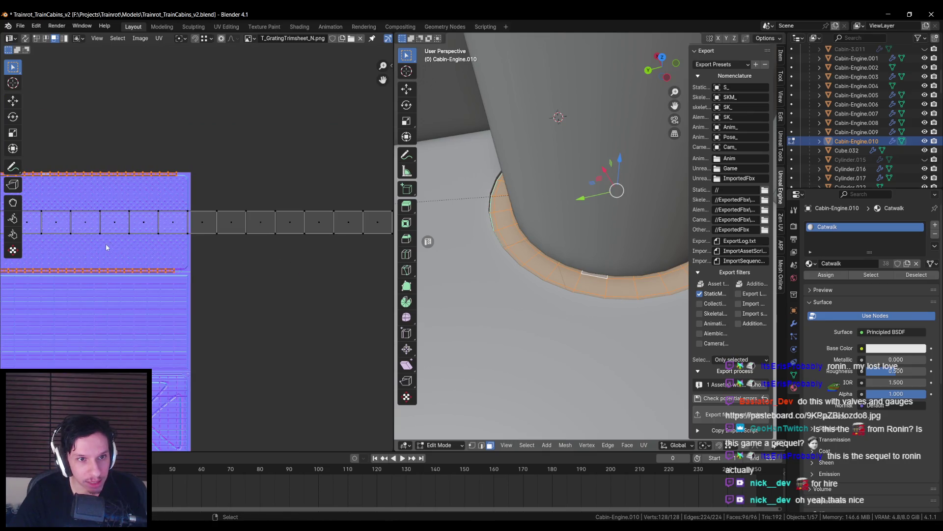
pyautogui.hscroll(-5, 202, 236)
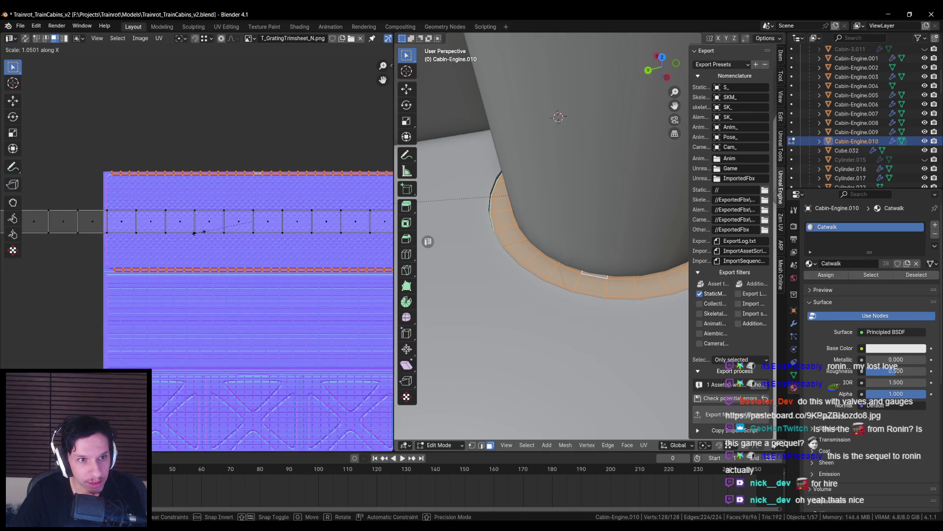
pyautogui.scroll(-2, 203, 261)
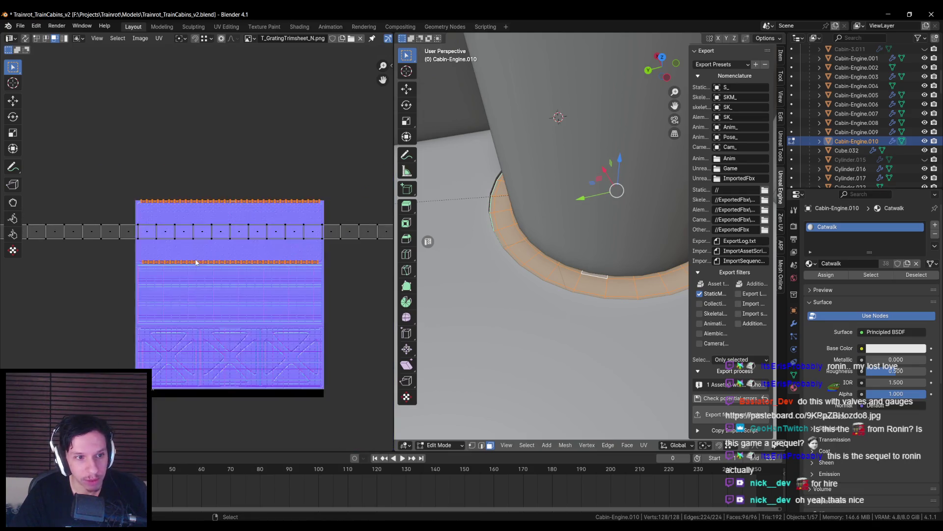
pyautogui.press('Tab')
pyautogui.scroll(-4, 535, 283)
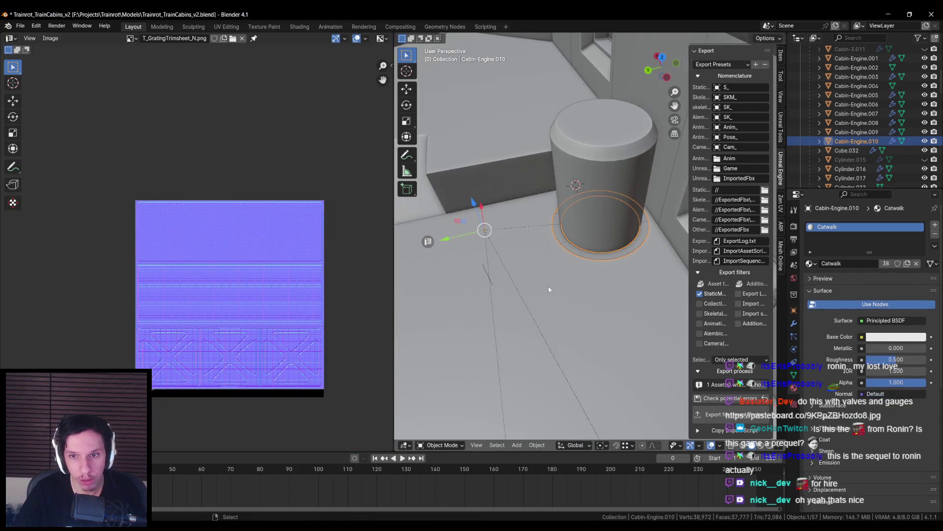
# - Save the .blend file and reimport S_Cabin-Engine in Unreal's Content Browser
pyautogui.scroll(-2, 544, 275)
pyautogui.click(653, 208)
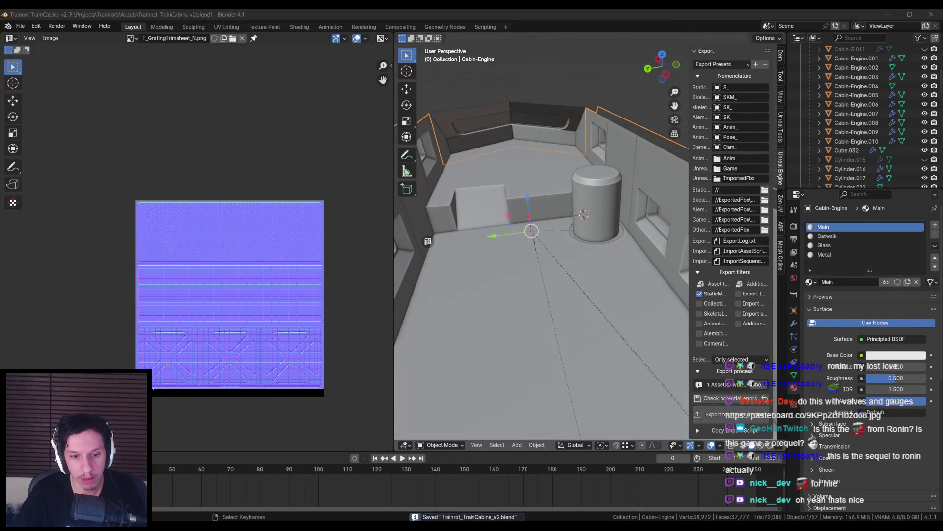
pyautogui.hotkey('alt', 'Tab')
pyautogui.rightClick(267, 435)
pyautogui.click(326, 146)
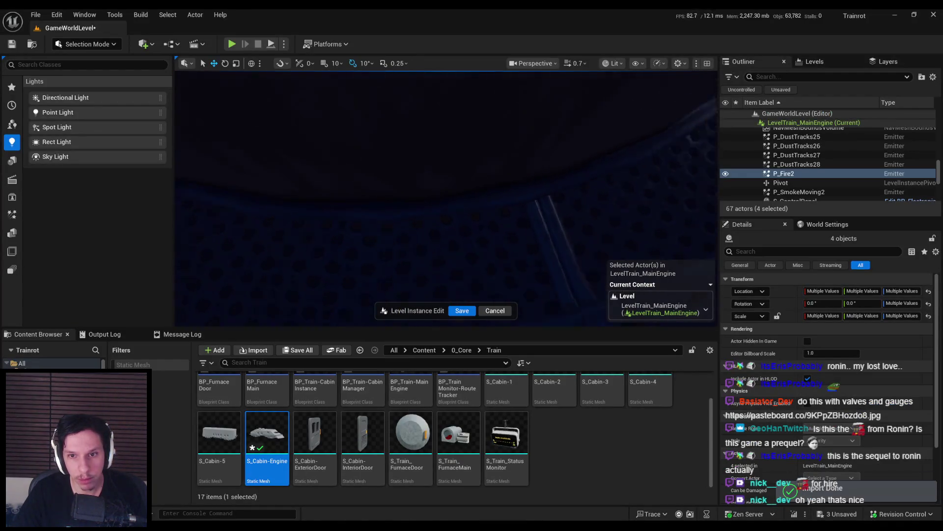
pyautogui.moveTo(335, 83); pyautogui.dragTo(335, 83, button='right')
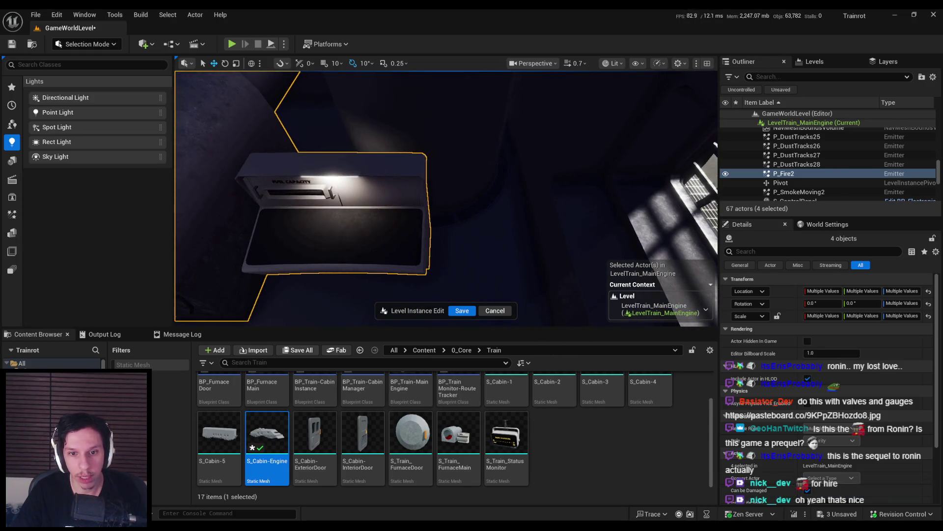
# - Save the level instance edits and start a full-screen play-test
pyautogui.click(462, 311)
pyautogui.click(231, 44)
pyautogui.press('F11')
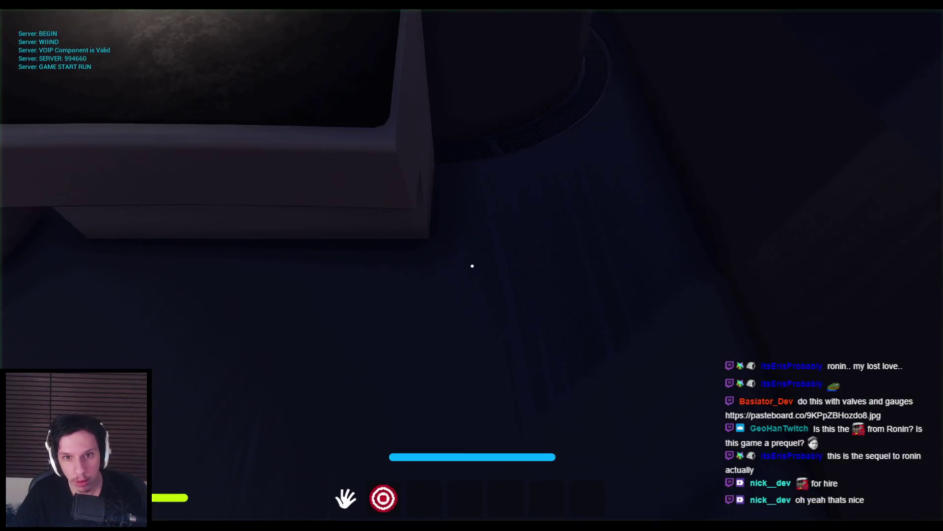
# - Cycle through wireframe, lighting-only and lit views, then walk through the door onto the catwalk
pyautogui.press('F1')
pyautogui.press('F4')
pyautogui.press('F3')
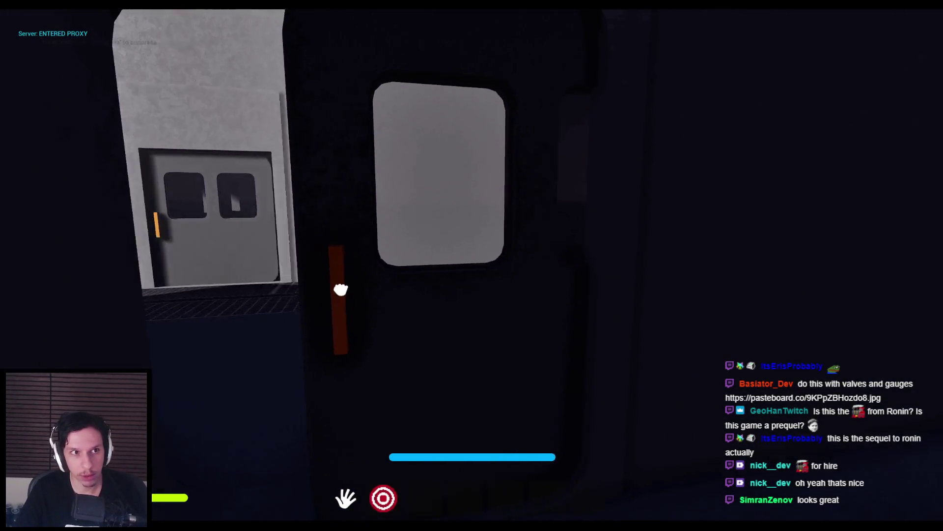
pyautogui.click(338, 290)
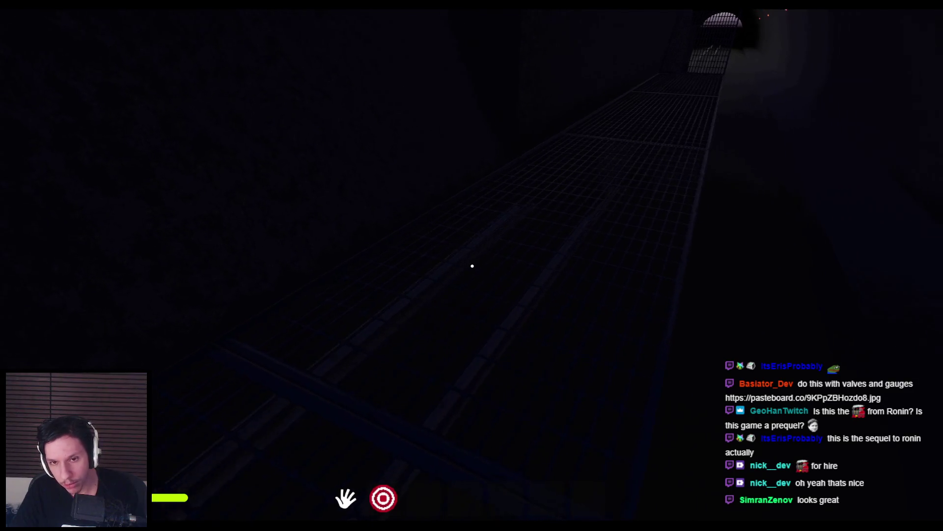
# - Eject to a free camera to inspect the fuel console and hatch, then end play and return to Blender
pyautogui.press('F8')
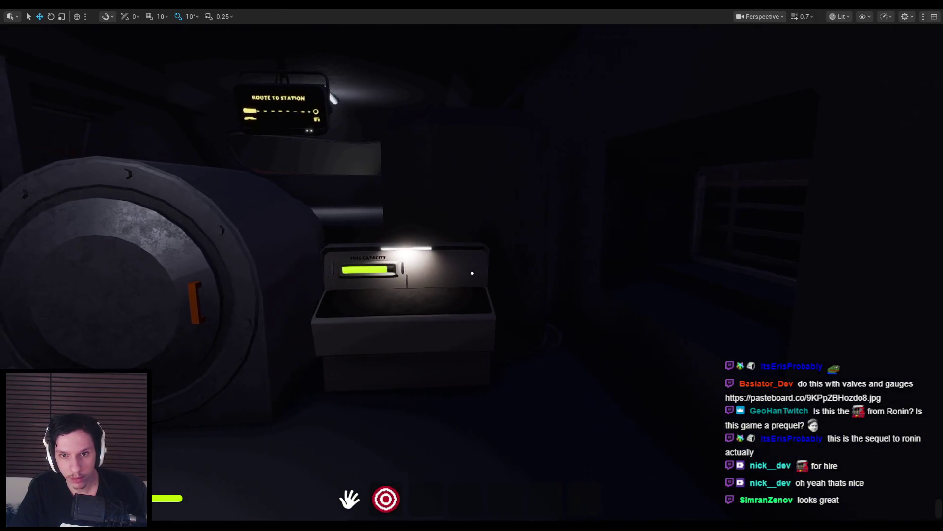
pyautogui.press('w')
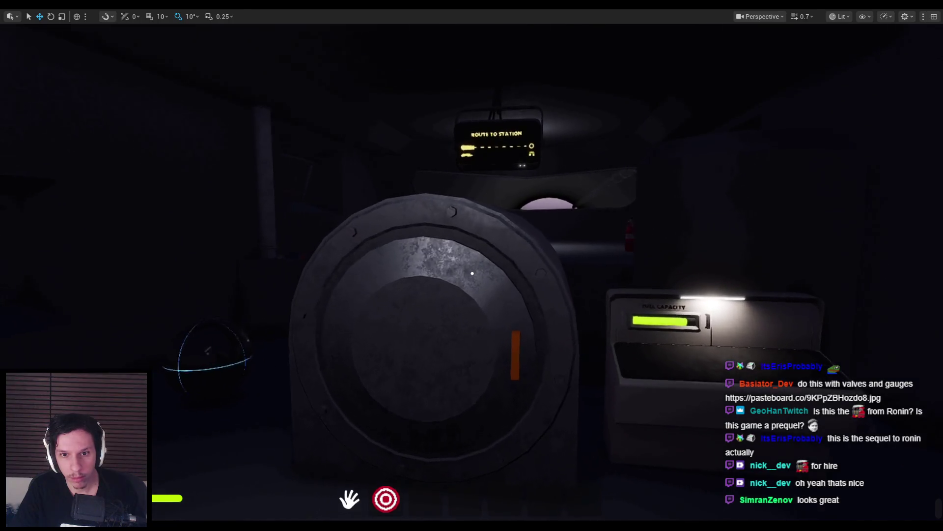
pyautogui.press('s')
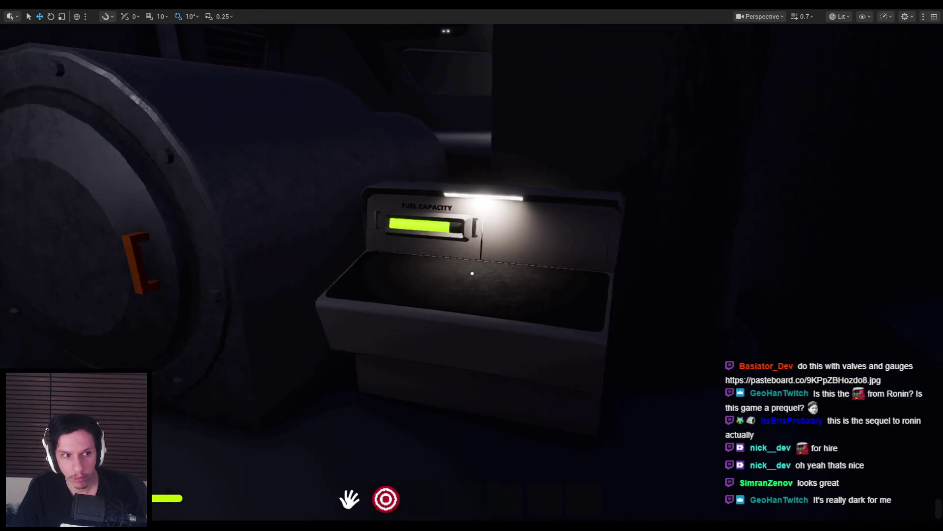
pyautogui.press('Escape')
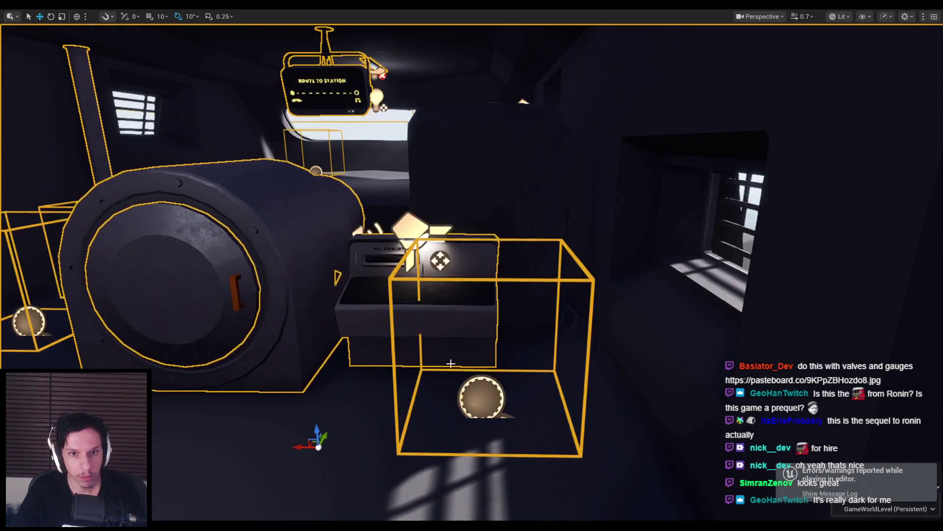
pyautogui.moveTo(472, 265)
pyautogui.mouseDown(button='right')
pyautogui.moveTo(457, 265)
pyautogui.moveTo(457, 256)
pyautogui.moveTo(467, 266)
pyautogui.moveTo(435, 273)
pyautogui.moveTo(471, 273)
pyautogui.moveTo(432, 273)
pyautogui.moveTo(462, 272)
pyautogui.mouseUp(button='right')
pyautogui.click(221, 491)
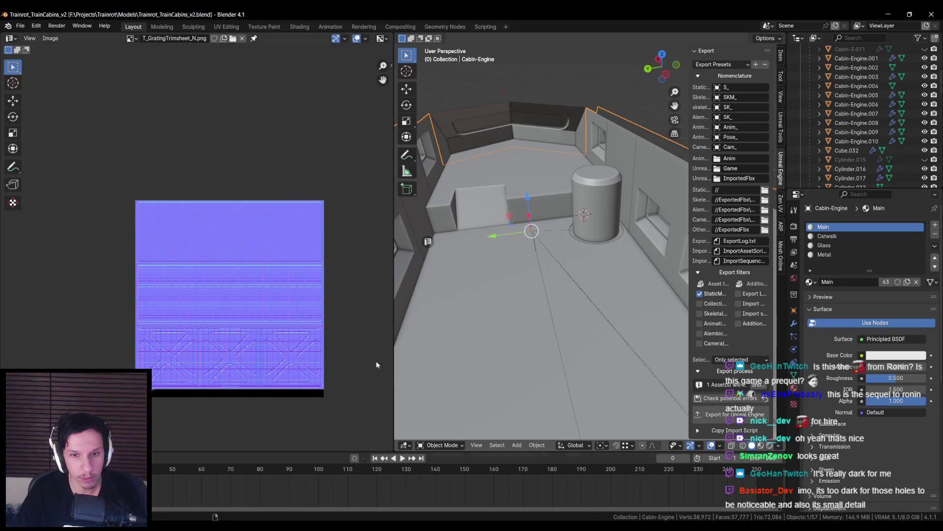
# - Select Cylinder.022 and inspect the face ring around its base in Edit Mode
pyautogui.scroll(3, 578, 244)
pyautogui.hotkey('alt', 'z')
pyautogui.click(559, 261)
pyautogui.hotkey('alt', 'z')
pyautogui.hotkey('alt', 'z')
pyautogui.moveTo(558, 261); pyautogui.dragTo(511, 267, button='middle')
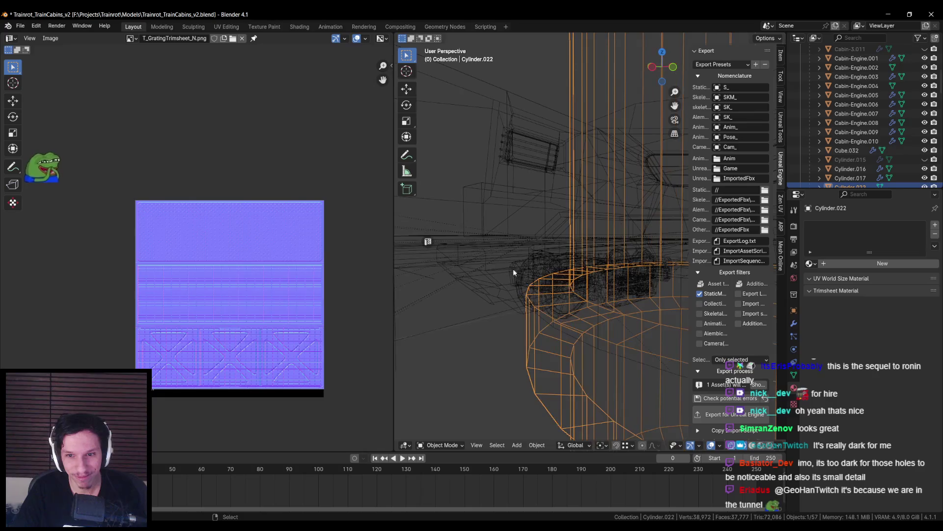
pyautogui.press('Tab')
pyautogui.keyDown('alt'); pyautogui.click(540, 303); pyautogui.keyUp('alt')
pyautogui.keyDown('alt'); pyautogui.click(543, 314); pyautogui.keyUp('alt')
pyautogui.moveTo(543, 314)
pyautogui.mouseDown(button='middle')
pyautogui.moveTo(569, 287)
pyautogui.moveTo(573, 257)
pyautogui.mouseUp(button='middle')
pyautogui.hotkey('alt', 'z')
pyautogui.scroll(-2, 569, 288)
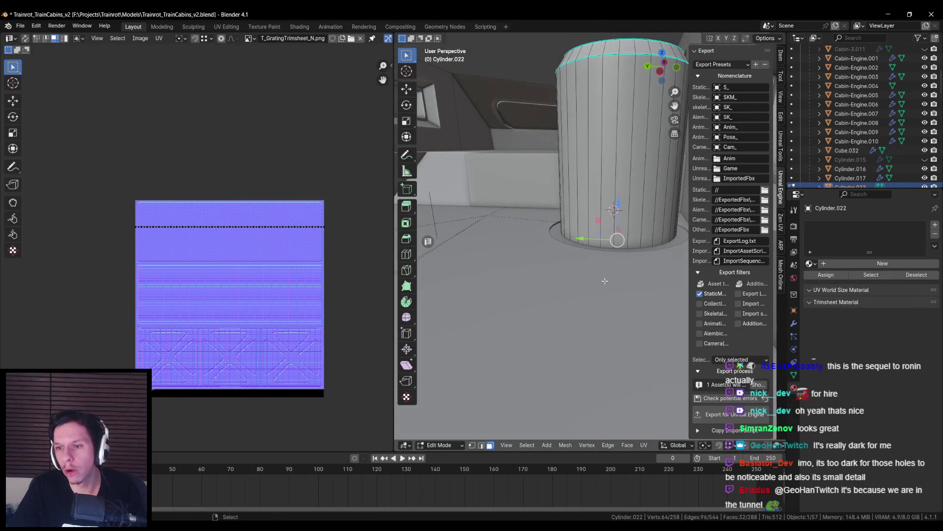
pyautogui.press('Tab')
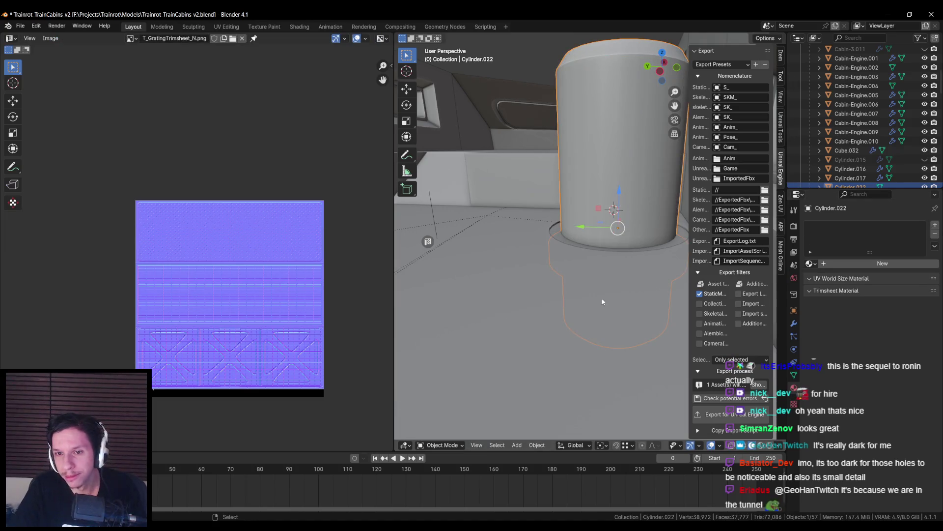
pyautogui.scroll(-3, 582, 292)
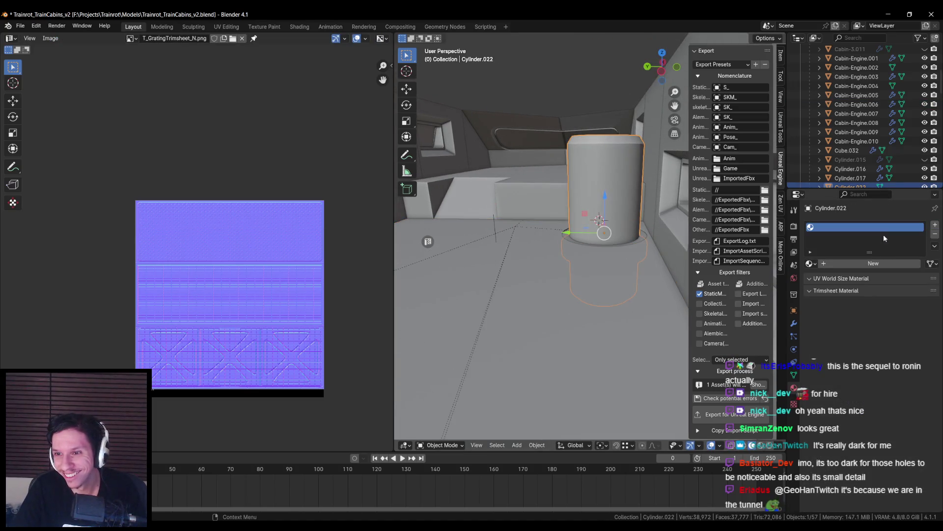
# - Give Cylinder.022 the Main material plus a second slot holding the Emissive material
pyautogui.click(810, 264)
pyautogui.click(827, 279)
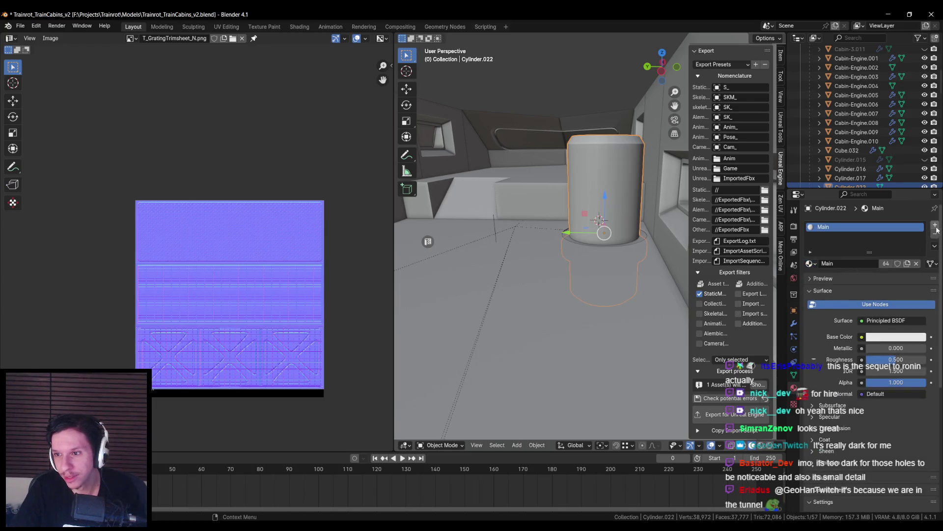
pyautogui.click(935, 224)
pyautogui.click(810, 281)
pyautogui.write('em')
pyautogui.click(831, 295)
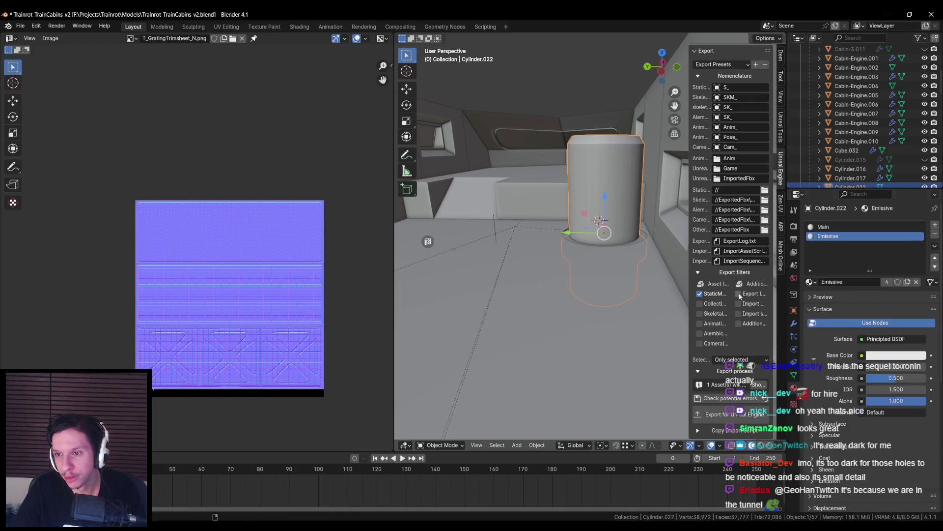
# - Assign the Emissive material to the cylinder's base face ring and save the file
pyautogui.press('Tab')
pyautogui.press('KP_Decimal')
pyautogui.hotkey('shift', 'z')
pyautogui.hotkey('alt', 'a')
pyautogui.keyDown('alt'); pyautogui.click(552, 263); pyautogui.keyUp('alt')
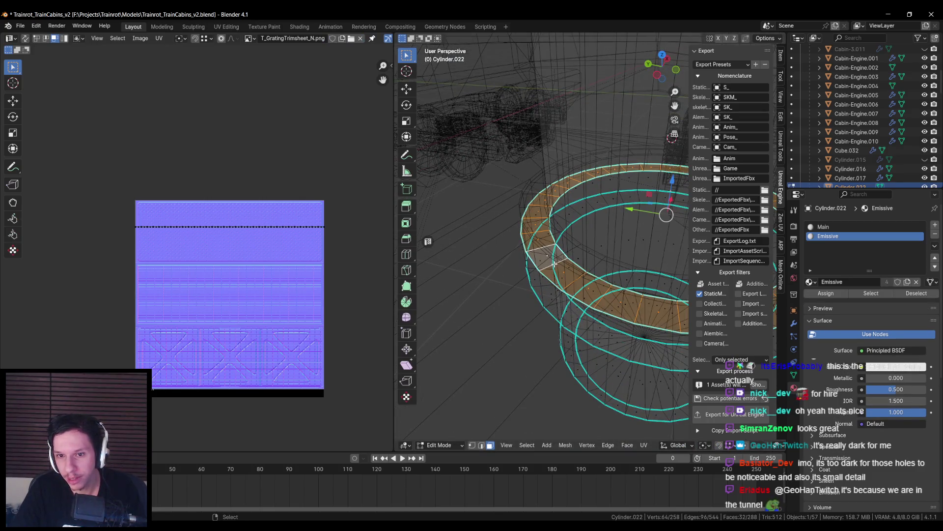
pyautogui.moveTo(552, 263); pyautogui.dragTo(564, 257, button='middle')
pyautogui.click(831, 294)
pyautogui.hotkey('shift', 'z')
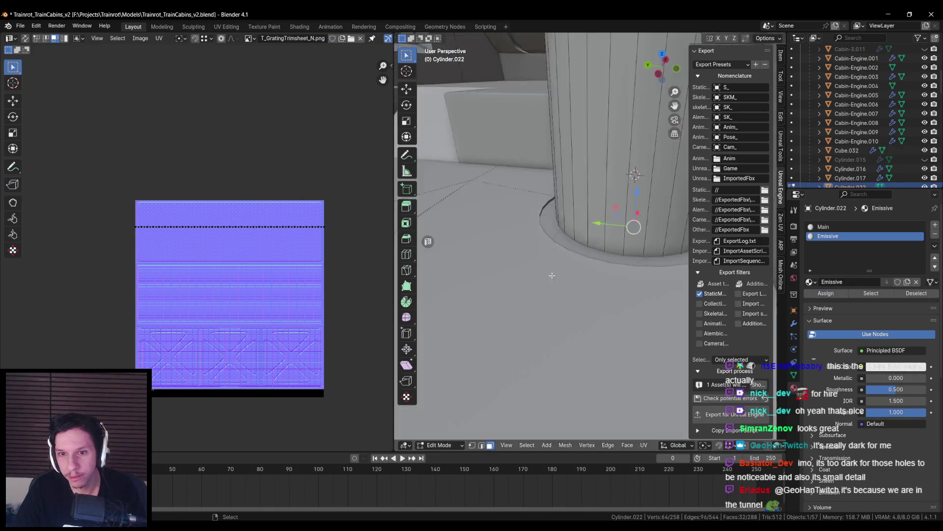
pyautogui.press('Tab')
pyautogui.hotkey('ctrl', 's')
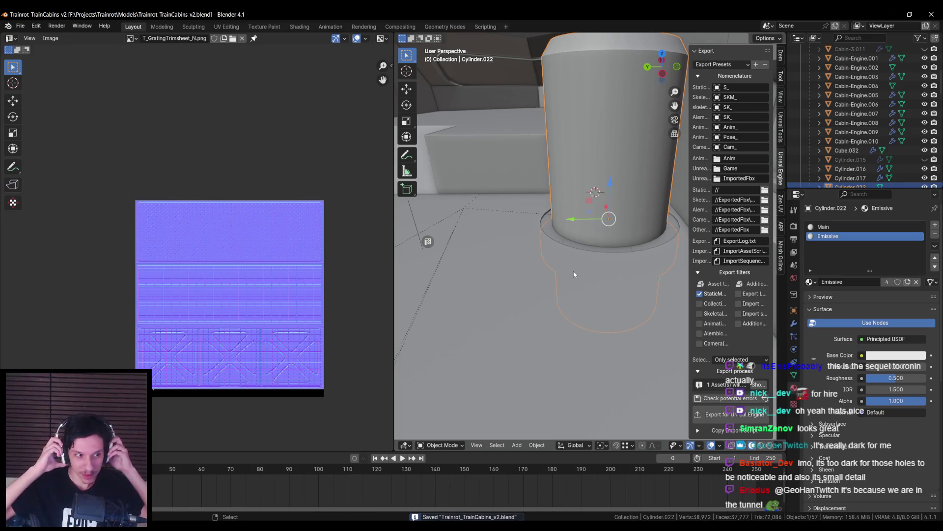
# - Cube-project the whole cylinder's UVs and save the cabin blend file
pyautogui.scroll(-4, 565, 273)
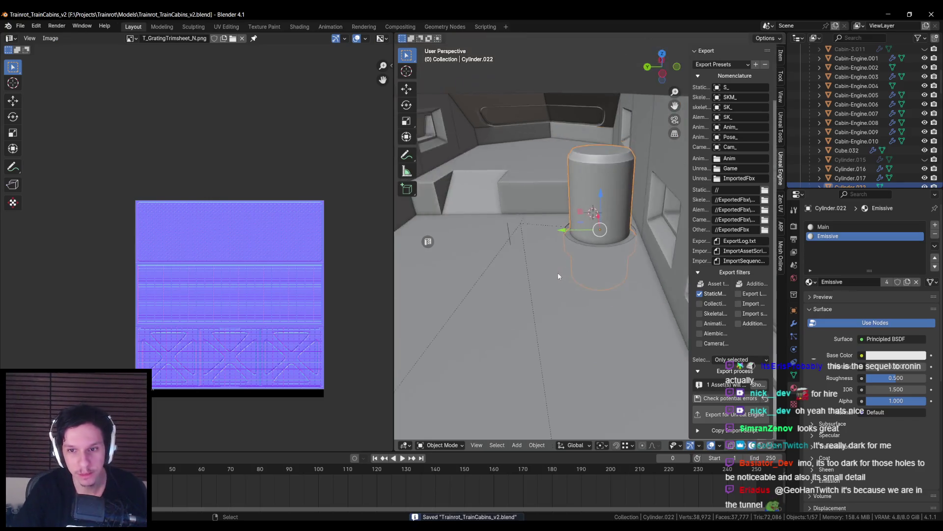
pyautogui.scroll(3, 558, 272)
pyautogui.scroll(-2, 570, 255)
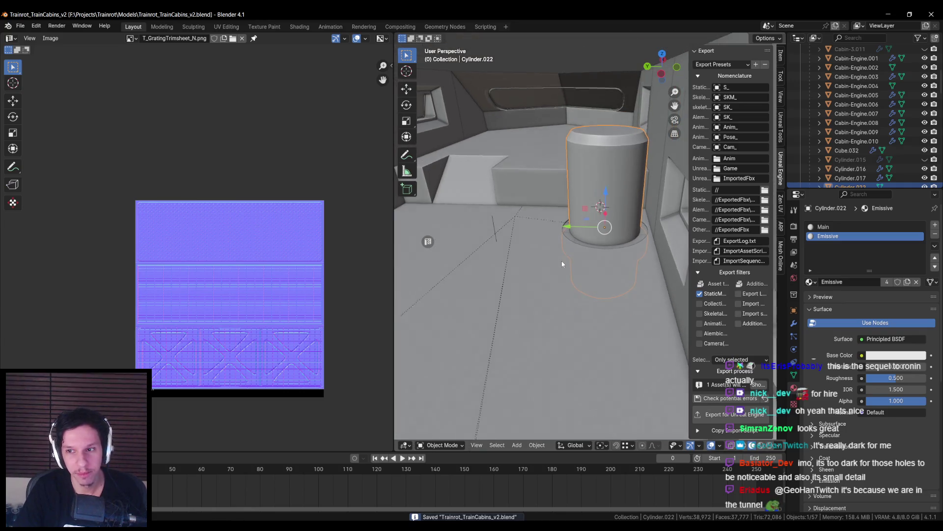
pyautogui.press('Tab')
pyautogui.press('a')
pyautogui.press('u')
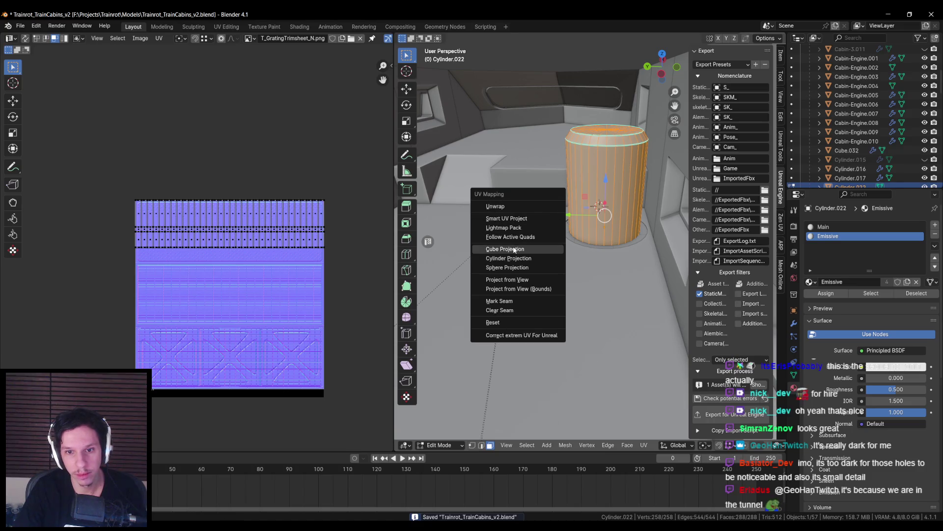
pyautogui.click(514, 250)
pyautogui.press('Return')
pyautogui.scroll(-3, 556, 290)
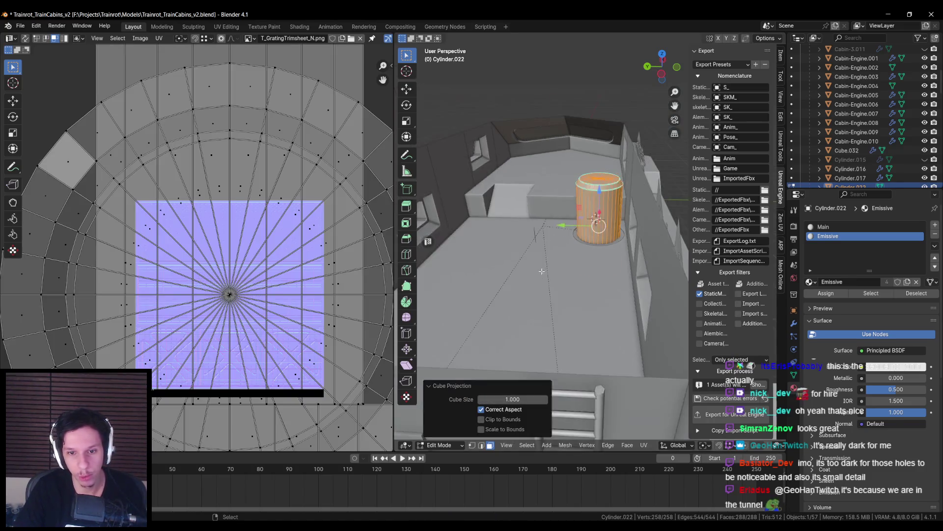
pyautogui.press('Tab')
pyautogui.moveTo(632, 258); pyautogui.dragTo(648, 213, button='middle')
pyautogui.hotkey('ctrl', 's')
pyautogui.click(647, 214)
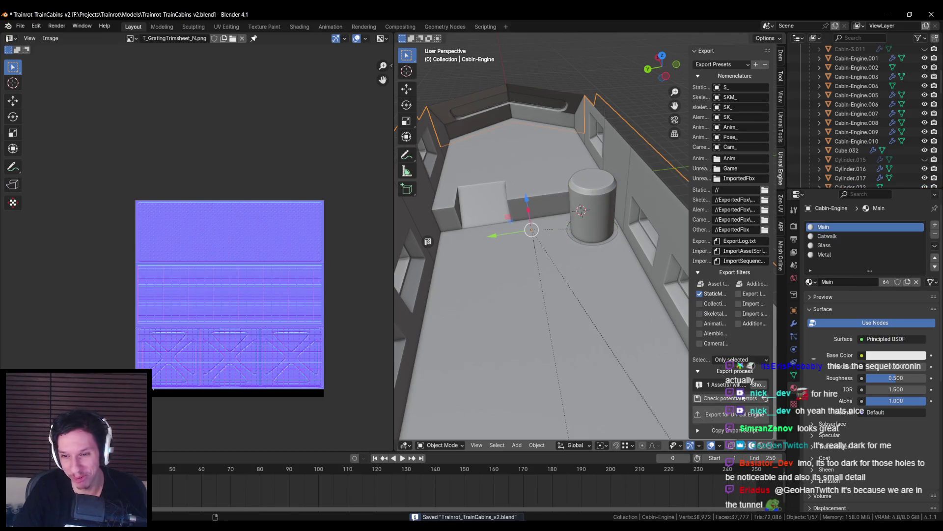
pyautogui.hotkey('alt', 'Tab')
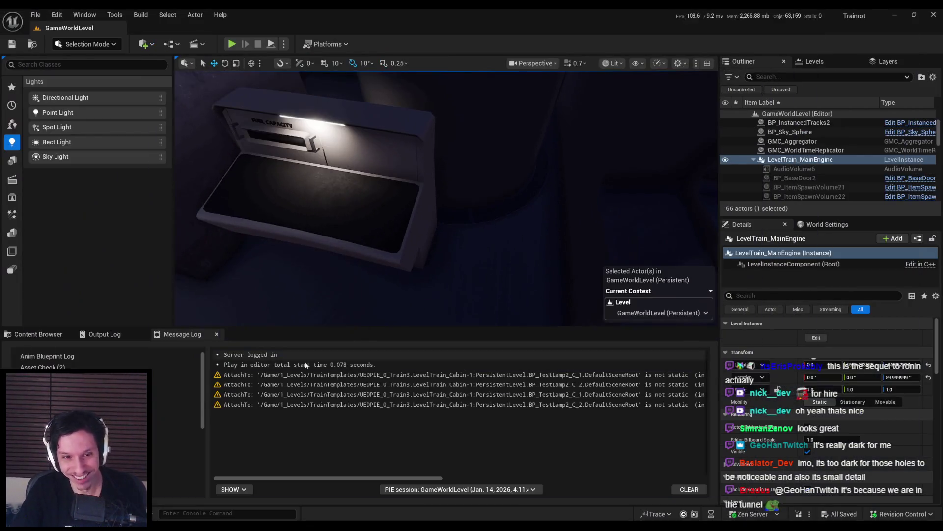
# - Reimport the updated S_Cabin-Engine mesh from the Content Browser
pyautogui.click(45, 336)
pyautogui.rightClick(263, 447)
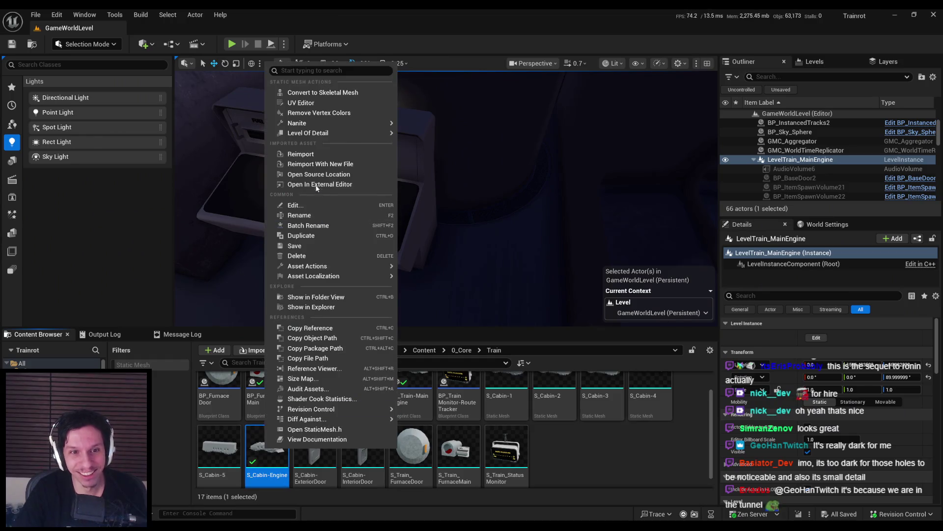
pyautogui.click(290, 154)
pyautogui.moveTo(492, 258)
pyautogui.mouseDown(button='right')
pyautogui.moveTo(449, 287)
pyautogui.moveTo(426, 145)
pyautogui.mouseUp(button='right')
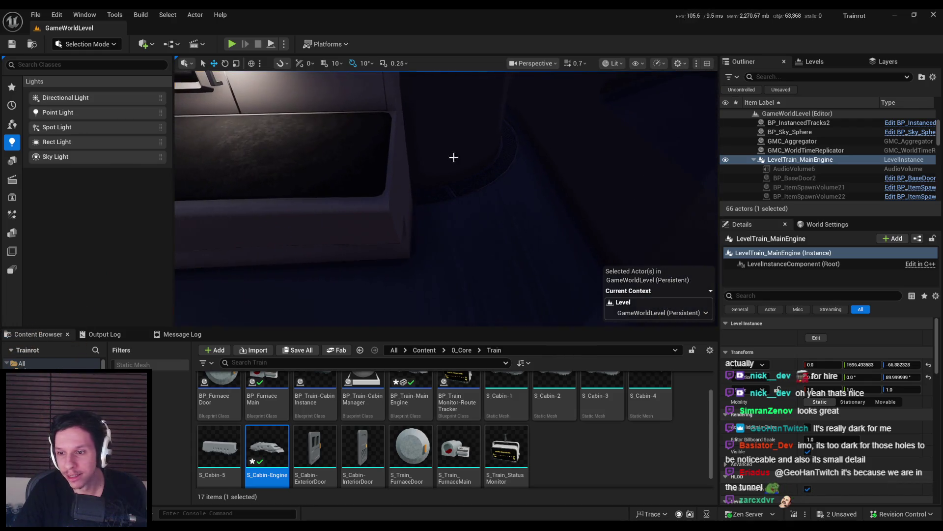
# - Set S_Cabin-Engine's Emissive slot to MI_TestMat-RedEmissive, save it, and start a play-test
pyautogui.doubleClick(267, 458)
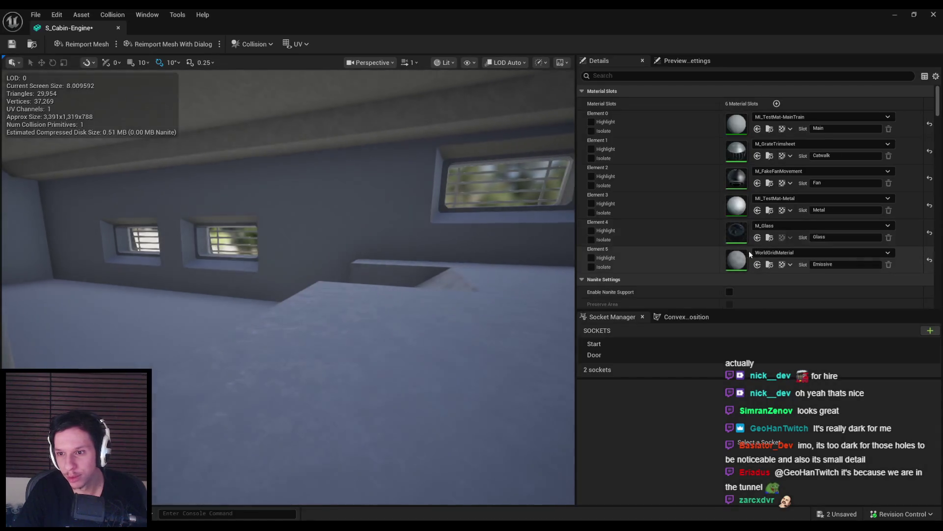
pyautogui.click(771, 253)
pyautogui.write('red')
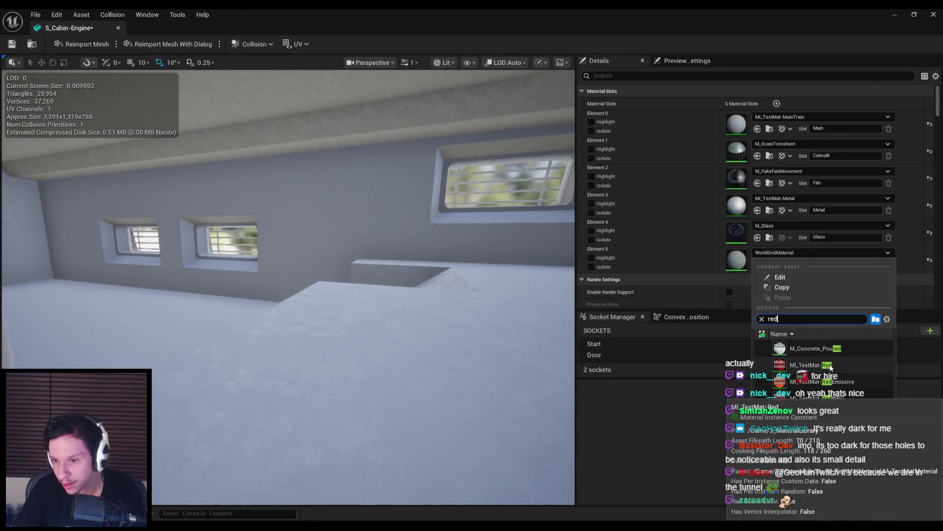
pyautogui.click(816, 381)
pyautogui.hotkey('ctrl', 's')
pyautogui.click(117, 28)
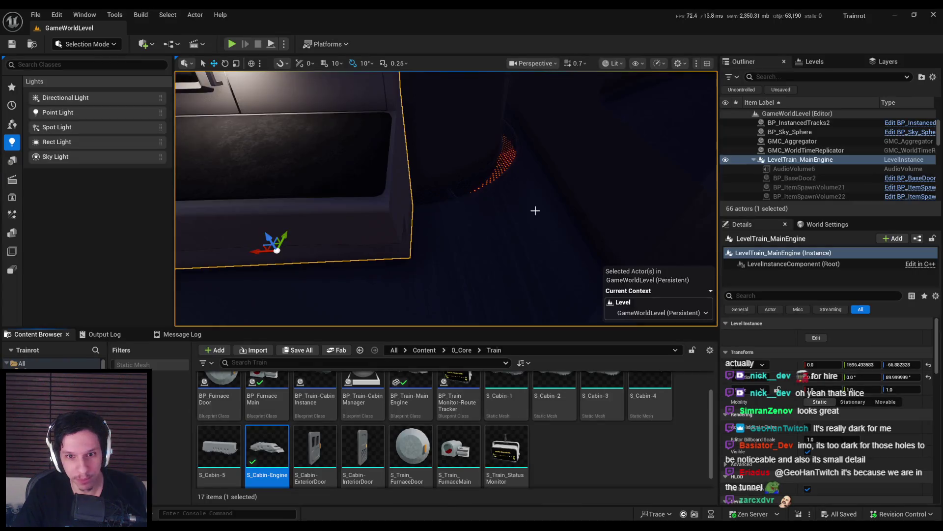
pyautogui.moveTo(559, 233); pyautogui.dragTo(516, 196, button='right')
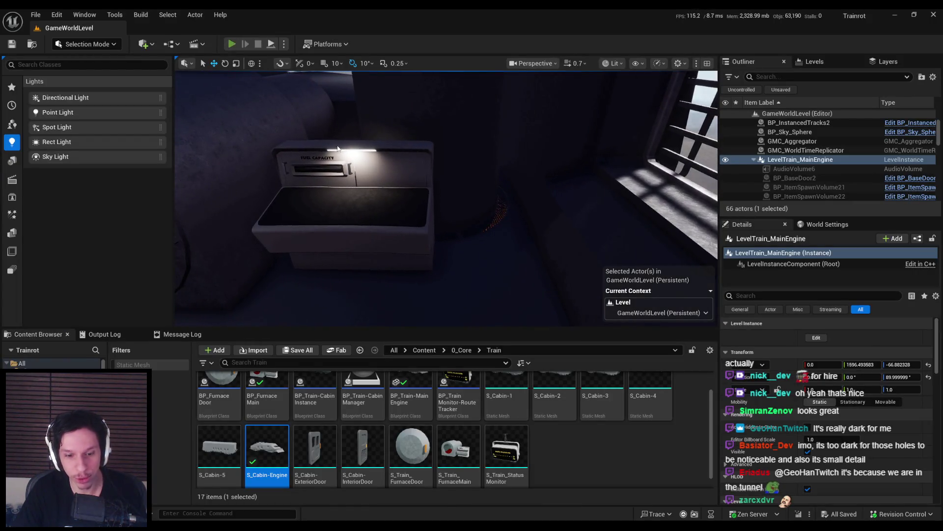
pyautogui.hotkey('alt', 'p')
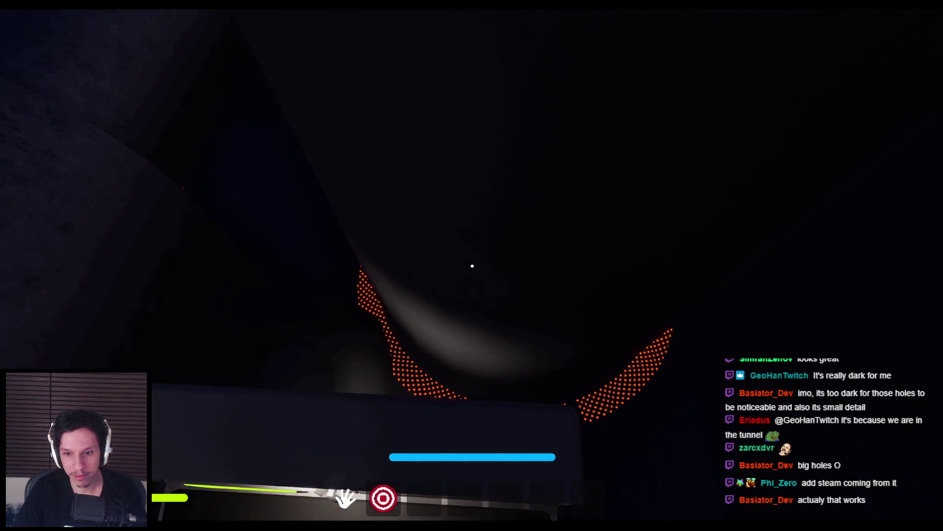
pyautogui.press('Escape')
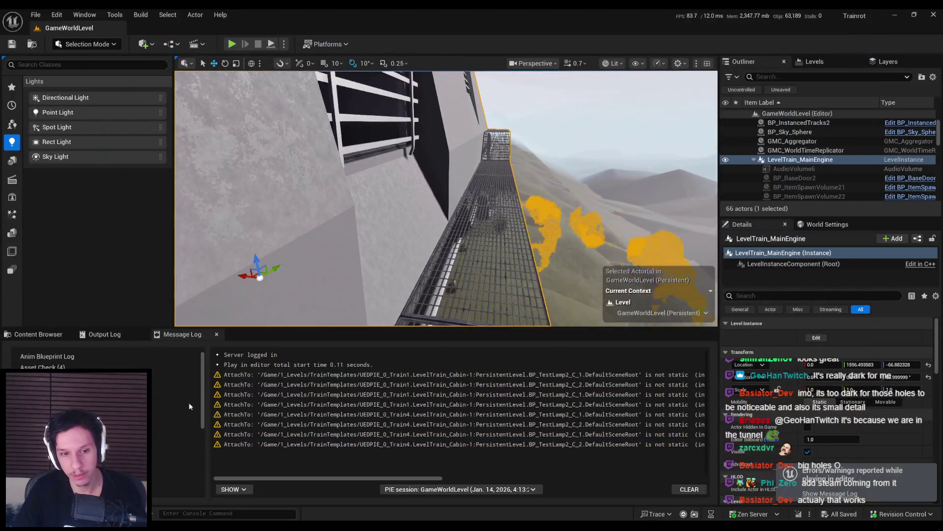
pyautogui.click(39, 334)
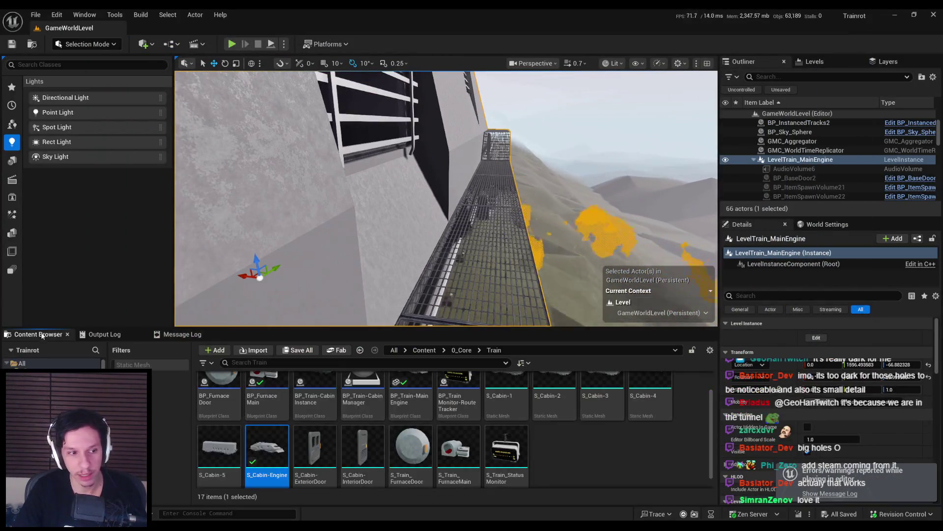
# - Edit the engine-room level instance and place a P_Steam_Lit emitter beside the fuel panel
pyautogui.moveTo(442, 197)
pyautogui.mouseDown(button='right')
pyautogui.moveTo(422, 196)
pyautogui.moveTo(442, 197)
pyautogui.moveTo(427, 201)
pyautogui.moveTo(336, 338)
pyautogui.mouseUp(button='right')
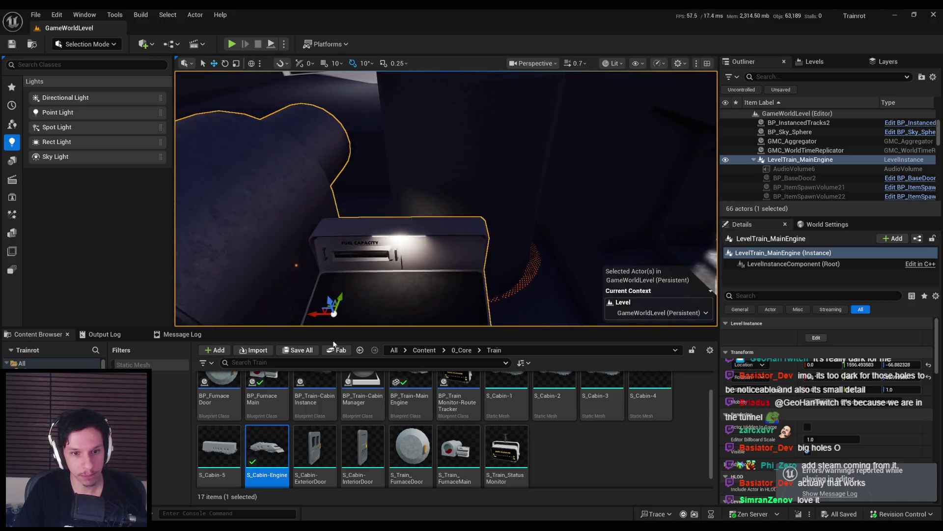
pyautogui.click(811, 337)
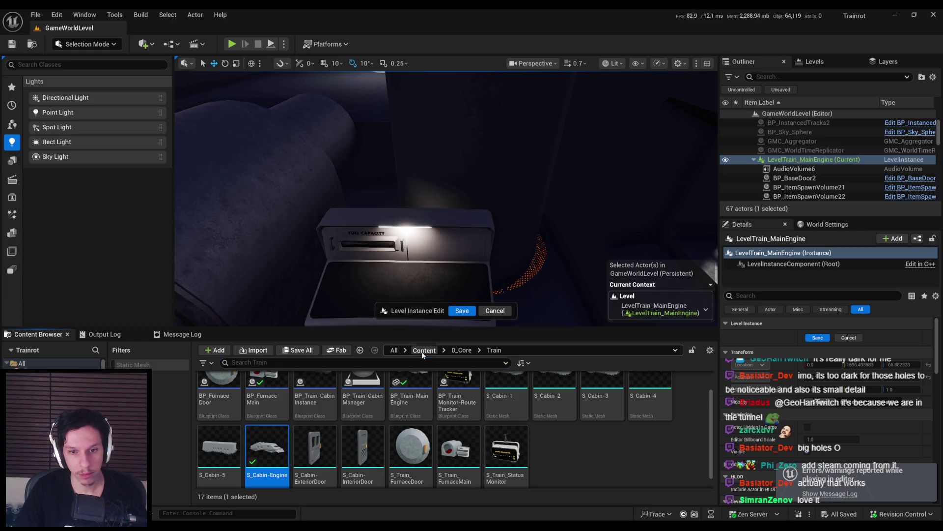
pyautogui.click(423, 351)
pyautogui.write('m')
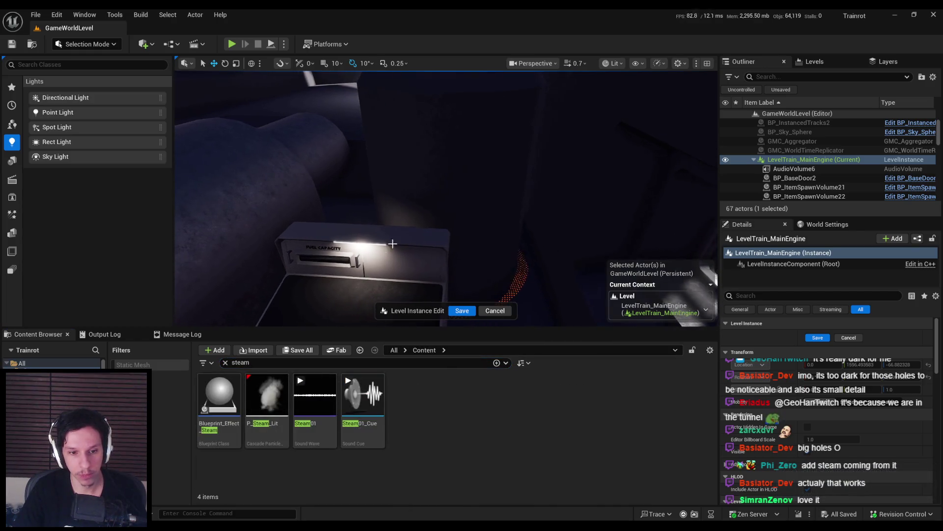
pyautogui.moveTo(262, 393)
pyautogui.mouseDown()
pyautogui.moveTo(446, 248)
pyautogui.moveTo(438, 217)
pyautogui.moveTo(469, 130)
pyautogui.moveTo(478, 143)
pyautogui.moveTo(478, 226)
pyautogui.mouseUp()
# - Rotate the steam emitter and review it from the side and over the control panel
pyautogui.moveTo(461, 239)
pyautogui.mouseDown(button='right')
pyautogui.moveTo(455, 260)
pyautogui.moveTo(488, 219)
pyautogui.mouseUp(button='right')
pyautogui.press('e')
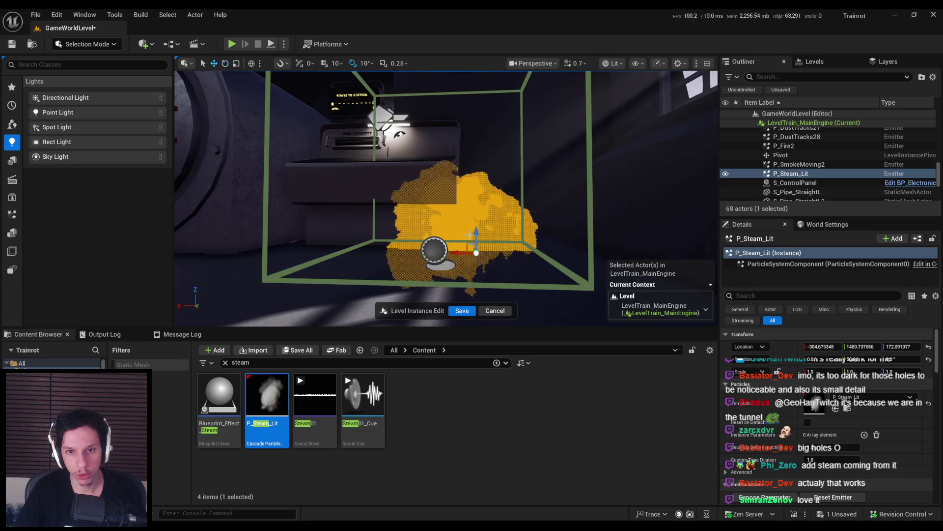
pyautogui.moveTo(458, 236)
pyautogui.mouseDown(button='right')
pyautogui.moveTo(351, 200)
pyautogui.moveTo(600, 205)
pyautogui.mouseUp(button='right')
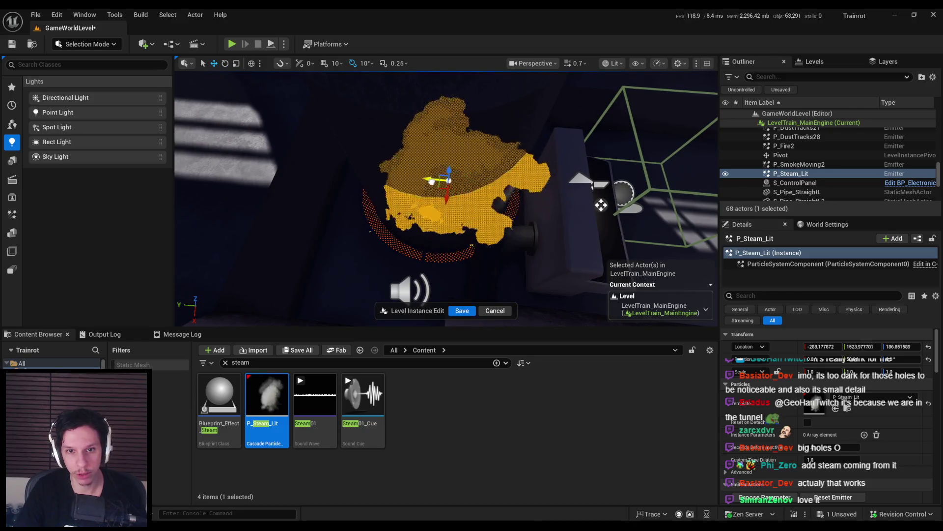
pyautogui.moveTo(474, 245); pyautogui.dragTo(393, 231, button='right')
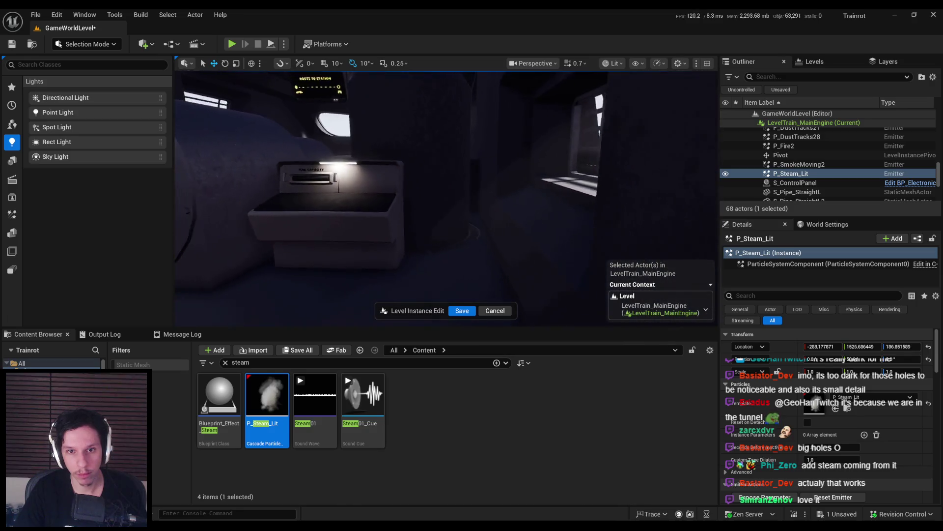
pyautogui.press('f')
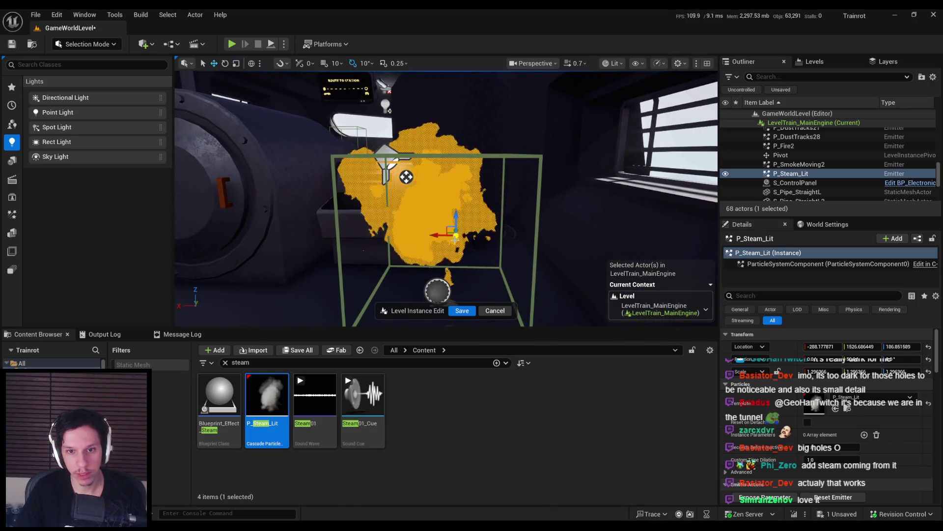
pyautogui.moveTo(466, 261)
pyautogui.mouseDown(button='right')
pyautogui.moveTo(461, 290)
pyautogui.moveTo(468, 262)
pyautogui.moveTo(464, 274)
pyautogui.moveTo(477, 266)
pyautogui.mouseUp(button='right')
# - Delete the steam emitter and save the engine-room level instance
pyautogui.press('Delete')
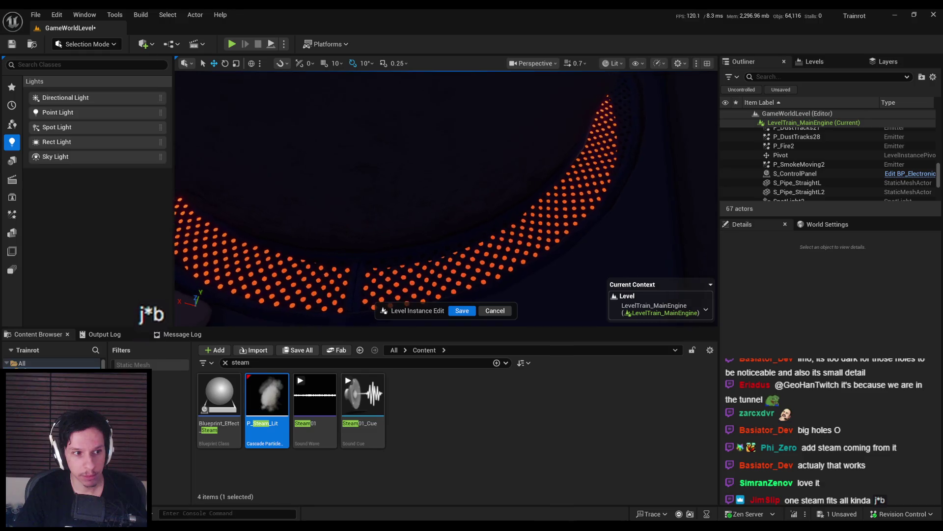
pyautogui.moveTo(476, 266); pyautogui.dragTo(475, 267, button='right')
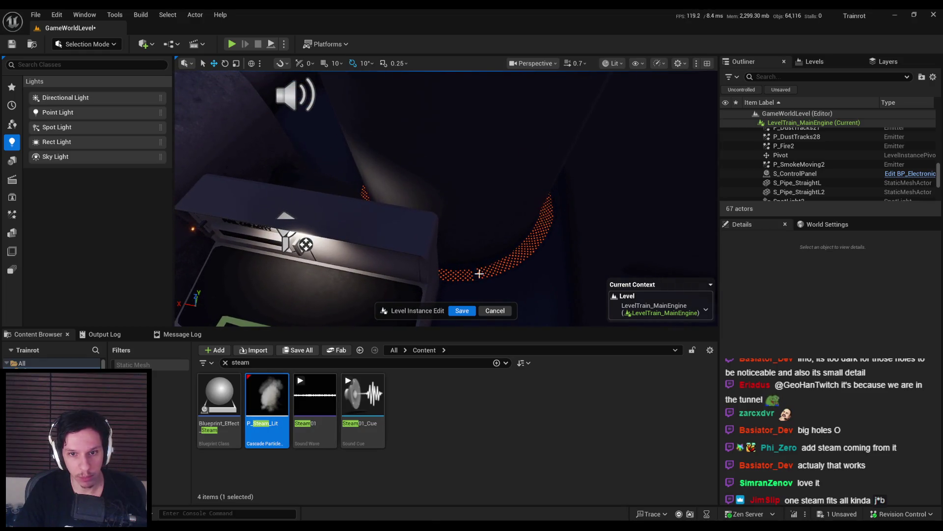
pyautogui.moveTo(555, 189); pyautogui.dragTo(441, 266, button='right')
pyautogui.moveTo(471, 173); pyautogui.dragTo(445, 268, button='right')
pyautogui.hotkey('ctrl', 's')
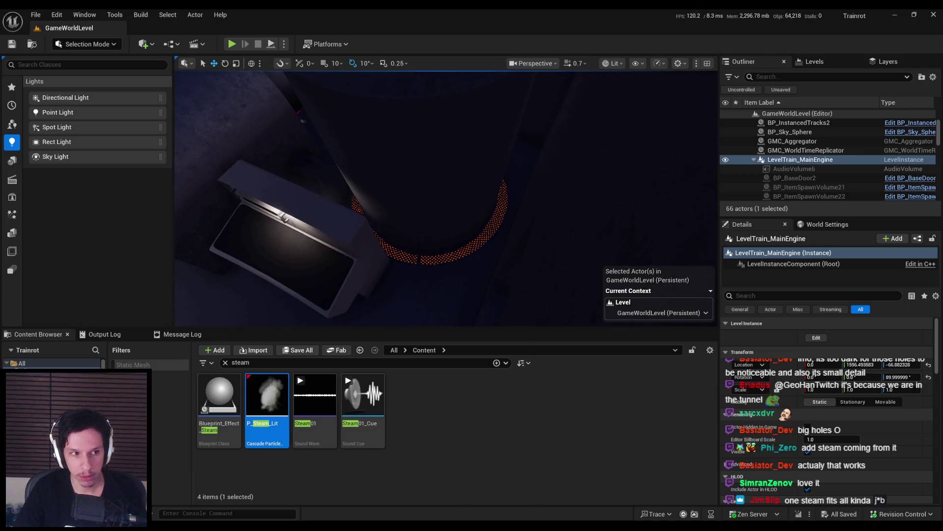
# - Fly the editor camera to face the furnace and Route to Station display, then play-test full-screen
pyautogui.moveTo(445, 268); pyautogui.dragTo(425, 263, button='right')
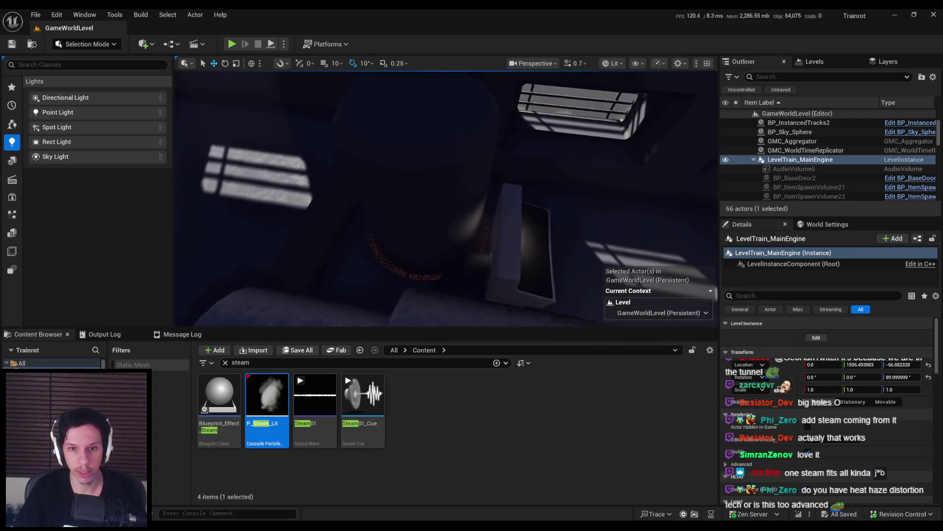
pyautogui.moveTo(522, 254); pyautogui.dragTo(522, 254, button='right')
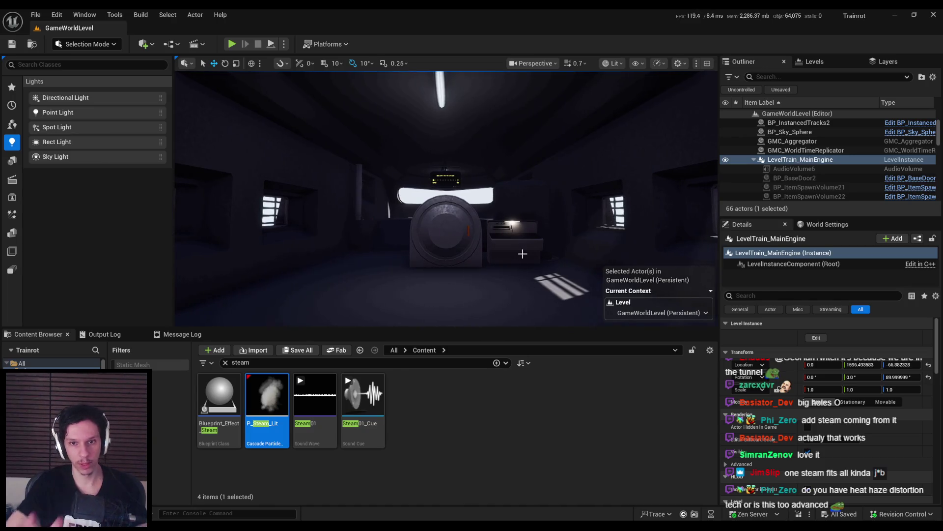
pyautogui.click(232, 43)
pyautogui.press('F11')
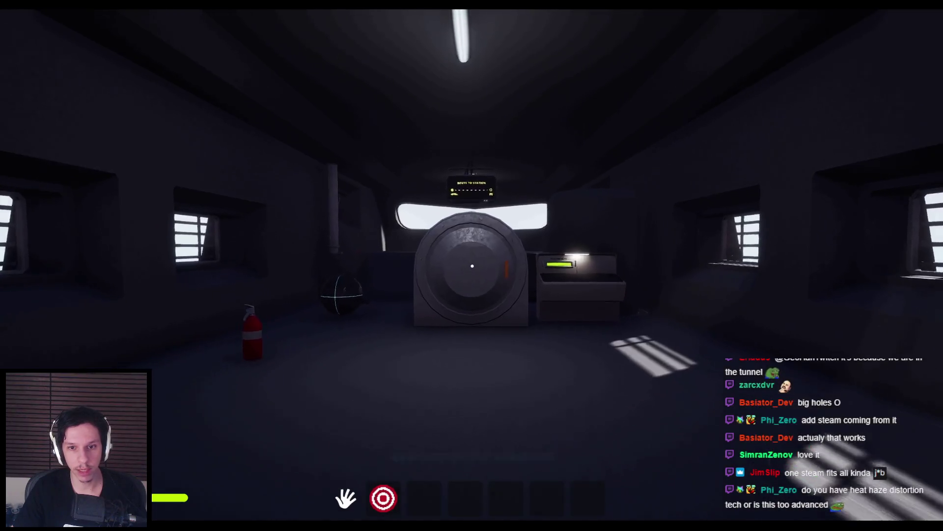
# - Walk up to the furnace and swing its door open
pyautogui.press('w')
pyautogui.moveTo(541, 259)
pyautogui.mouseDown()
pyautogui.moveTo(605, 278)
pyautogui.moveTo(295, 272)
pyautogui.moveTo(472, 266)
pyautogui.mouseUp()
pyautogui.press('s')
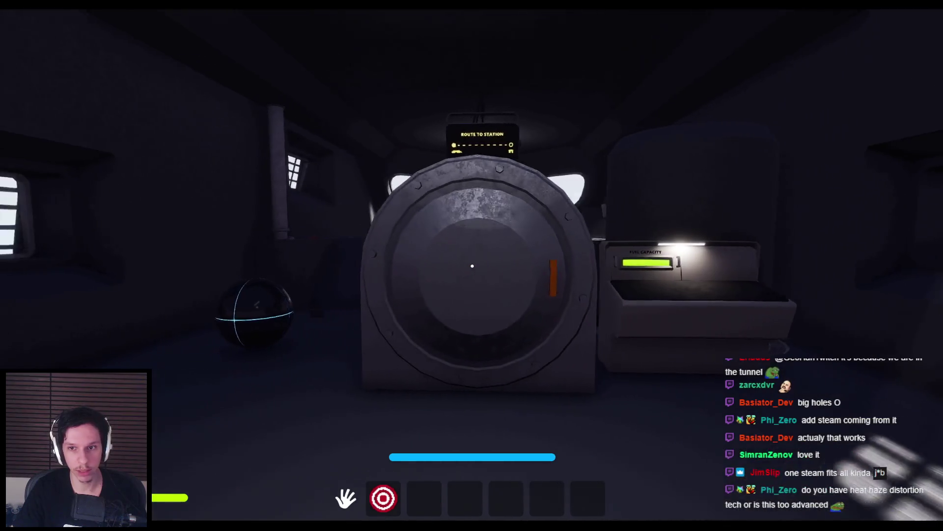
# - Walk past the boiler and pipe to the fuse panel, press the top fuse, and pull the orange lever
pyautogui.press('w')
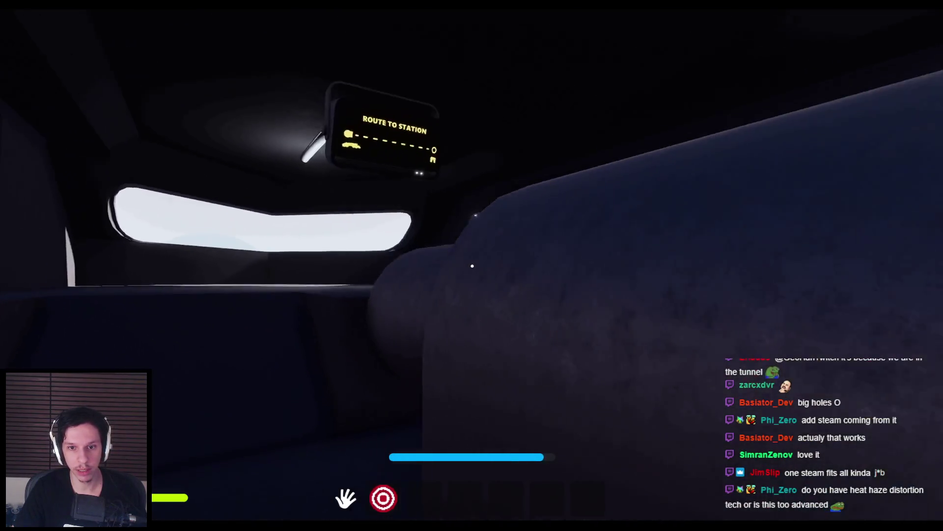
pyautogui.press('w')
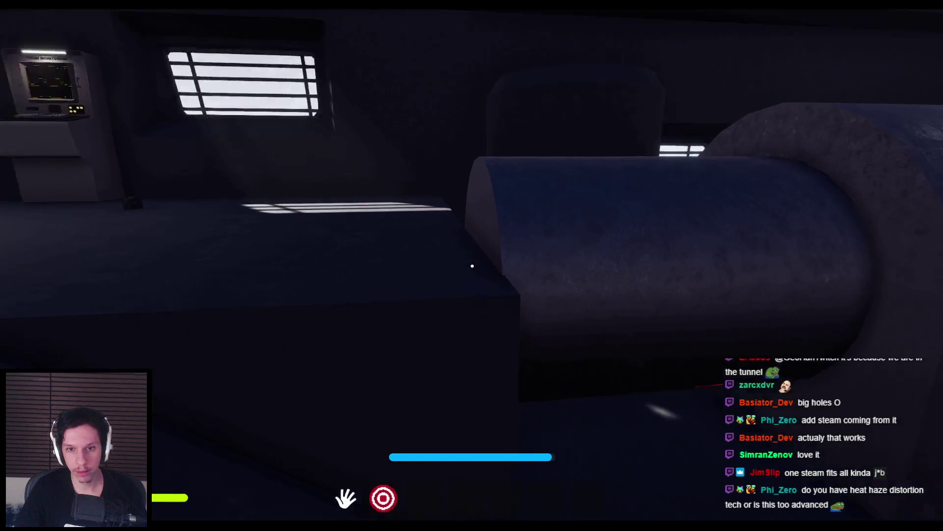
pyautogui.press('w')
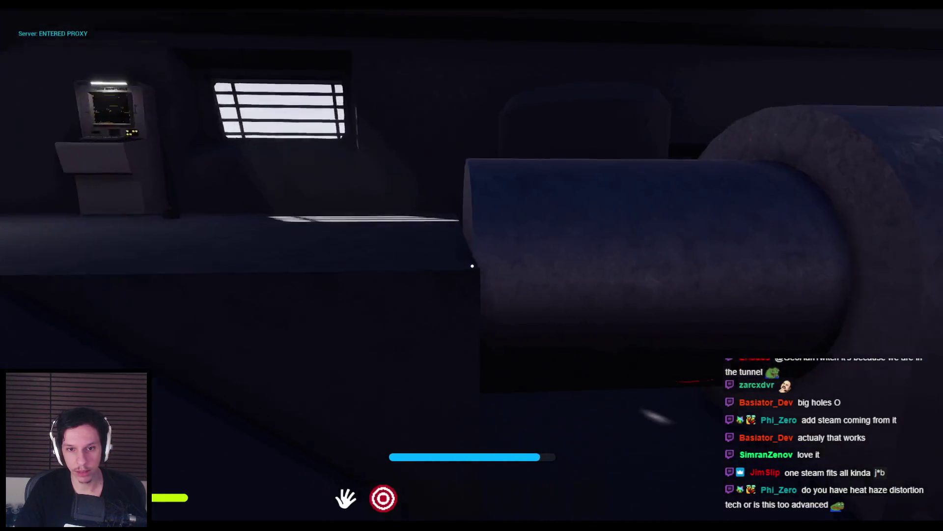
pyautogui.press('w')
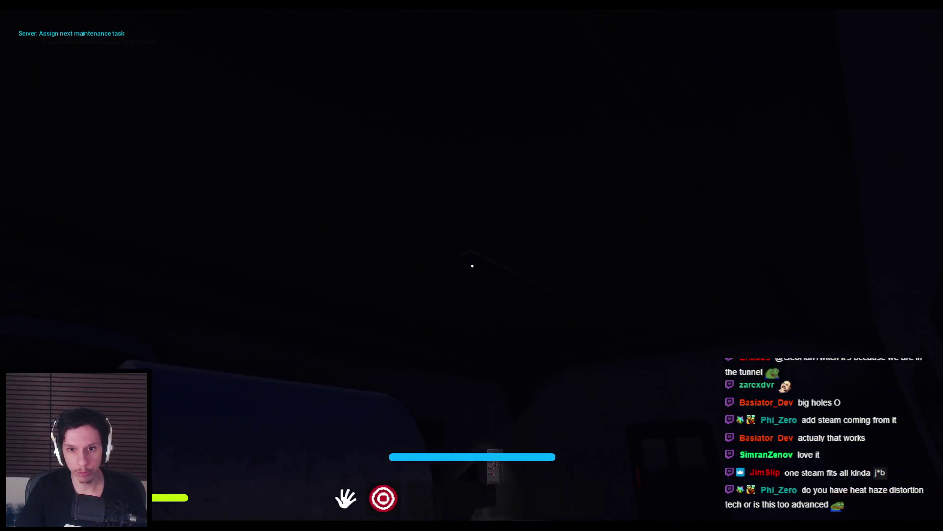
pyautogui.press('w')
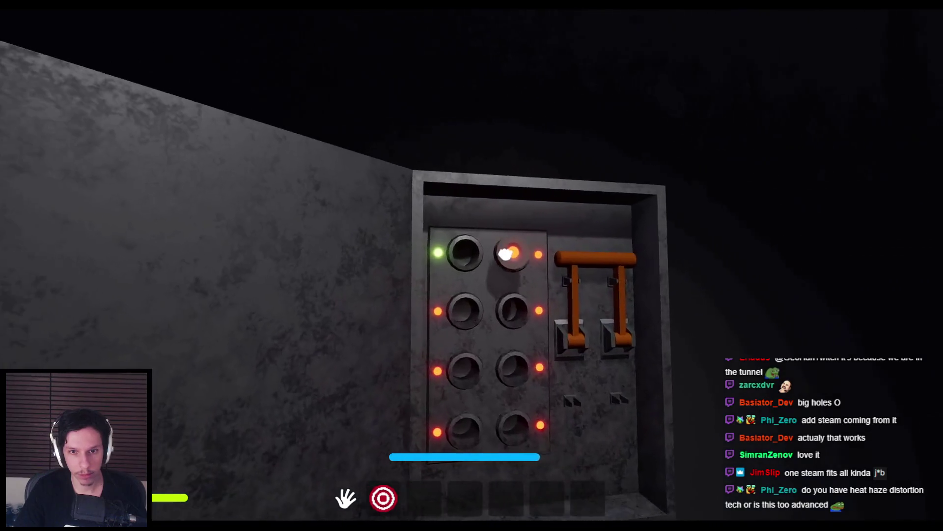
pyautogui.click(506, 254)
pyautogui.moveTo(467, 264)
pyautogui.mouseDown()
pyautogui.moveTo(509, 278)
pyautogui.moveTo(516, 337)
pyautogui.mouseUp()
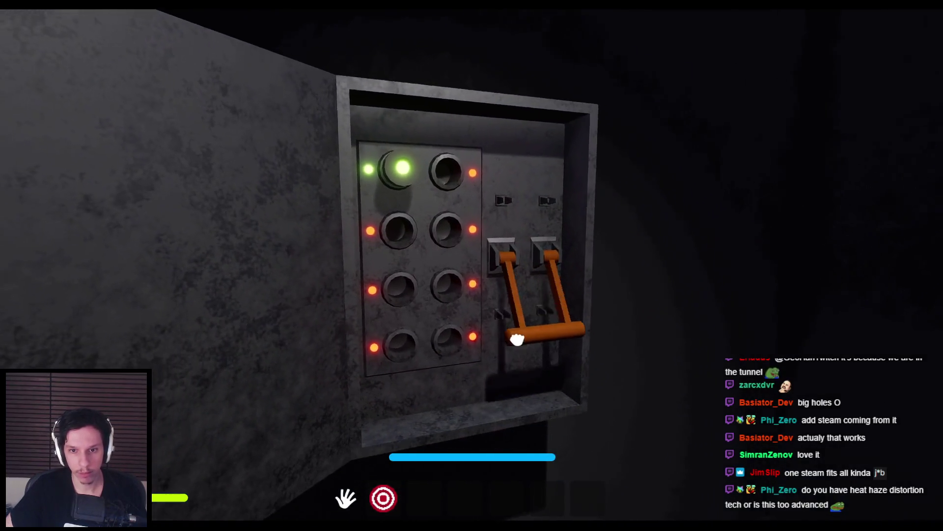
# - Back away from the fuse panel and end the play-test
pyautogui.press('s')
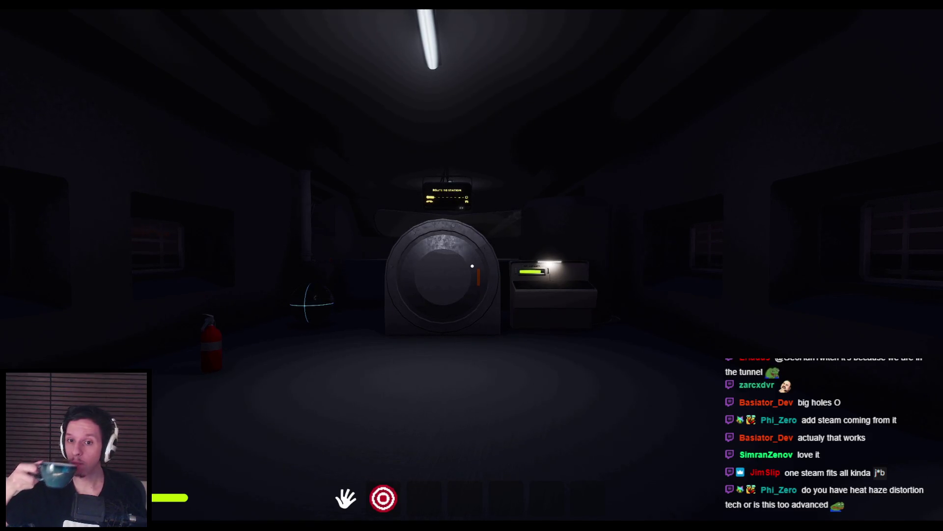
pyautogui.press('d')
pyautogui.press('Escape')
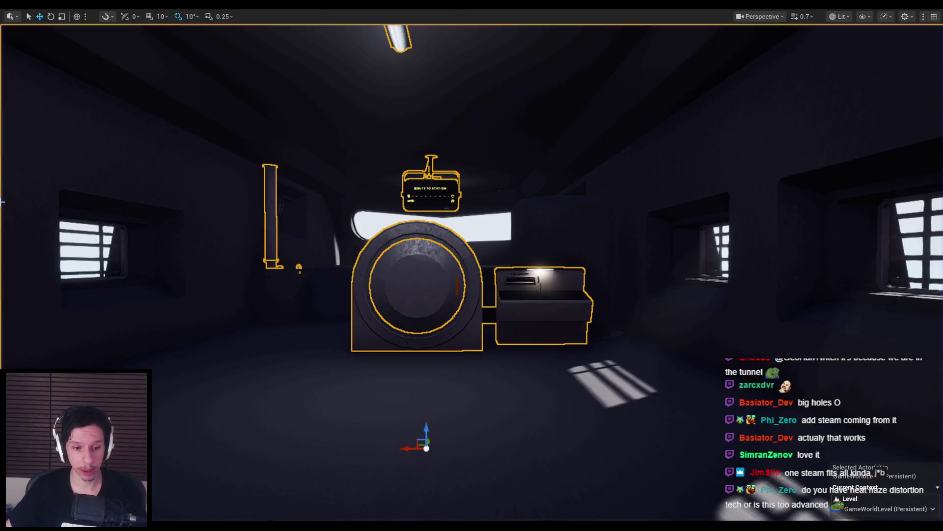
# - Switch to the TrainCabins Blender file, select Cylinder.022, and save
pyautogui.click(172, 510)
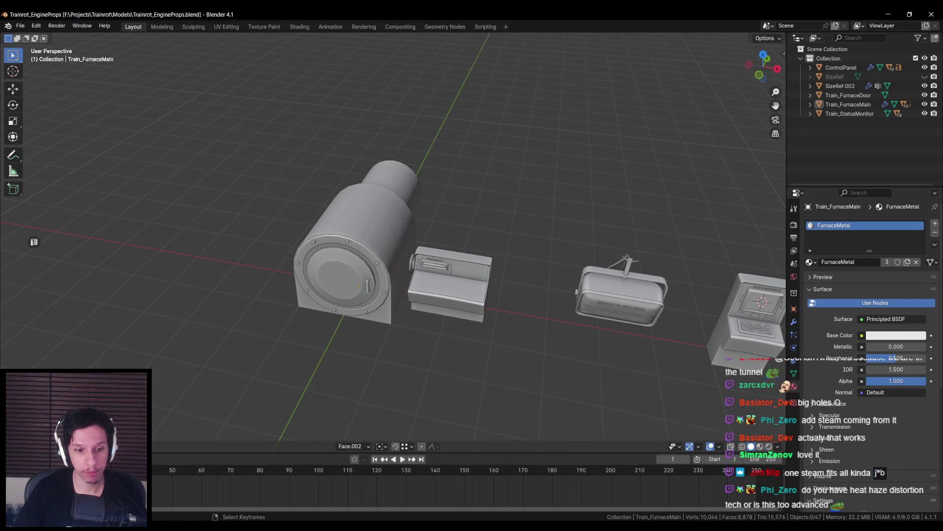
pyautogui.click(216, 491)
pyautogui.click(579, 216)
pyautogui.scroll(4, 578, 216)
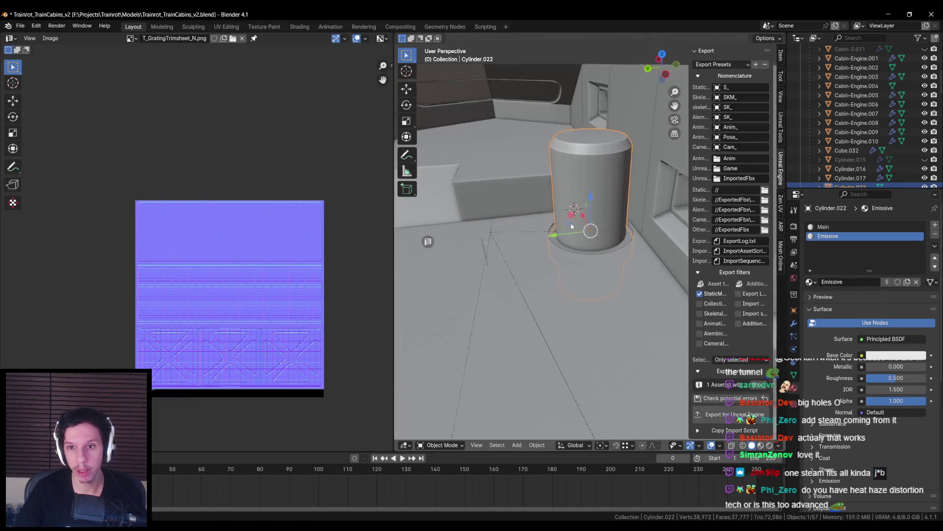
pyautogui.scroll(-5, 537, 295)
pyautogui.hotkey('ctrl', 's')
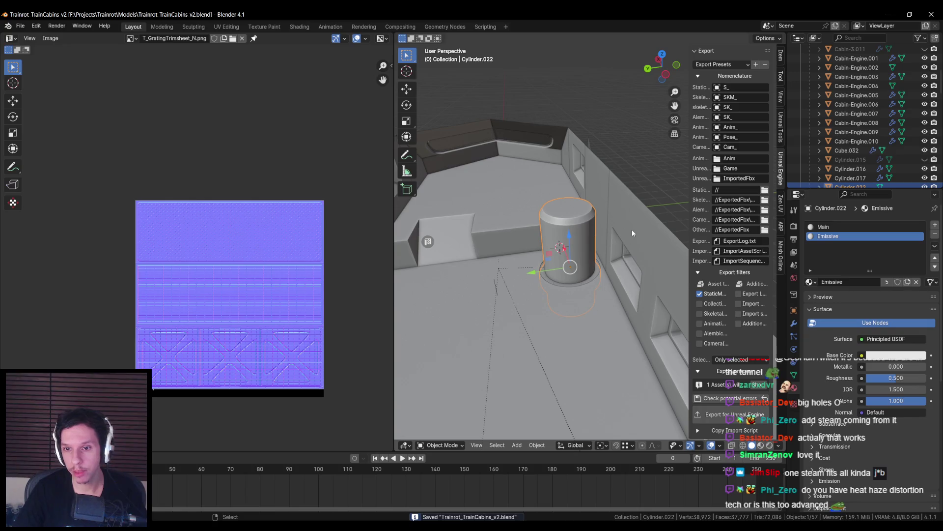
# - Replace Cylinder.022's Main material slot with the Metal material
pyautogui.scroll(4, 632, 232)
pyautogui.click(822, 229)
pyautogui.click(810, 282)
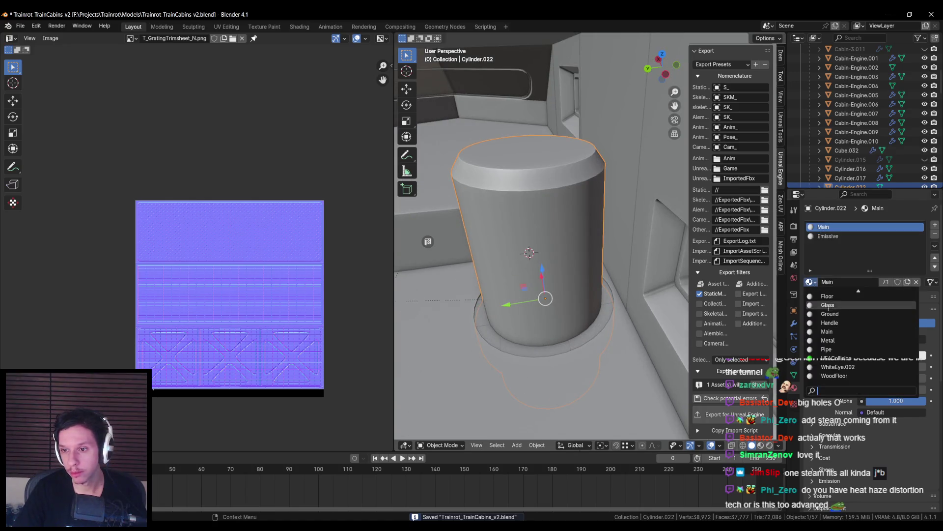
pyautogui.click(835, 340)
pyautogui.scroll(-5, 644, 311)
pyautogui.click(644, 312)
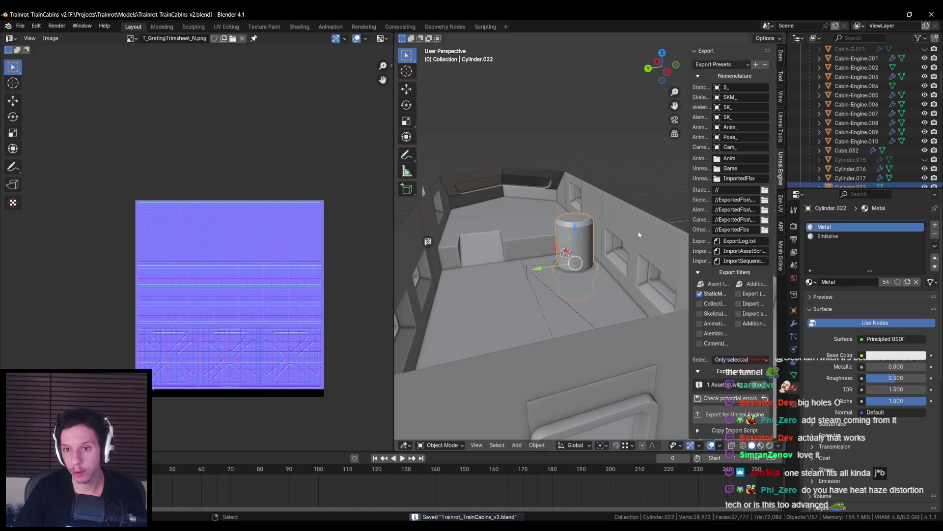
# - Export the cabin mesh from Blender and clear the steam search in Unreal's Content Browser
pyautogui.click(735, 414)
pyautogui.hotkey('alt', 'Tab')
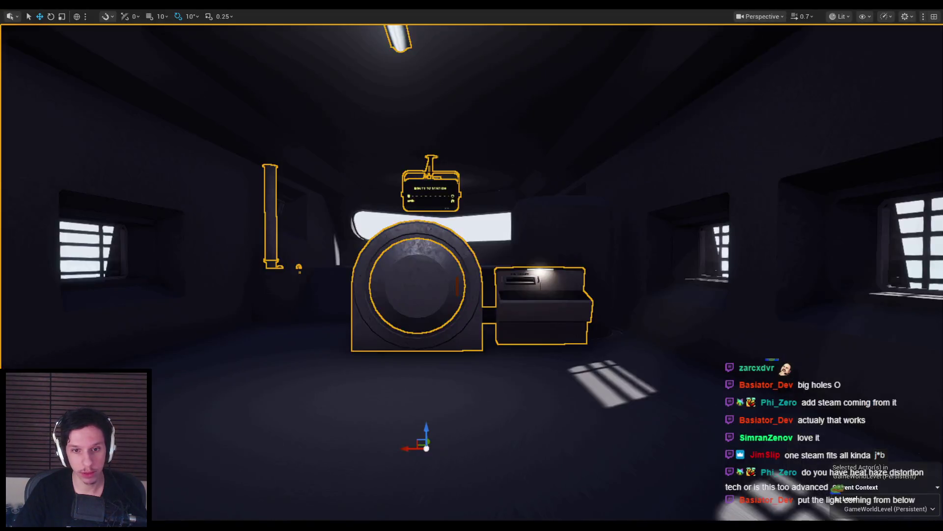
pyautogui.press('F11')
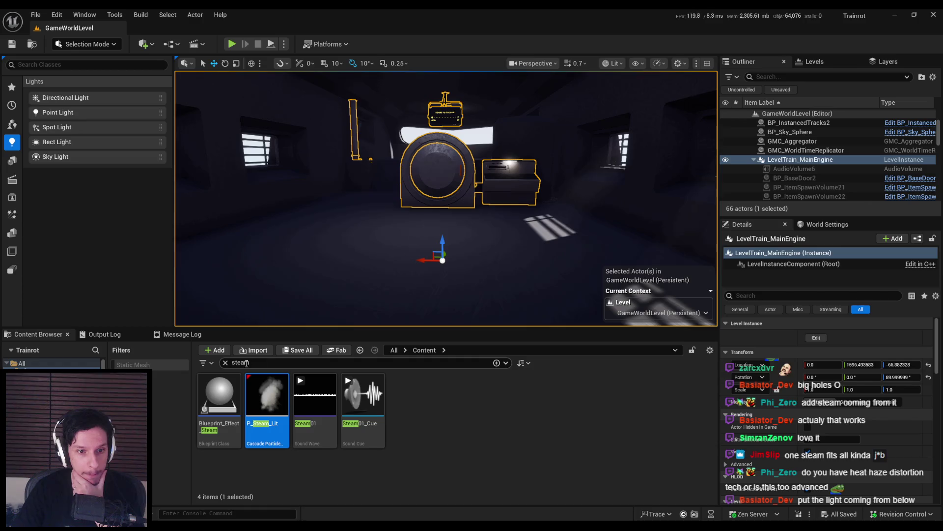
pyautogui.click(225, 363)
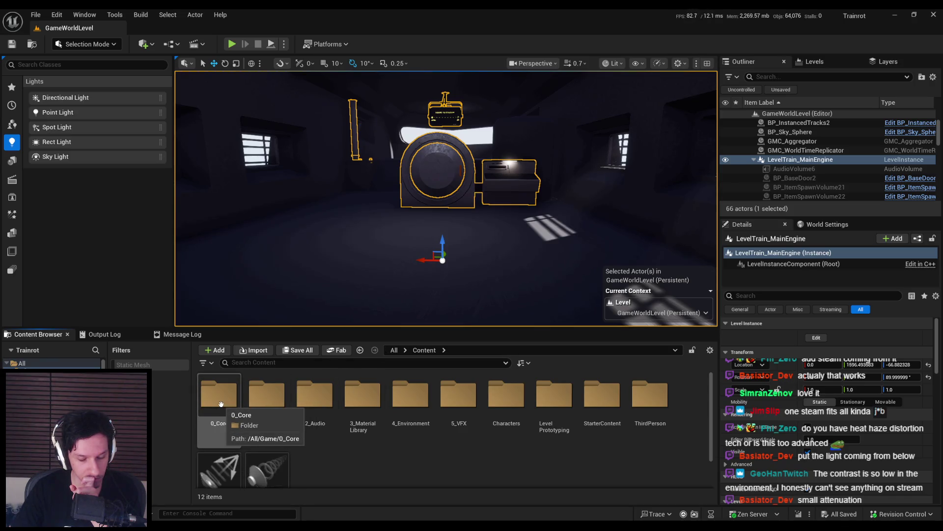
# - Reimport S_Cabin-Engine from 0_Core > Train and launch a play-test
pyautogui.click(229, 409)
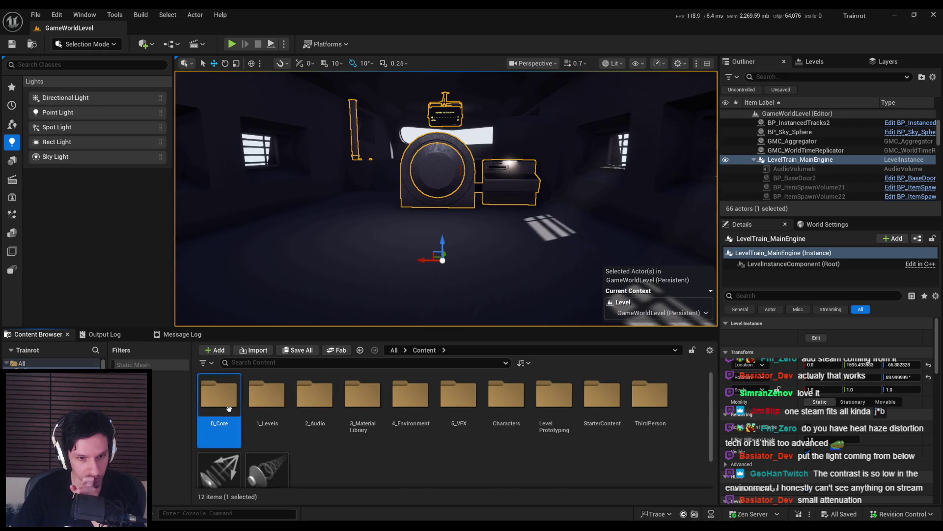
pyautogui.doubleClick(229, 408)
pyautogui.doubleClick(555, 393)
pyautogui.rightClick(277, 431)
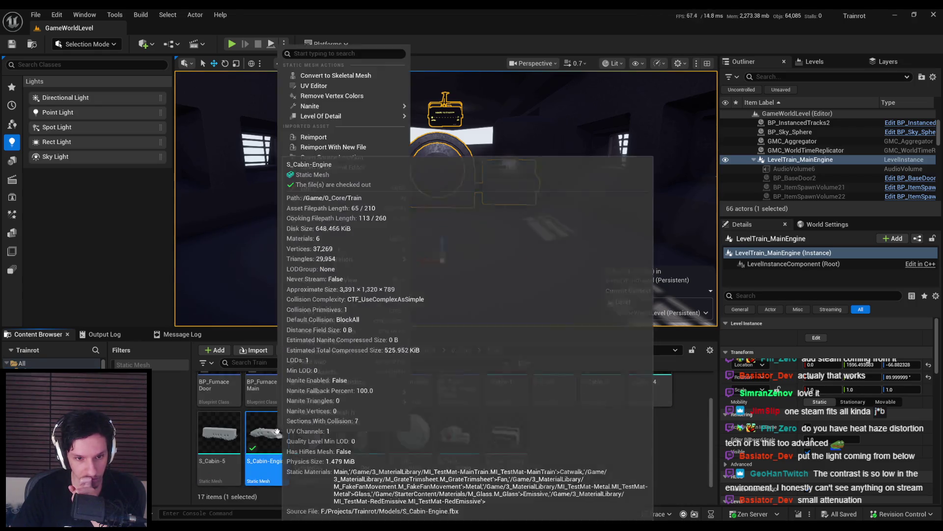
pyautogui.click(313, 137)
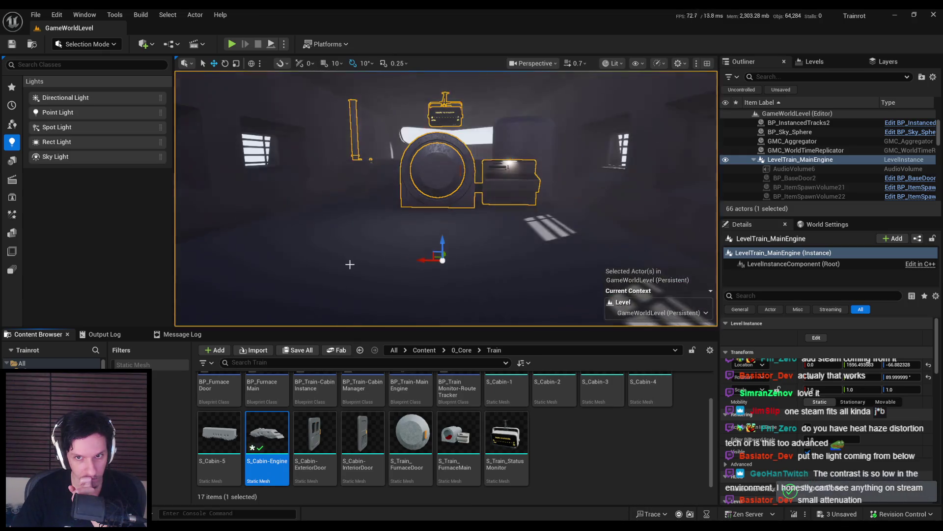
pyautogui.scroll(5, 349, 264)
pyautogui.press('g')
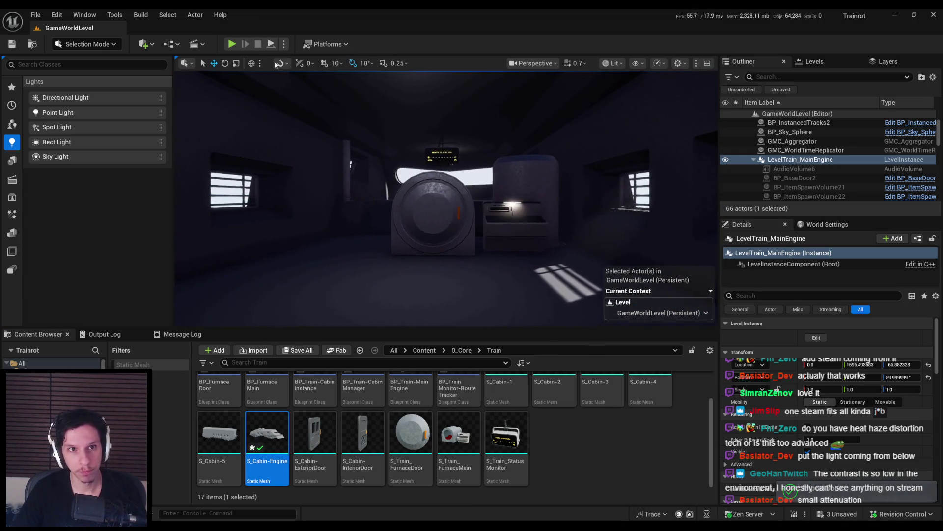
pyautogui.click(232, 44)
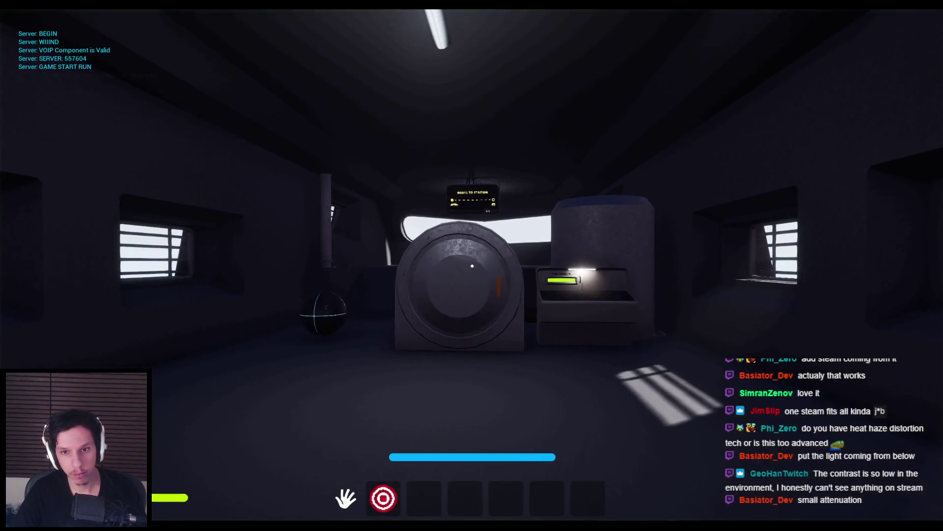
# - Walk back from the furnace, end the play session, and save the cabin file in Blender
pyautogui.press('s')
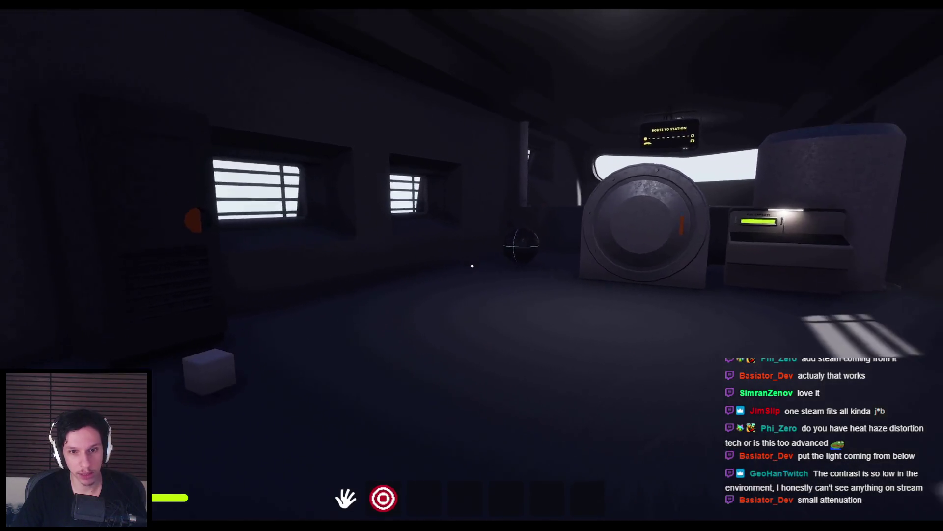
pyautogui.press('Escape')
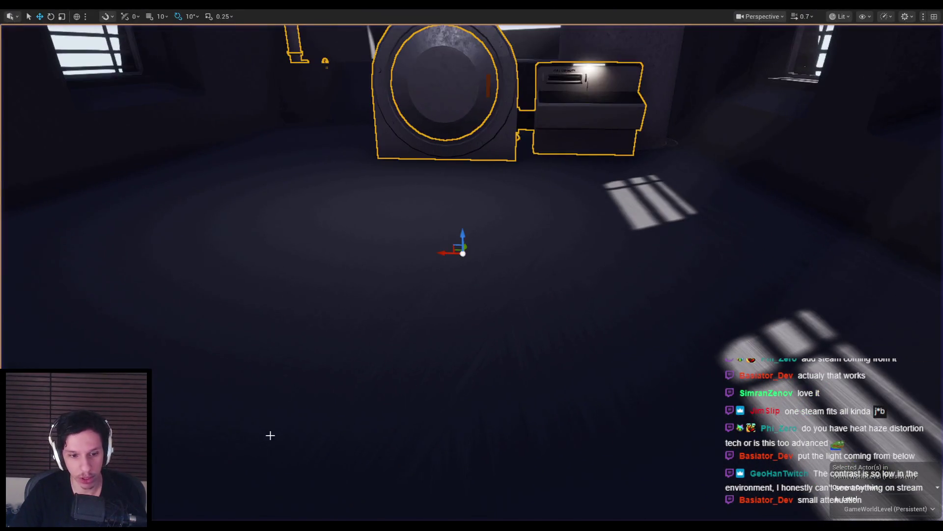
pyautogui.click(226, 487)
pyautogui.hotkey('ctrl', 's')
pyautogui.moveTo(452, 287)
pyautogui.mouseDown(button='middle')
pyautogui.moveTo(499, 298)
pyautogui.moveTo(554, 271)
pyautogui.mouseUp(button='middle')
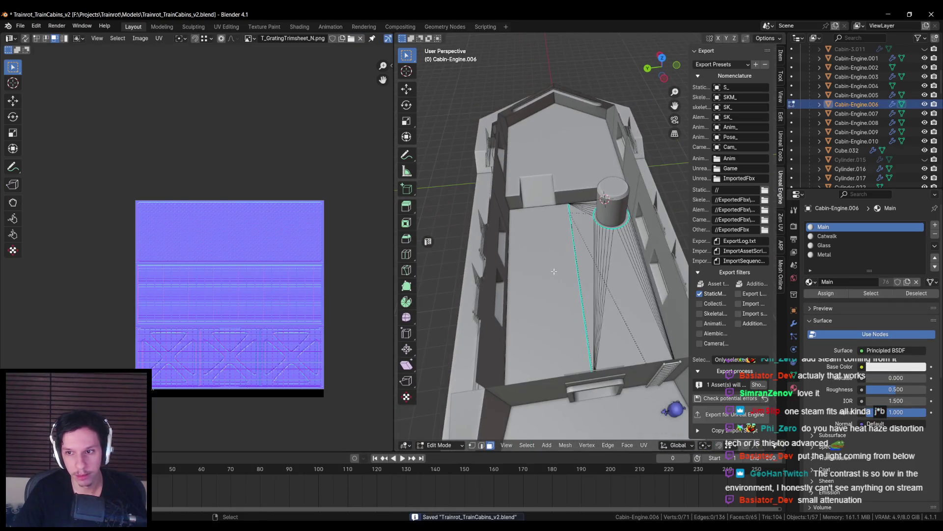
# - Cube-project UVs onto all faces of the Cabin-Engine.006 floor and save the file
pyautogui.press('a')
pyautogui.press('u')
pyautogui.click(555, 271)
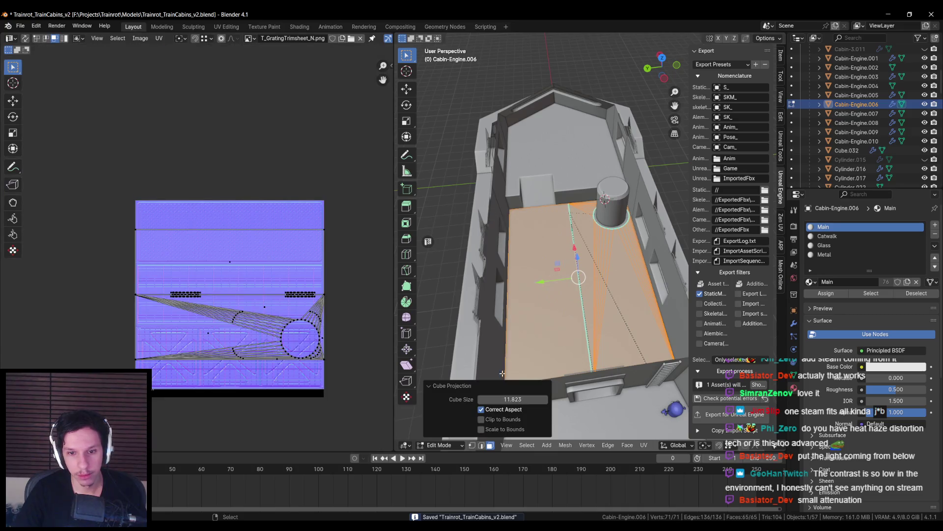
pyautogui.press('Return')
pyautogui.press('Tab')
pyautogui.hotkey('ctrl', 's')
pyautogui.moveTo(540, 295)
pyautogui.mouseDown(button='middle')
pyautogui.moveTo(550, 282)
pyautogui.moveTo(537, 257)
pyautogui.moveTo(544, 238)
pyautogui.mouseUp(button='middle')
# - Select the whole Cabin-Engine mesh and export it to Unreal Engine
pyautogui.click(636, 255)
pyautogui.moveTo(636, 255); pyautogui.dragTo(661, 242, button='middle')
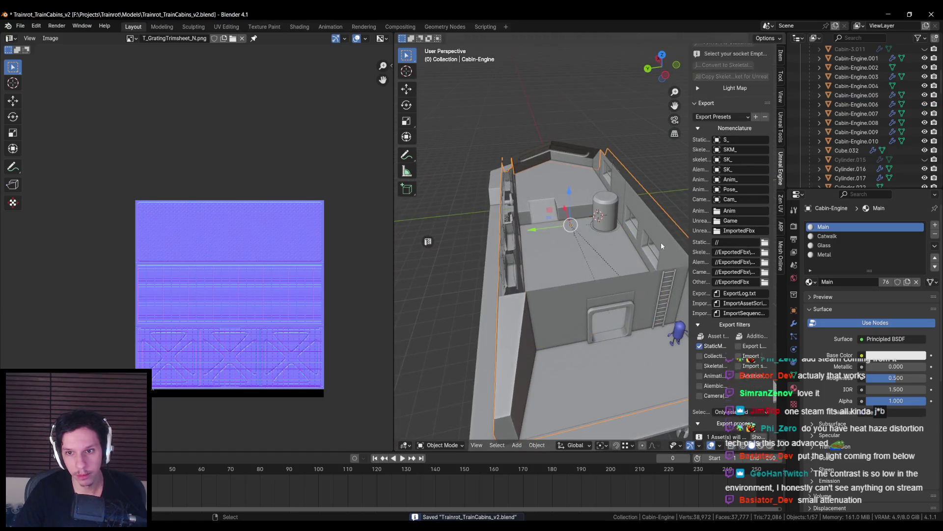
pyautogui.click(735, 414)
pyautogui.hotkey('alt', 'Tab')
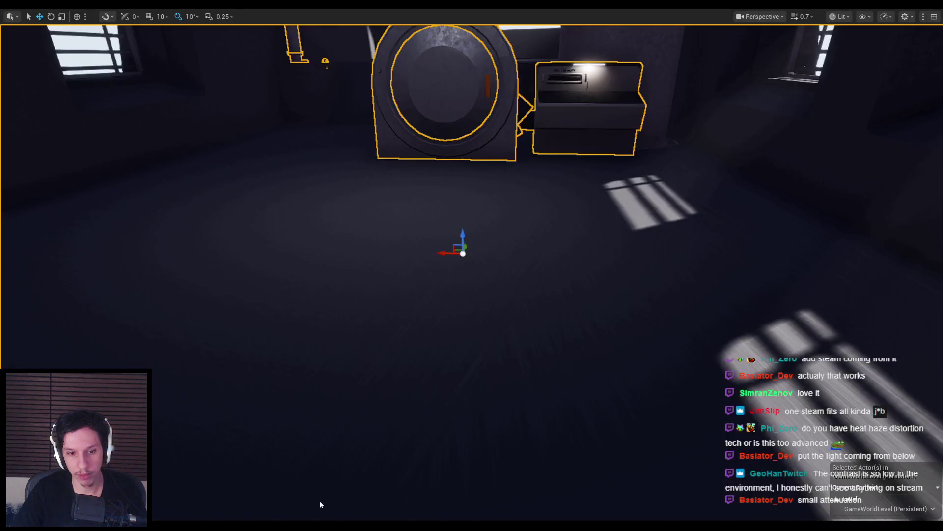
# - Reimport S_Cabin-Engine, Save All with Ctrl+Shift+S, then bring up the reference board
pyautogui.press('F11')
pyautogui.rightClick(284, 449)
pyautogui.click(324, 156)
pyautogui.moveTo(463, 239); pyautogui.dragTo(429, 216, button='right')
pyautogui.hotkey('ctrl', 'shift', 's')
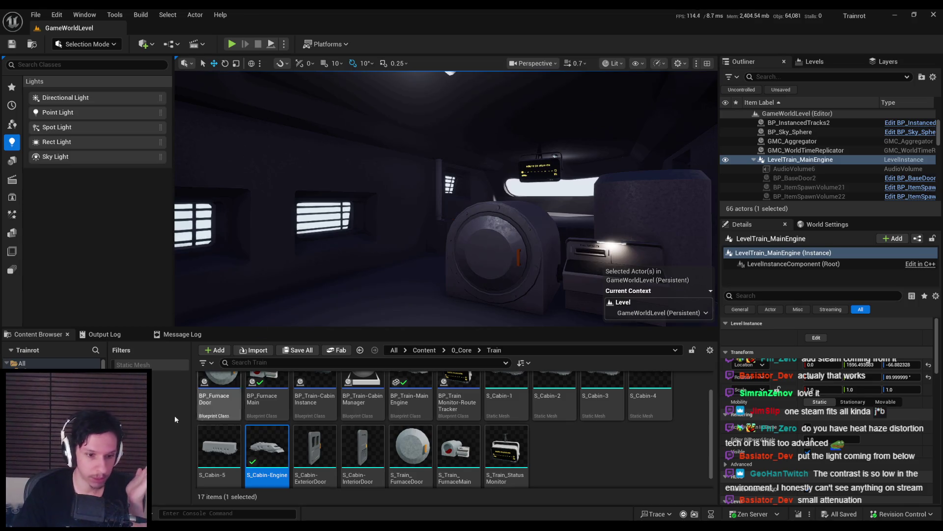
pyautogui.hotkey('alt', 'Tab')
pyautogui.moveTo(336, 294); pyautogui.dragTo(490, 199, button='middle')
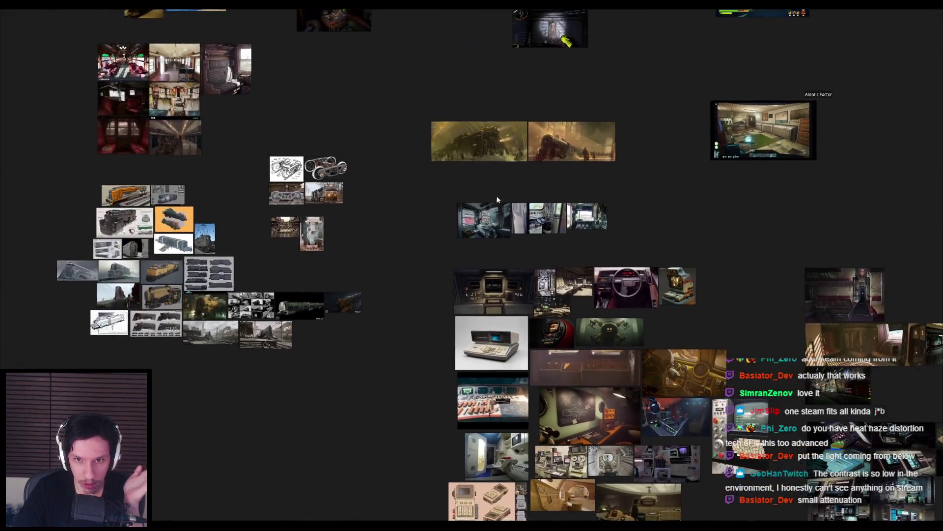
# - Zoom around the reference board and pan to the blue-panel cab image
pyautogui.scroll(5, 456, 228)
pyautogui.scroll(-2, 497, 241)
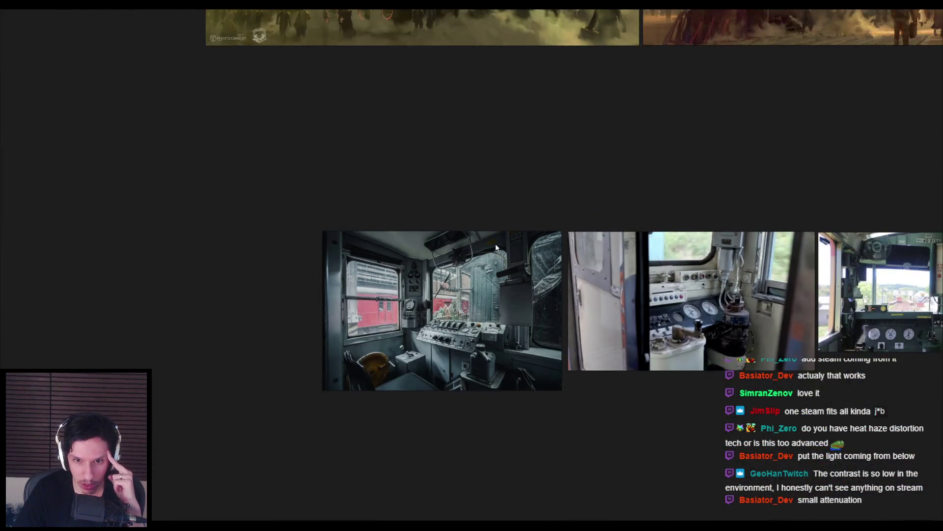
pyautogui.scroll(4, 481, 335)
pyautogui.scroll(2, 221, 392)
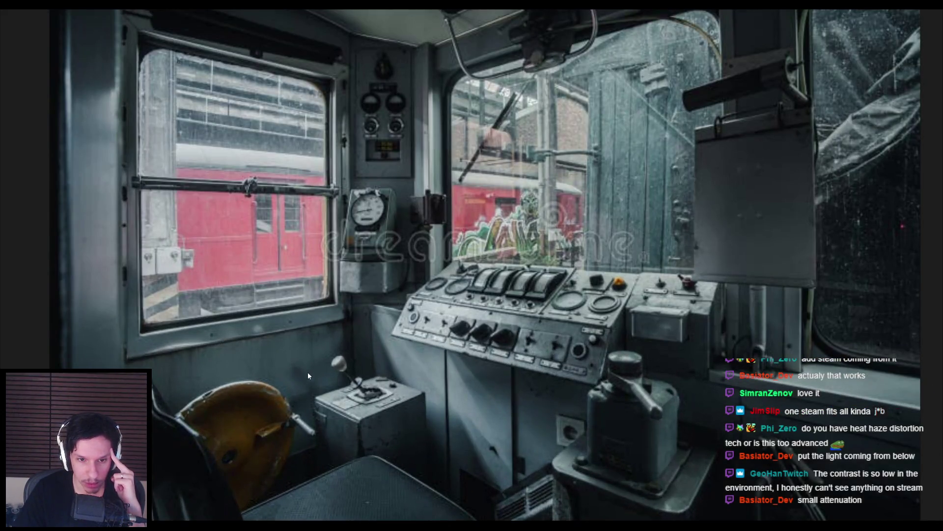
pyautogui.scroll(-2, 337, 360)
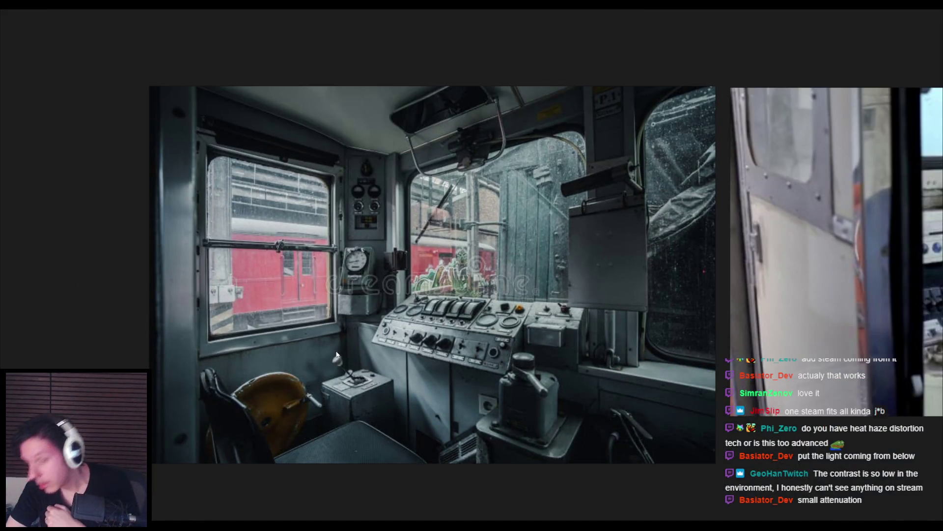
pyautogui.scroll(-3, 638, 305)
pyautogui.moveTo(647, 310); pyautogui.dragTo(423, 282, button='middle')
pyautogui.scroll(2, 422, 282)
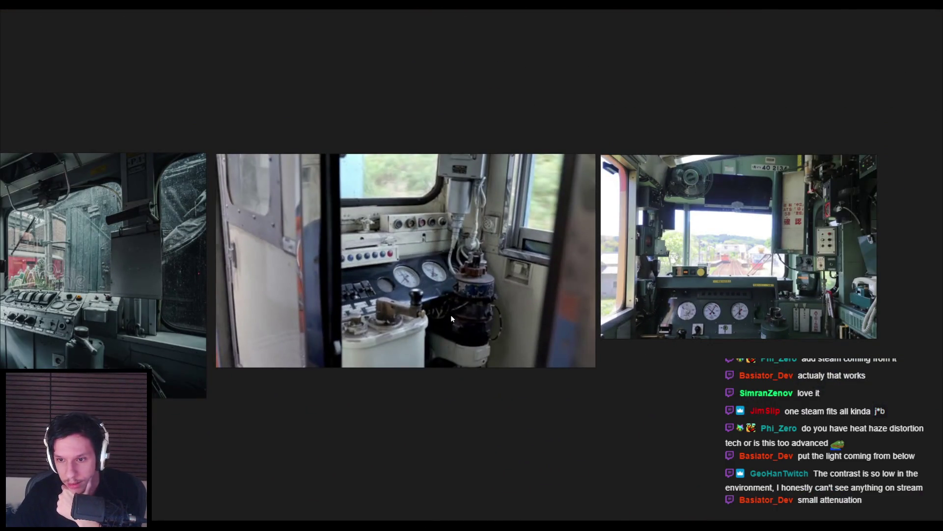
pyautogui.scroll(-4, 450, 314)
pyautogui.scroll(3, 403, 376)
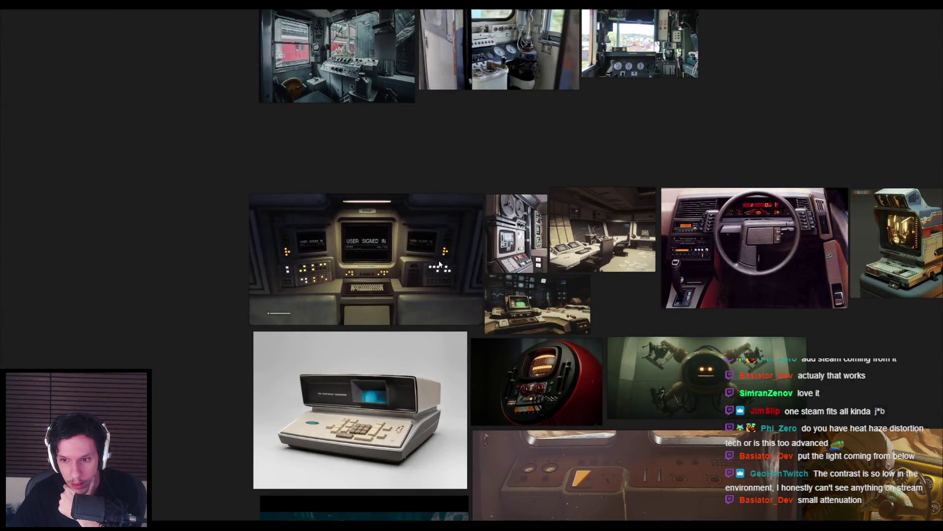
pyautogui.scroll(-4, 440, 264)
pyautogui.scroll(4, 458, 389)
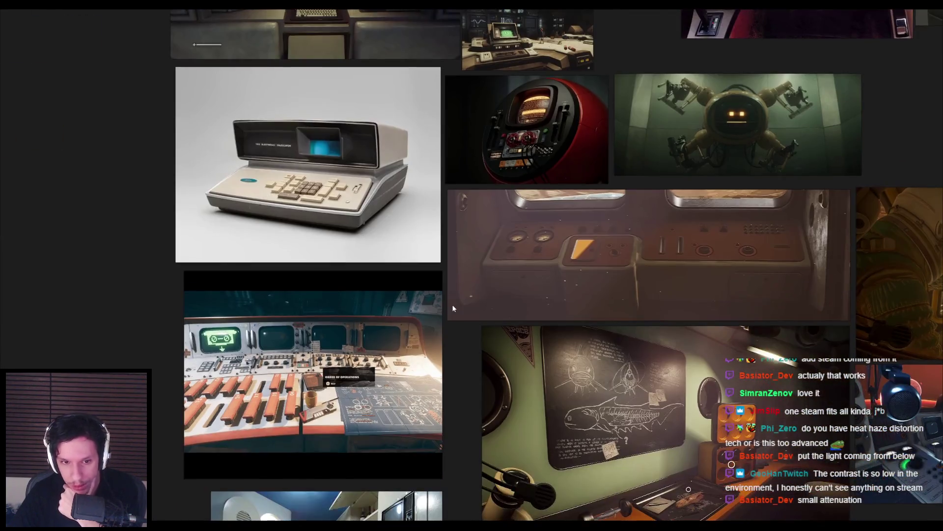
pyautogui.scroll(-4, 452, 308)
pyautogui.scroll(3, 410, 253)
pyautogui.scroll(-1, 410, 253)
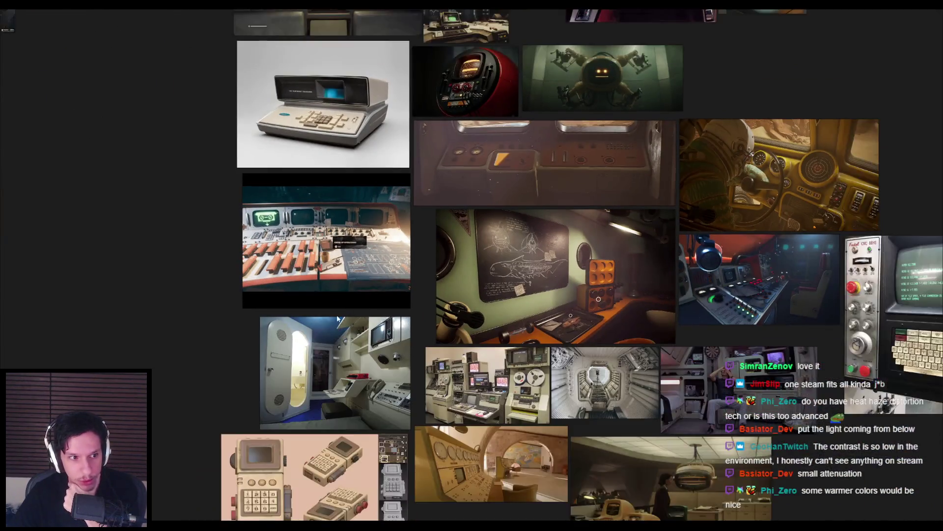
# - Pan across the console, tape-recorder and bathroom references, then return to Unreal
pyautogui.moveTo(320, 324); pyautogui.dragTo(399, 257, button='middle')
pyautogui.scroll(5, 391, 347)
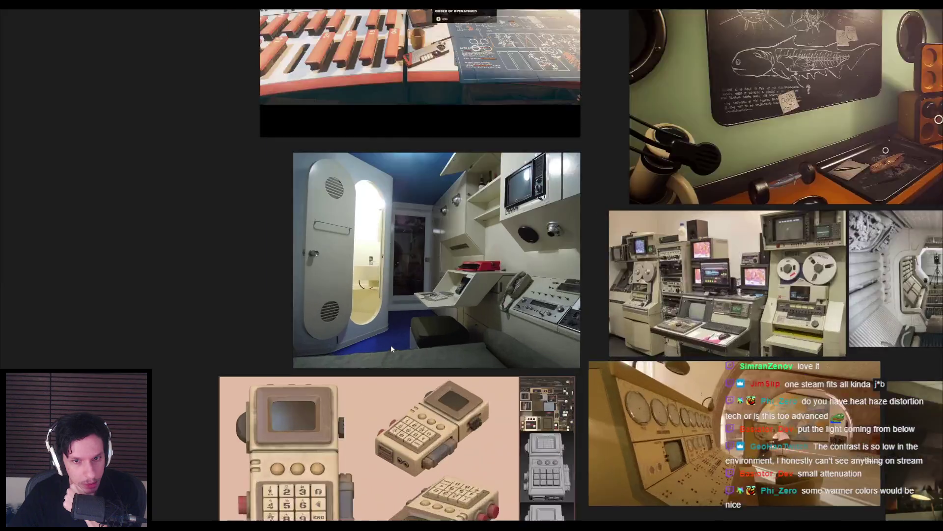
pyautogui.scroll(-4, 391, 347)
pyautogui.moveTo(391, 344); pyautogui.dragTo(302, 302, button='middle')
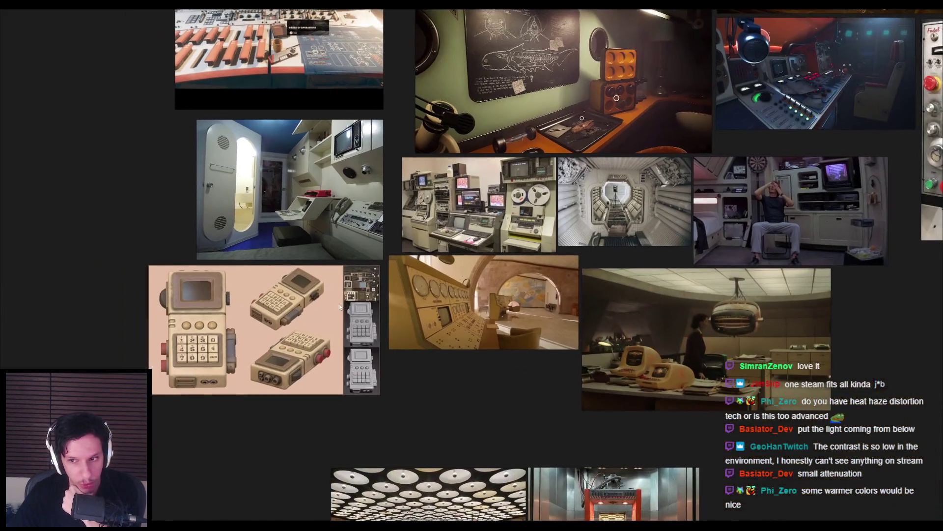
pyautogui.scroll(4, 733, 281)
pyautogui.scroll(-2, 523, 275)
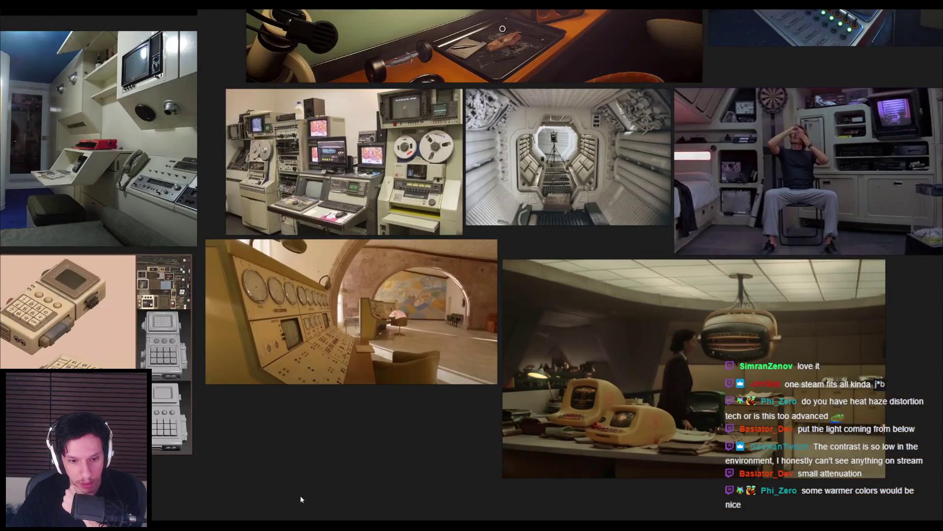
pyautogui.moveTo(347, 353)
pyautogui.mouseDown(button='middle')
pyautogui.moveTo(422, 358)
pyautogui.moveTo(492, 406)
pyautogui.mouseUp(button='middle')
pyautogui.hotkey('alt', 'Tab')
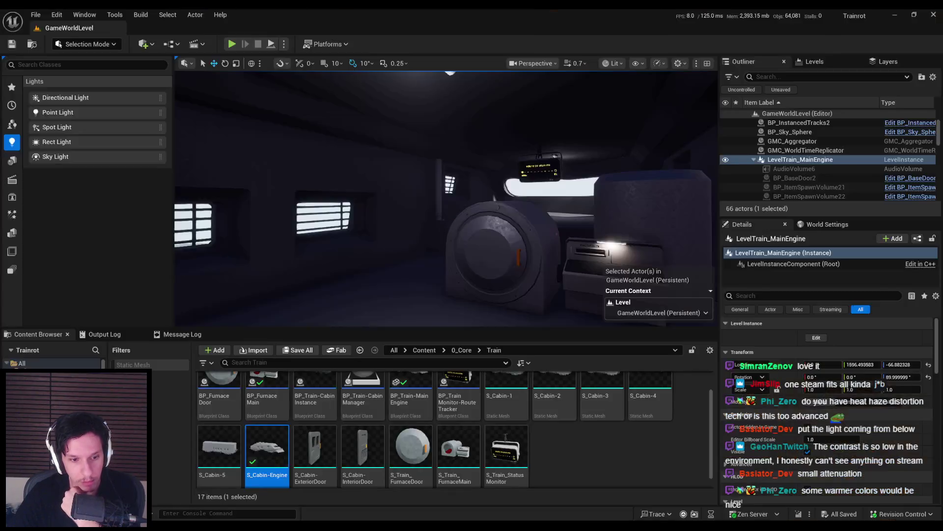
# - Place a Spot Light beside the furnace's fuel-capacity panel and rotate it to shine up the wall
pyautogui.moveTo(442, 197)
pyautogui.mouseDown(button='right')
pyautogui.moveTo(406, 188)
pyautogui.moveTo(418, 165)
pyautogui.moveTo(525, 229)
pyautogui.moveTo(513, 248)
pyautogui.moveTo(484, 248)
pyautogui.moveTo(462, 187)
pyautogui.mouseUp(button='right')
pyautogui.moveTo(451, 235); pyautogui.dragTo(452, 239, button='right')
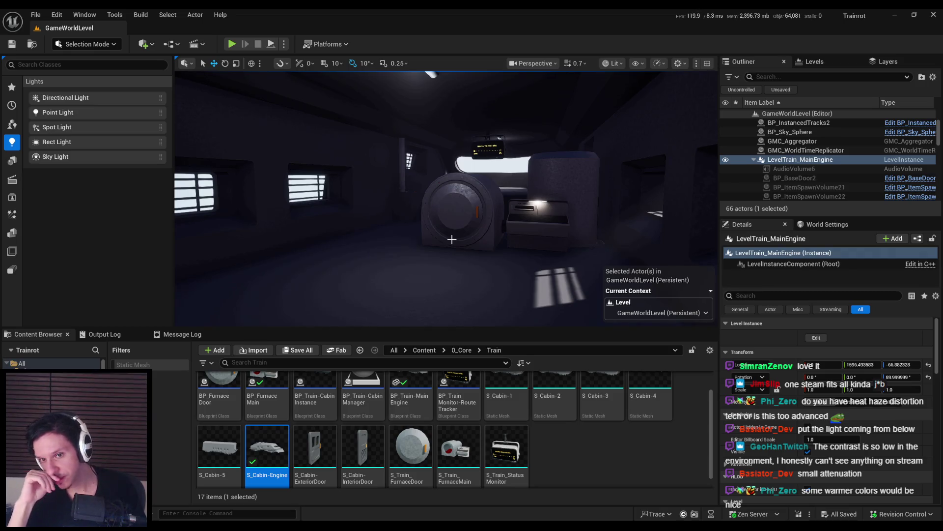
pyautogui.moveTo(451, 239)
pyautogui.mouseDown(button='right')
pyautogui.moveTo(454, 265)
pyautogui.moveTo(444, 196)
pyautogui.mouseUp(button='right')
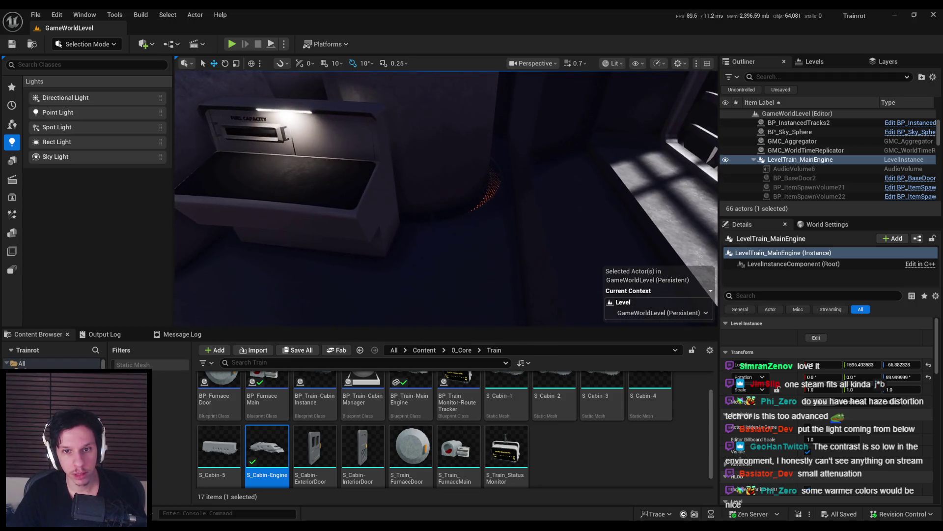
pyautogui.scroll(2, 549, 235)
pyautogui.moveTo(549, 234)
pyautogui.mouseDown(button='right')
pyautogui.moveTo(393, 196)
pyautogui.moveTo(204, 124)
pyautogui.moveTo(233, 160)
pyautogui.mouseUp(button='right')
pyautogui.moveTo(488, 229); pyautogui.dragTo(521, 243)
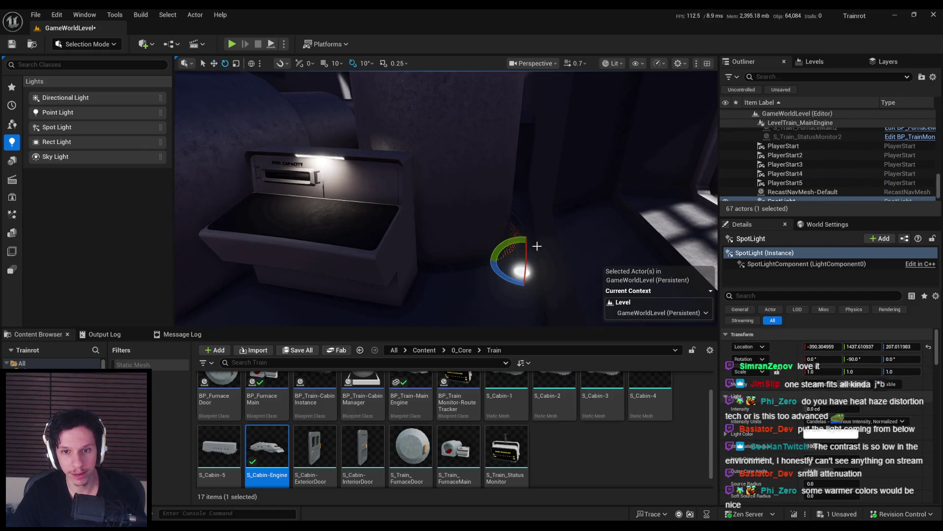
pyautogui.moveTo(494, 278)
pyautogui.mouseDown()
pyautogui.moveTo(541, 282)
pyautogui.moveTo(559, 268)
pyautogui.mouseUp()
pyautogui.moveTo(531, 245)
pyautogui.mouseDown(button='right')
pyautogui.moveTo(476, 217)
pyautogui.moveTo(452, 237)
pyautogui.moveTo(494, 246)
pyautogui.moveTo(471, 253)
pyautogui.moveTo(479, 243)
pyautogui.moveTo(418, 216)
pyautogui.moveTo(445, 200)
pyautogui.mouseUp(button='right')
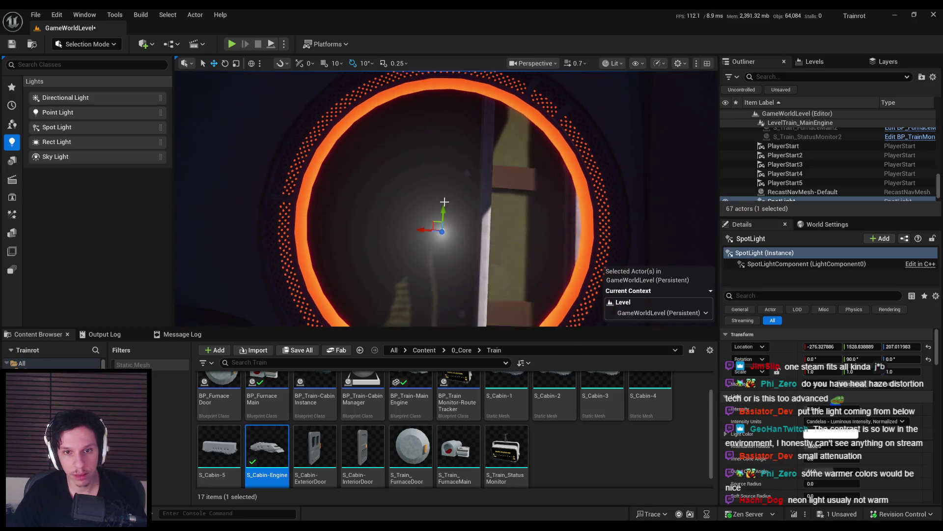
pyautogui.click(813, 432)
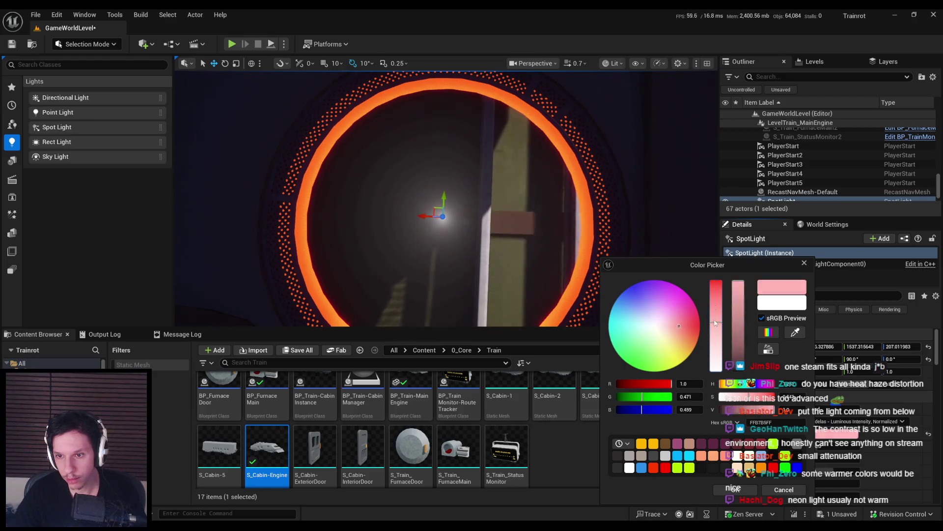
# - Set the spot light's colour to orange
pyautogui.moveTo(716, 326); pyautogui.dragTo(715, 283)
pyautogui.moveTo(722, 388); pyautogui.dragTo(726, 384)
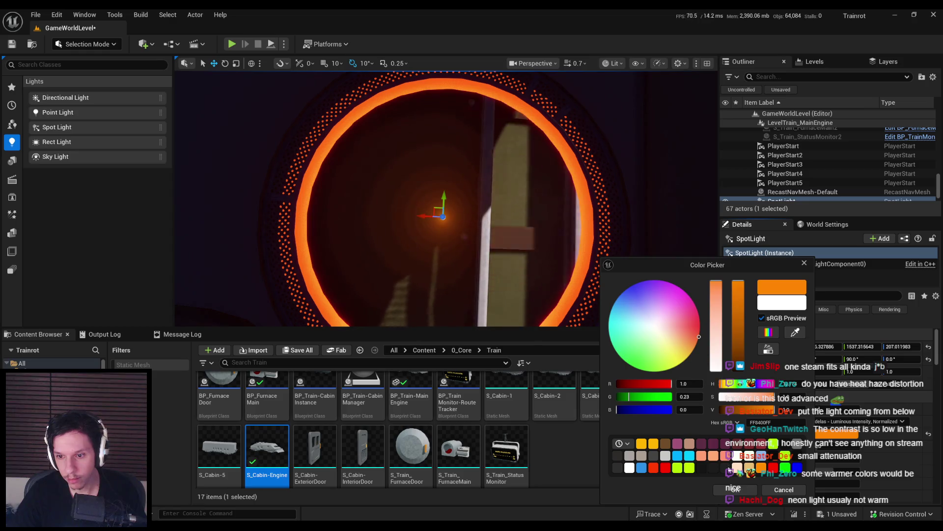
pyautogui.click(729, 493)
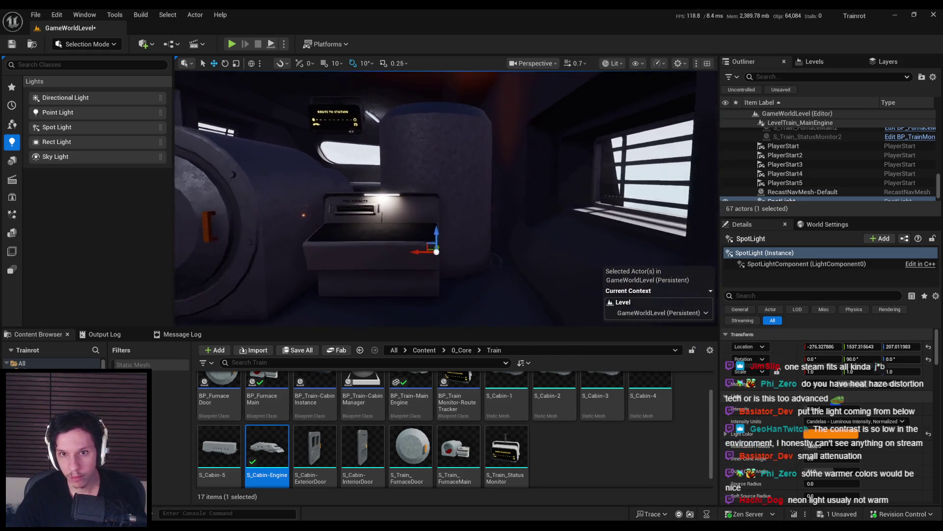
# - Toggle the spot light's shadow casting and widen its outer cone angle, checking around the furnace
pyautogui.scroll(-5, 824, 468)
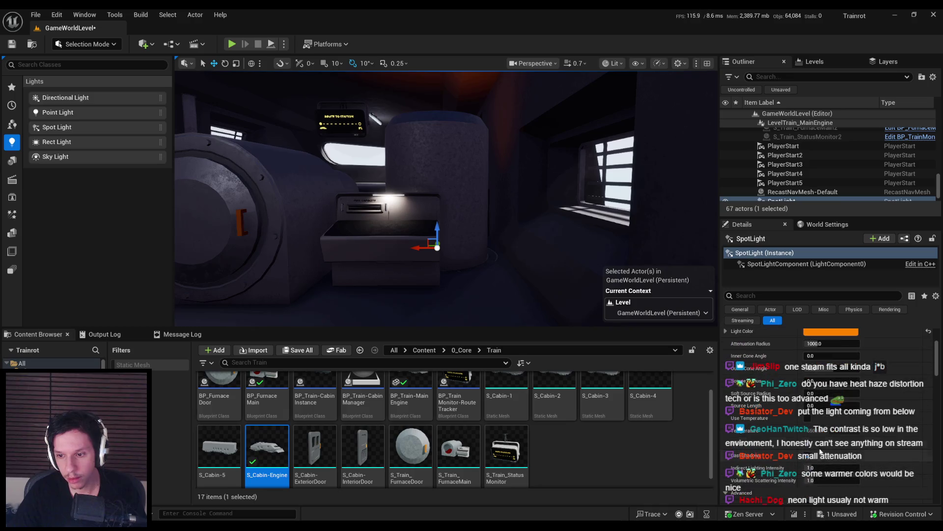
pyautogui.click(807, 456)
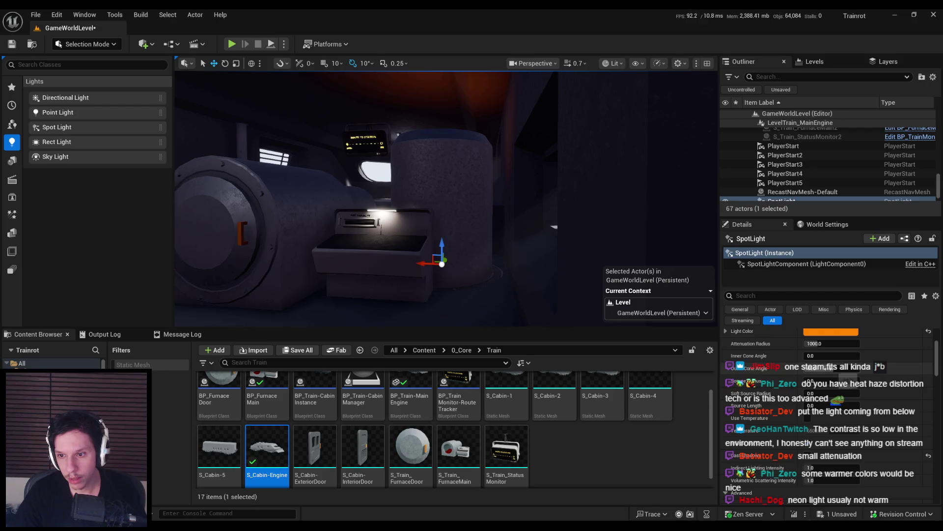
pyautogui.moveTo(826, 368); pyautogui.dragTo(835, 367)
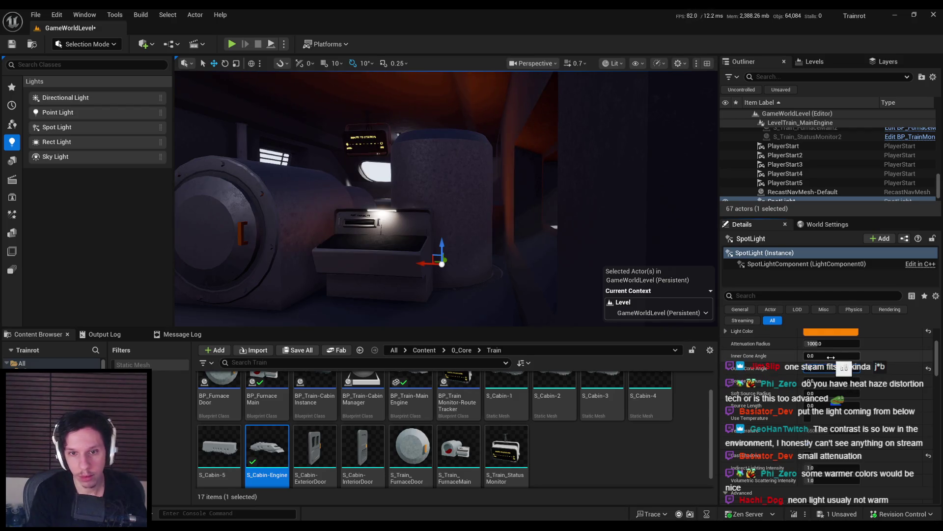
pyautogui.press('f')
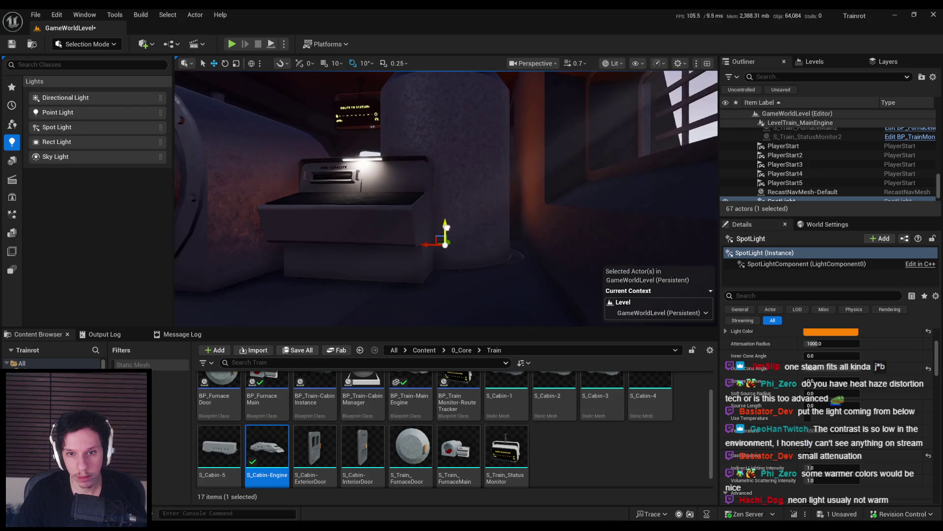
pyautogui.keyDown('alt'); pyautogui.moveTo(444, 252); pyautogui.dragTo(639, 252); pyautogui.keyUp('alt')
pyautogui.click(809, 460)
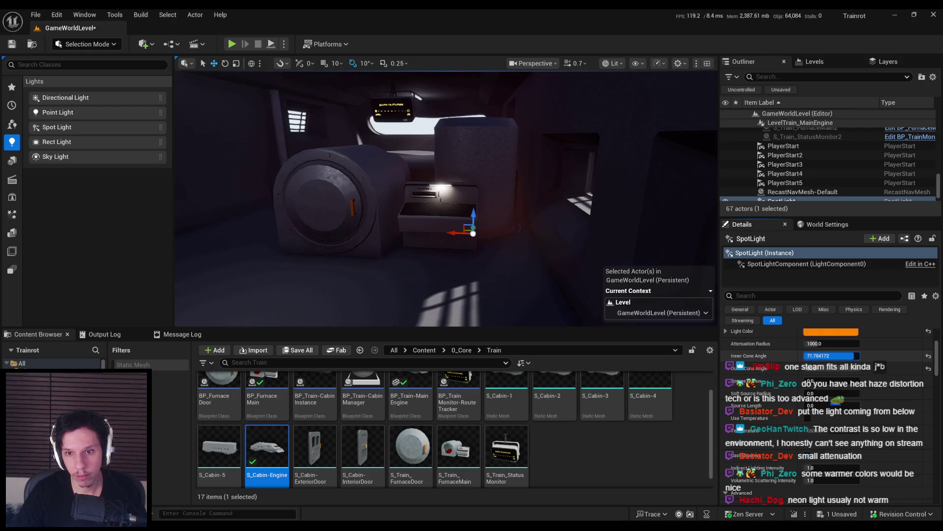
pyautogui.moveTo(491, 245)
pyautogui.mouseDown(button='right')
pyautogui.moveTo(521, 249)
pyautogui.moveTo(505, 242)
pyautogui.mouseUp(button='right')
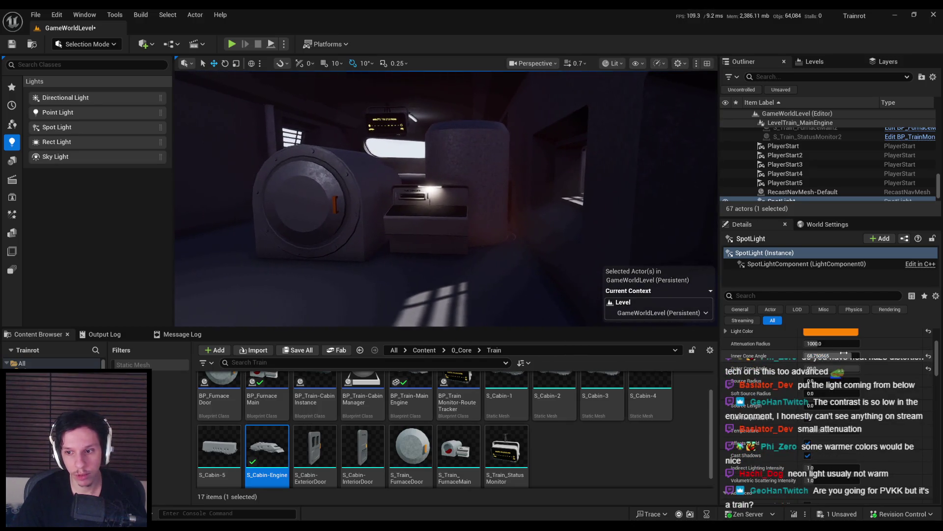
# - Lower the inner cone angle to about 68, turn off shadows, and set attenuation radius near 643
pyautogui.moveTo(830, 355); pyautogui.dragTo(753, 331)
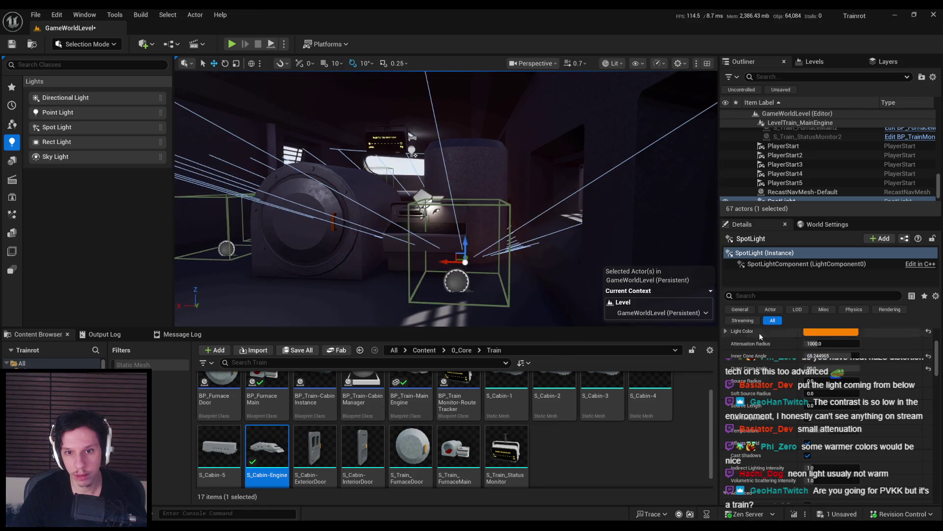
pyautogui.click(808, 456)
pyautogui.click(808, 456)
pyautogui.click(808, 456)
pyautogui.moveTo(830, 343); pyautogui.dragTo(791, 343)
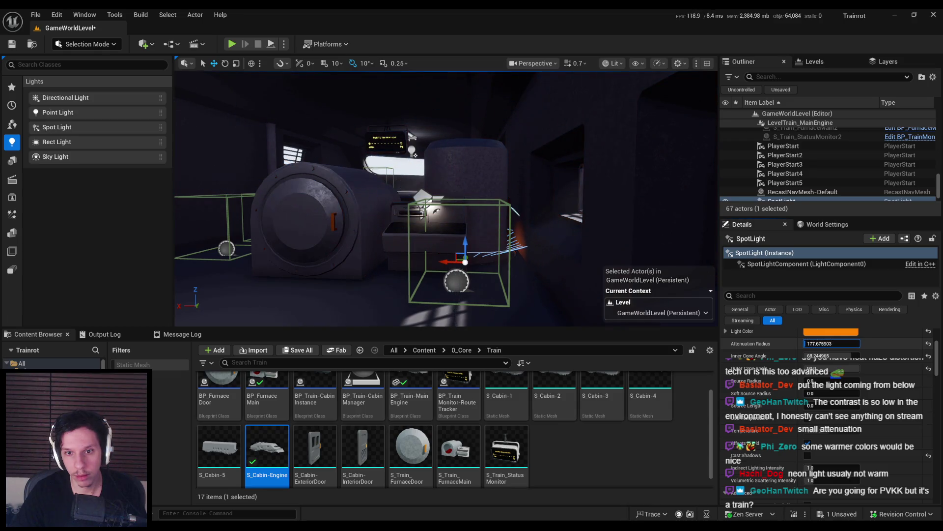
pyautogui.moveTo(393, 196)
pyautogui.mouseDown(button='right')
pyautogui.moveTo(393, 226)
pyautogui.moveTo(366, 212)
pyautogui.mouseUp(button='right')
pyautogui.moveTo(830, 356); pyautogui.dragTo(835, 355)
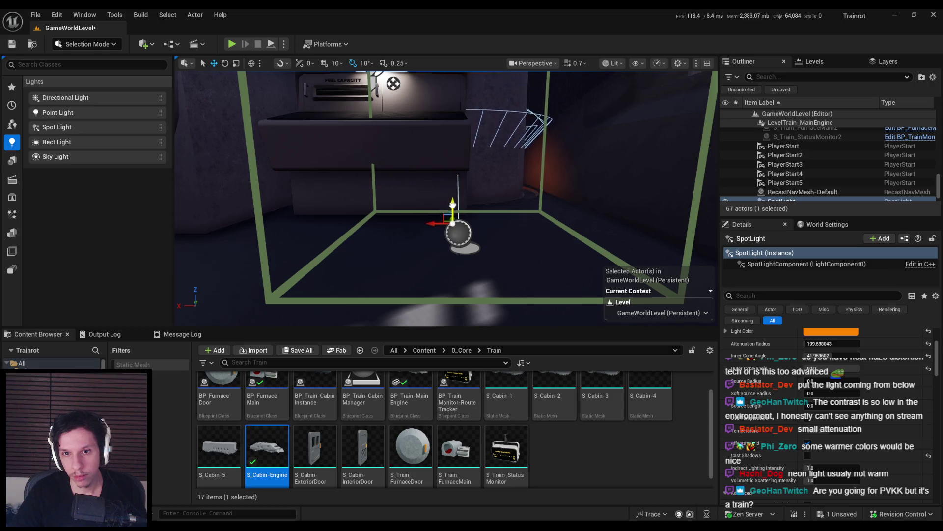
pyautogui.moveTo(451, 216)
pyautogui.mouseDown(button='right')
pyautogui.moveTo(465, 188)
pyautogui.moveTo(452, 196)
pyautogui.moveTo(710, 236)
pyautogui.moveTo(586, 225)
pyautogui.mouseUp(button='right')
# - Set the spot light's Intensity to 4 cd
pyautogui.scroll(2, 808, 381)
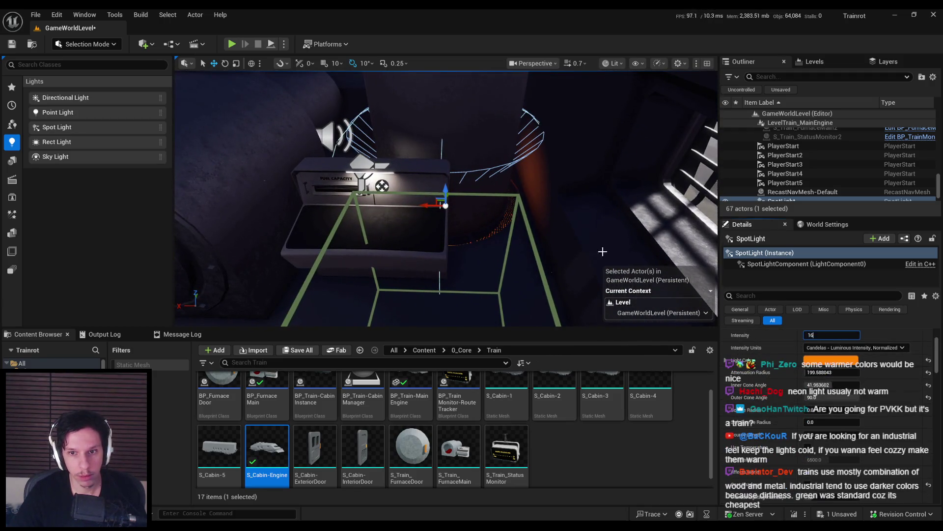
pyautogui.click(830, 335)
pyautogui.write('4.0 cd')
pyautogui.moveTo(577, 265); pyautogui.dragTo(565, 266, button='right')
pyautogui.scroll(5, 513, 289)
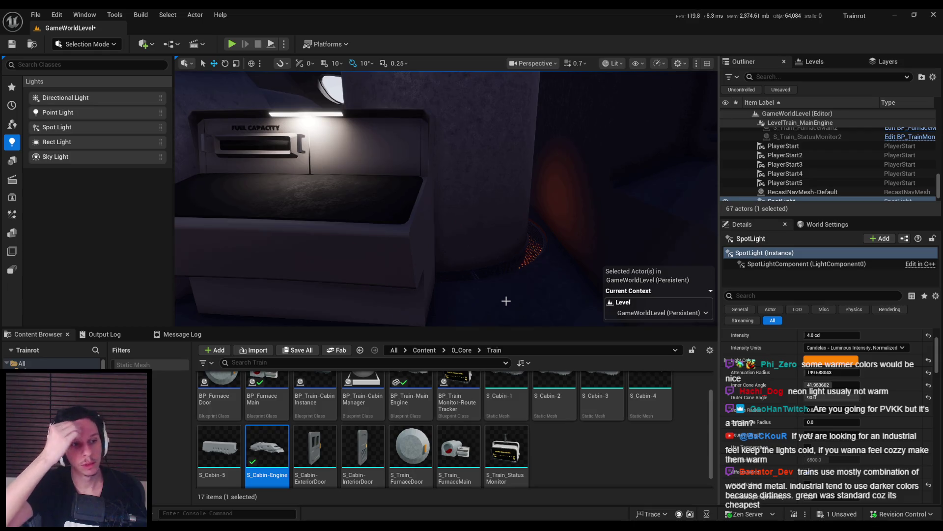
pyautogui.moveTo(506, 301)
pyautogui.mouseDown(button='right')
pyautogui.moveTo(477, 290)
pyautogui.moveTo(467, 304)
pyautogui.moveTo(371, 297)
pyautogui.moveTo(507, 302)
pyautogui.mouseUp(button='right')
# - Reselect the SpotLight and try, then undo, an attenuation radius of about 134
pyautogui.click(573, 294)
pyautogui.hotkey('ctrl', 'z')
pyautogui.scroll(-5, 809, 442)
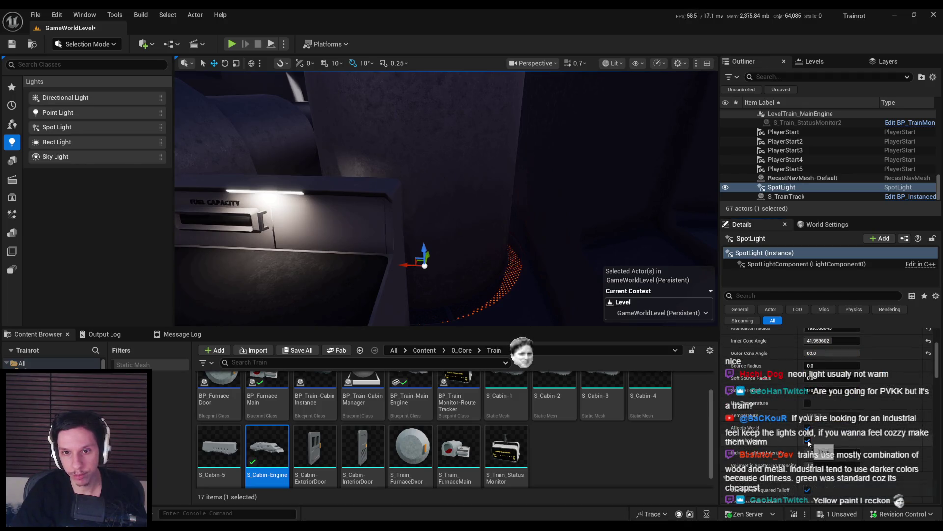
pyautogui.scroll(2, 815, 418)
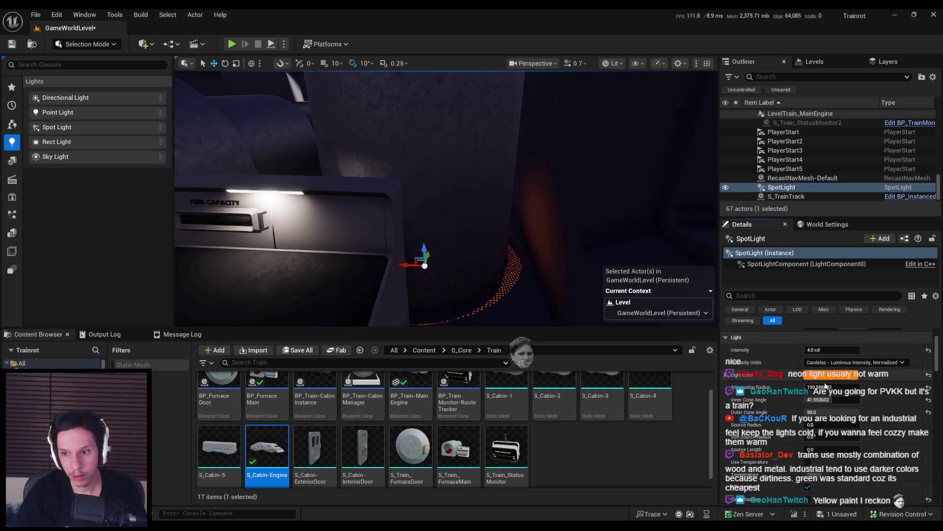
pyautogui.moveTo(831, 387)
pyautogui.mouseDown()
pyautogui.moveTo(818, 409)
pyautogui.moveTo(838, 387)
pyautogui.mouseUp()
pyautogui.hotkey('ctrl', 'z')
# - Raise attenuation radius to about 222 and try 6 cd intensity, undoing back to 4 cd
pyautogui.moveTo(442, 197)
pyautogui.mouseDown(button='right')
pyautogui.moveTo(383, 197)
pyautogui.moveTo(368, 187)
pyautogui.mouseUp(button='right')
pyautogui.click(858, 362)
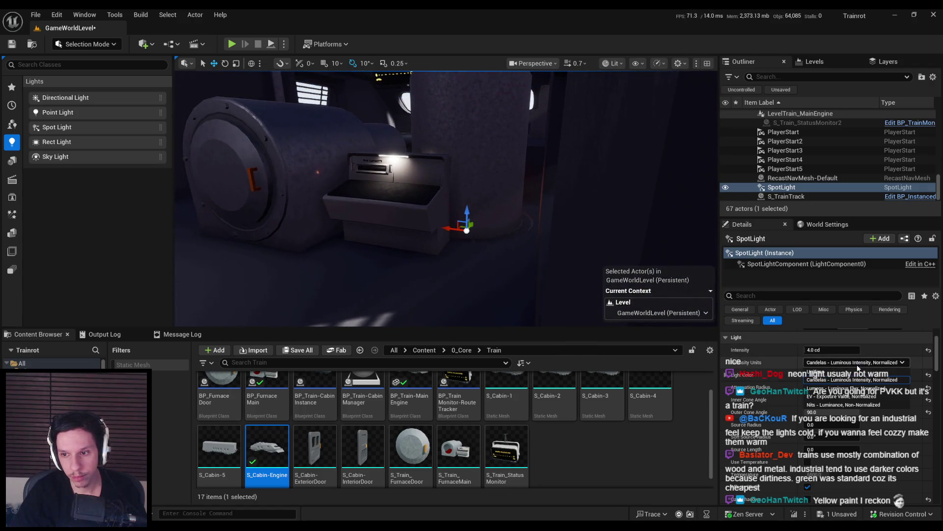
pyautogui.click(859, 362)
pyautogui.moveTo(830, 350); pyautogui.dragTo(845, 350)
pyautogui.moveTo(393, 197)
pyautogui.mouseDown(button='right')
pyautogui.moveTo(339, 195)
pyautogui.moveTo(349, 198)
pyautogui.mouseUp(button='right')
pyautogui.hotkey('ctrl', 'z')
# - Narrow the inner cone angle to about 27 and save the level
pyautogui.moveTo(541, 284); pyautogui.dragTo(543, 285, button='right')
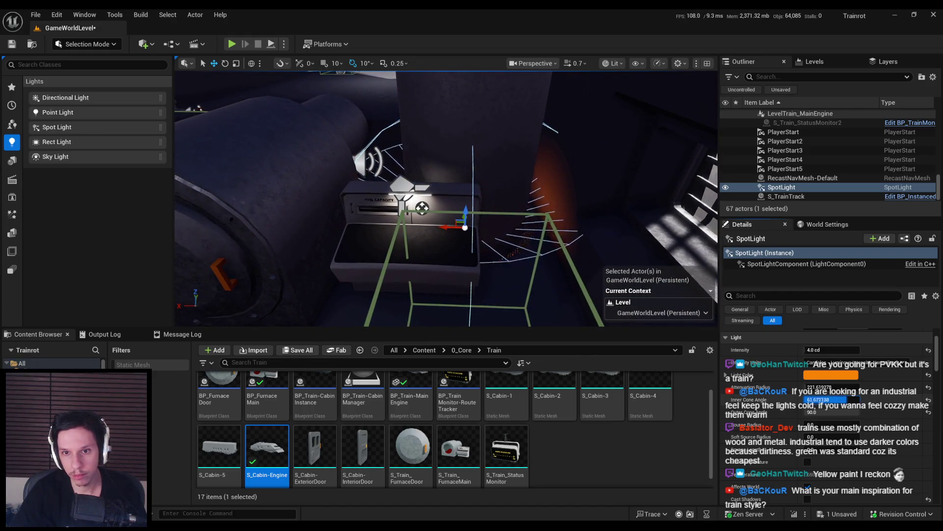
pyautogui.moveTo(836, 399); pyautogui.dragTo(817, 399)
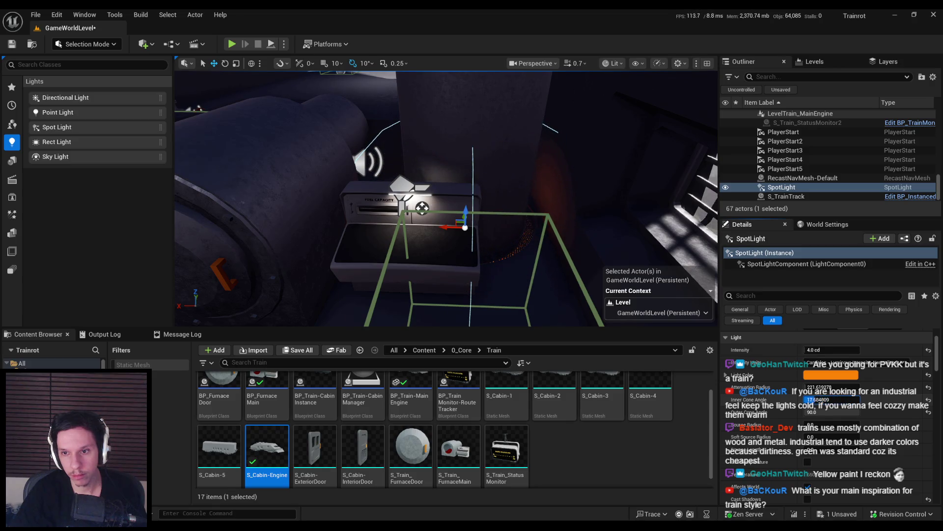
pyautogui.moveTo(422, 207)
pyautogui.mouseDown(button='right')
pyautogui.moveTo(543, 249)
pyautogui.moveTo(590, 243)
pyautogui.moveTo(550, 245)
pyautogui.moveTo(582, 249)
pyautogui.mouseUp(button='right')
pyautogui.hotkey('ctrl', 's')
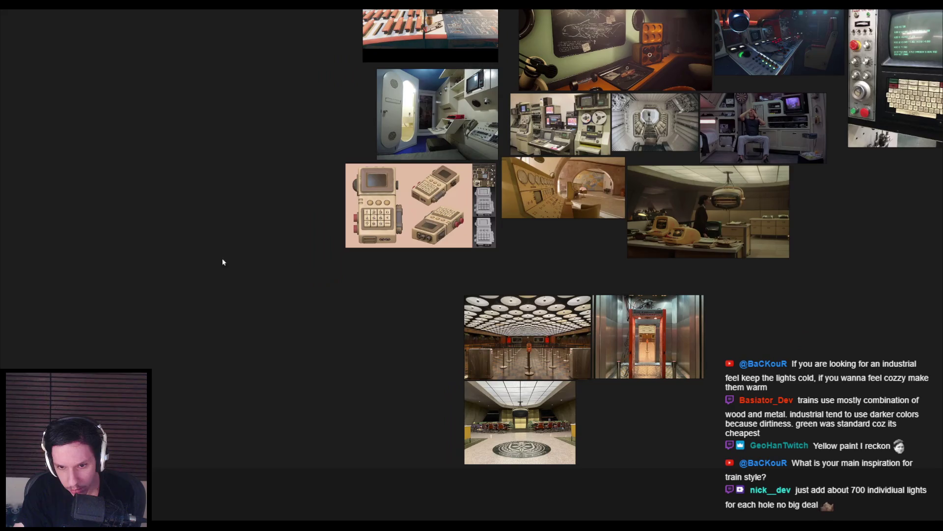
# - Review the train bogie, carriage-interior and Lethal Company references on the PureRef board, then return to Blender
pyautogui.moveTo(222, 258); pyautogui.dragTo(481, 310, button='middle')
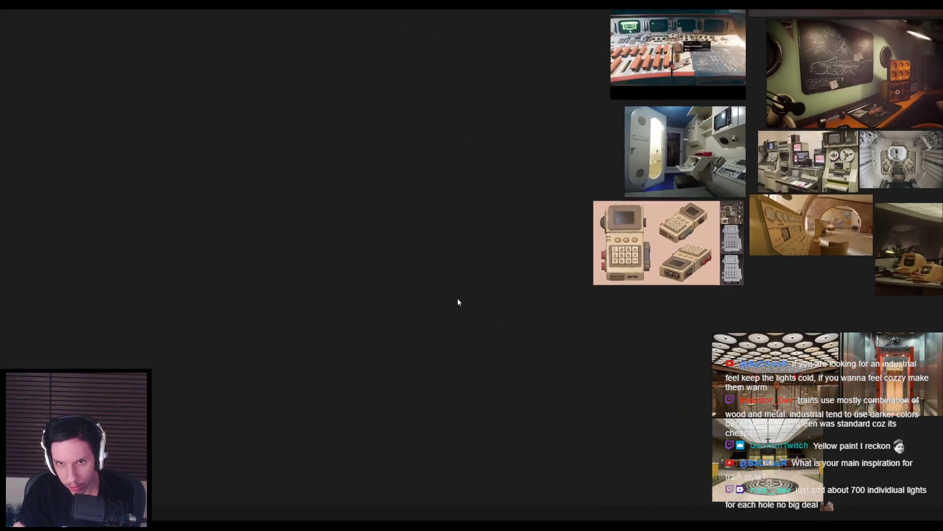
pyautogui.scroll(-3, 468, 319)
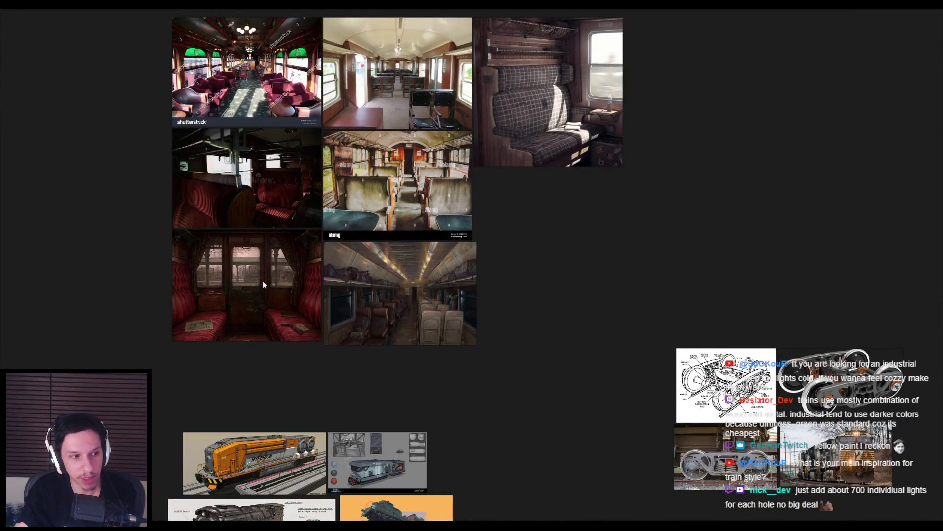
pyautogui.scroll(-2, 284, 273)
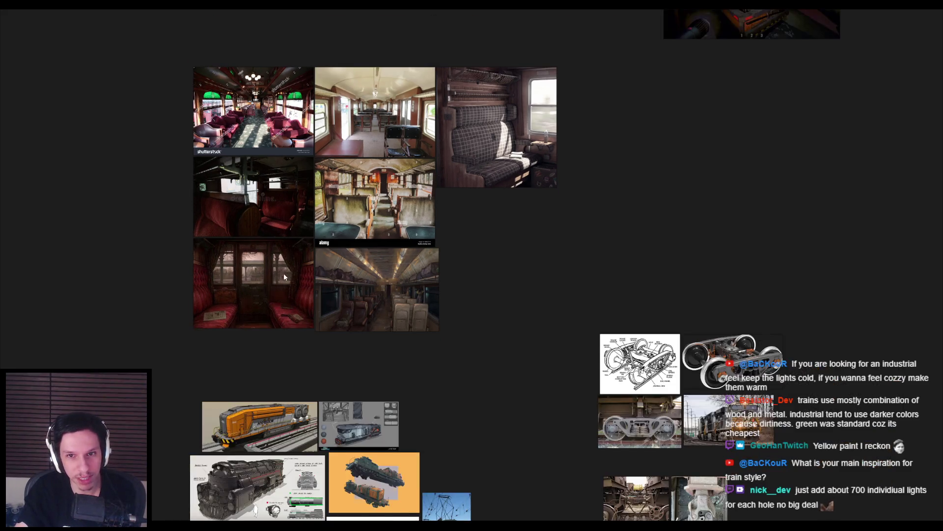
pyautogui.scroll(-4, 484, 303)
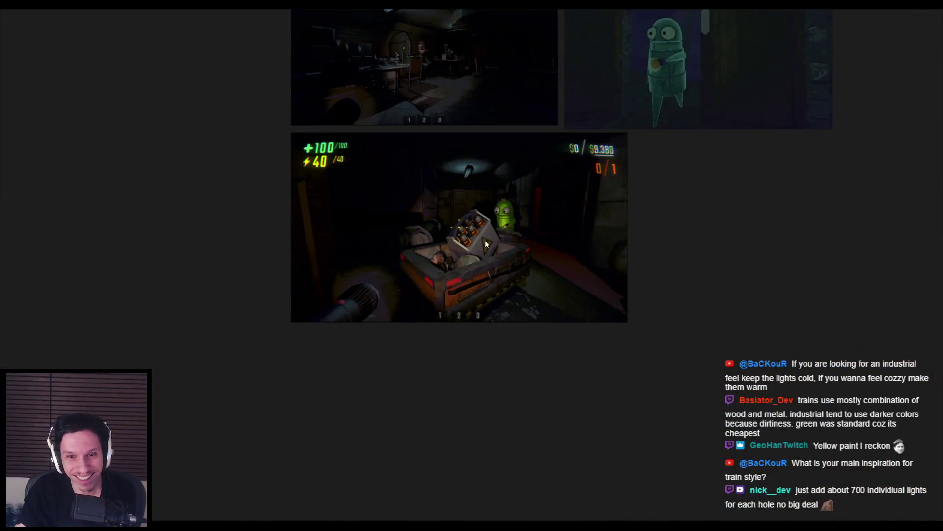
pyautogui.scroll(-3, 479, 247)
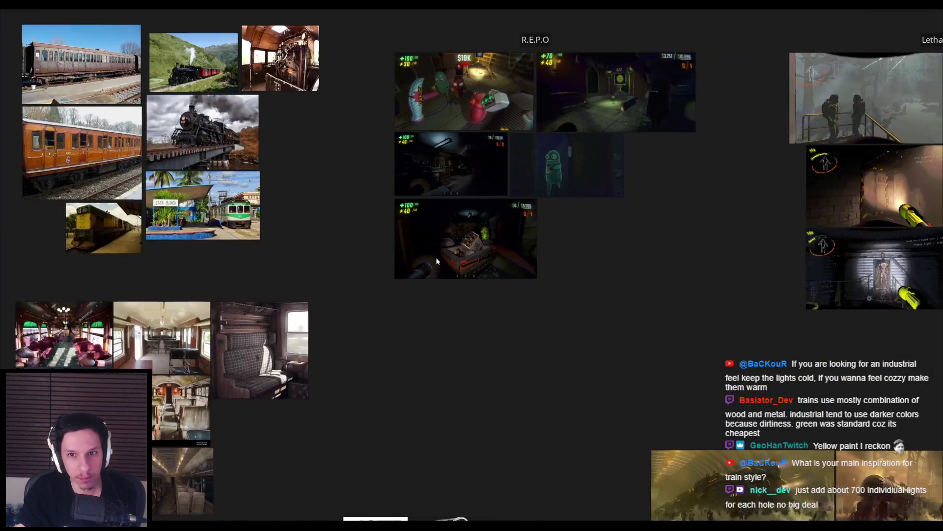
pyautogui.moveTo(443, 259); pyautogui.dragTo(205, 226, button='middle')
pyautogui.hotkey('alt', 'Tab')
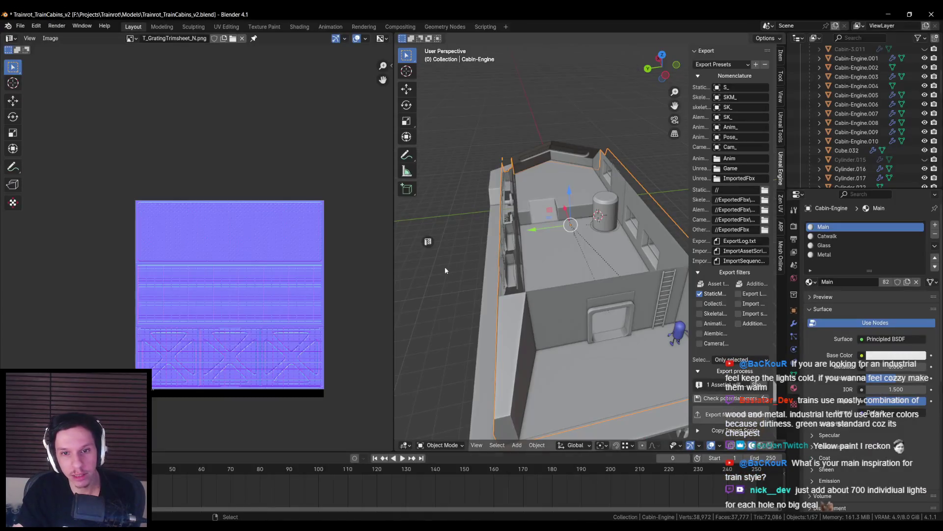
# - Select cylinder Cabin-Engine.006 and its base ring in wireframe, then save Trainrot_TrainCabins_v2.blend
pyautogui.scroll(5, 582, 269)
pyautogui.click(634, 211)
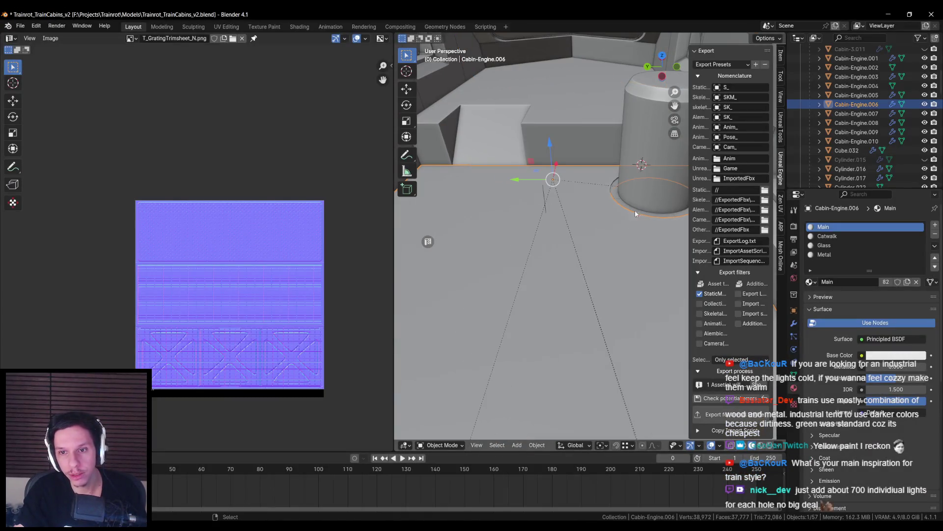
pyautogui.scroll(-1, 635, 211)
pyautogui.hotkey('shift', 'z')
pyautogui.hotkey('shift', 'z')
pyautogui.click(650, 220)
pyautogui.hotkey('ctrl', 's')
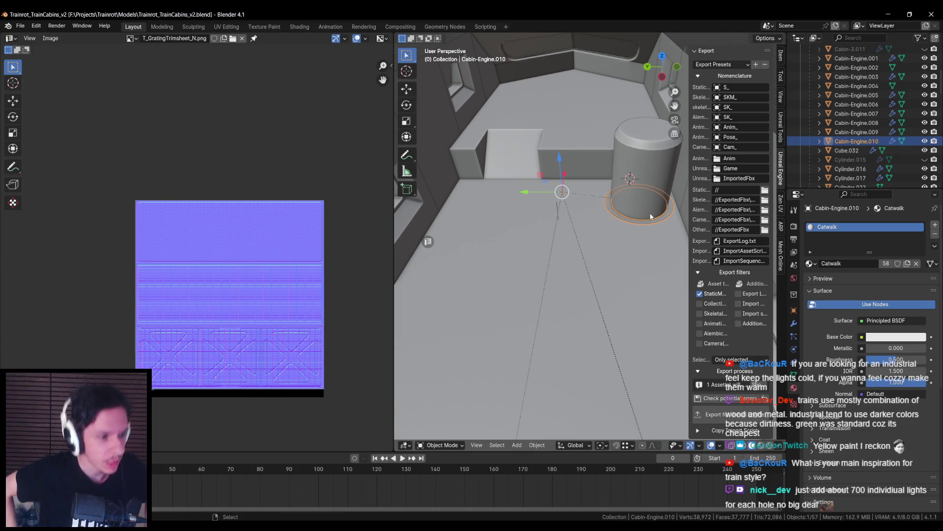
pyautogui.scroll(-6, 559, 212)
pyautogui.hotkey('ctrl', 's')
# - Bring the PureRef reference board back to the front
pyautogui.moveTo(221, 524)
pyautogui.click(221, 495)
pyautogui.scroll(7, 591, 278)
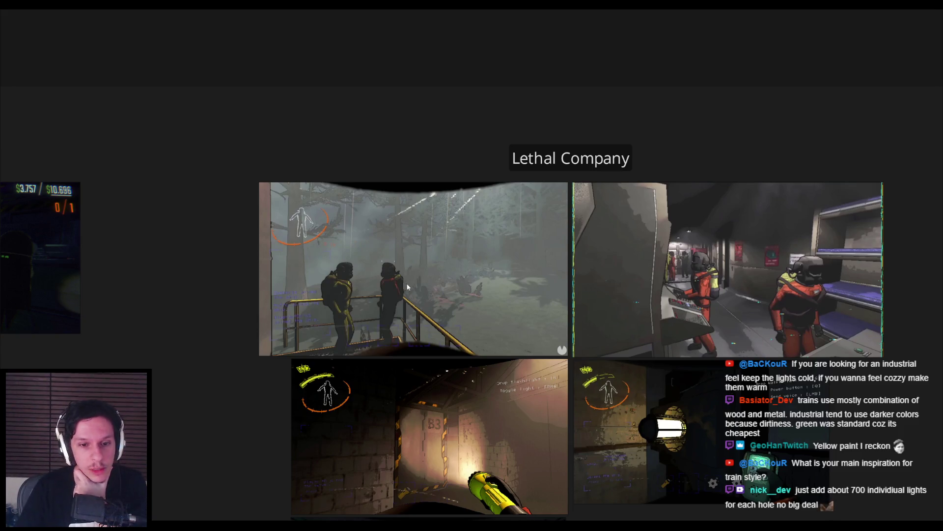
pyautogui.scroll(-4, 357, 315)
pyautogui.scroll(4, 268, 371)
pyautogui.scroll(-4, 360, 329)
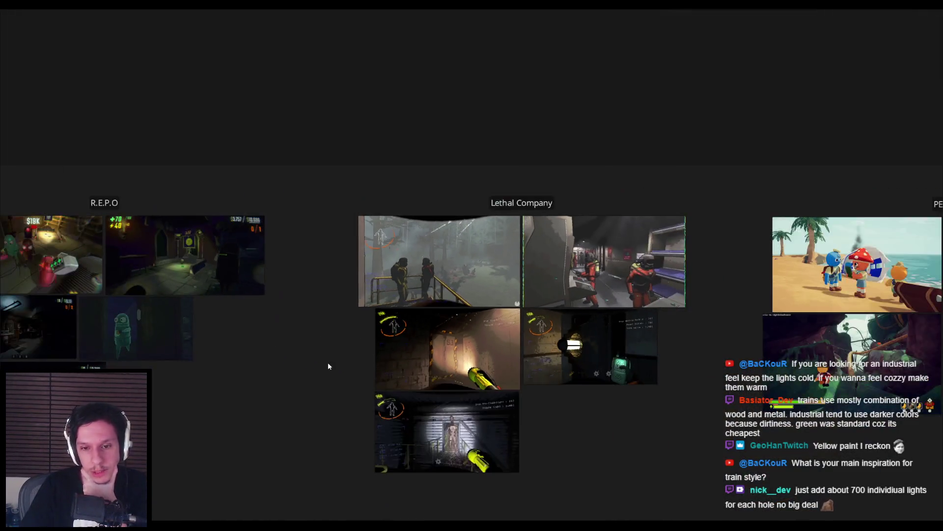
pyautogui.scroll(2, 438, 244)
pyautogui.scroll(-3, 442, 339)
pyautogui.scroll(3, 585, 225)
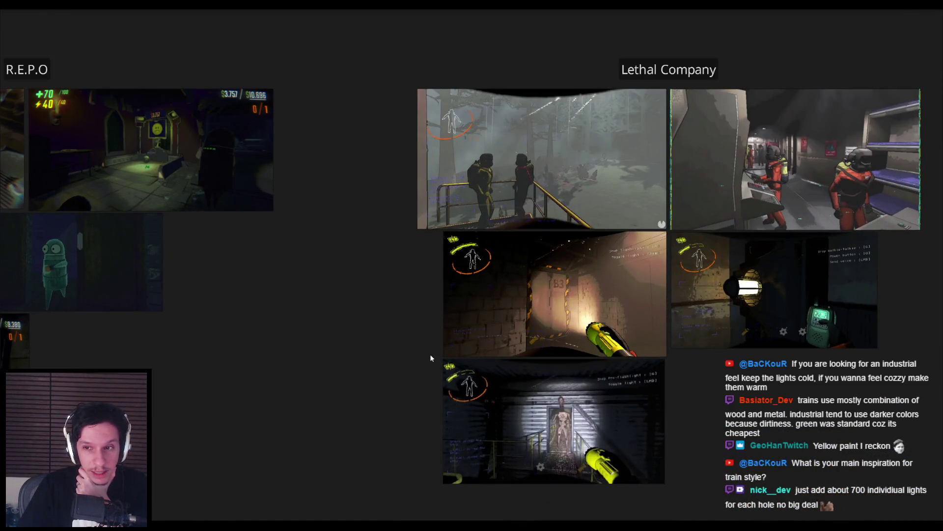
pyautogui.scroll(3, 480, 163)
pyautogui.scroll(-2, 603, 253)
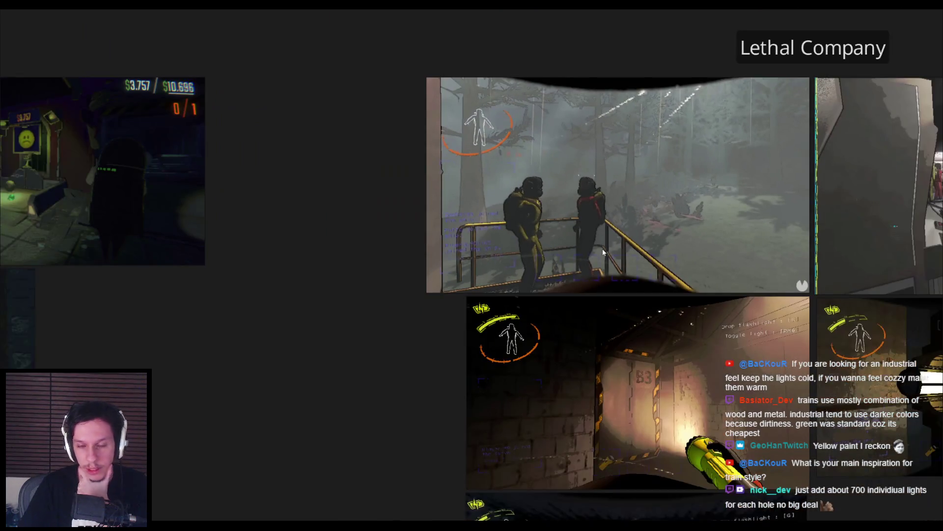
pyautogui.scroll(-5, 512, 316)
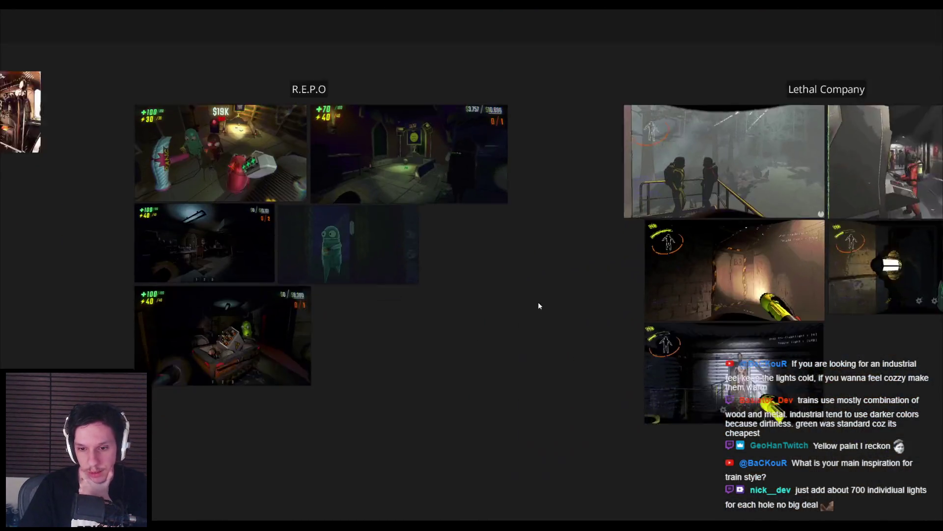
pyautogui.scroll(5, 377, 262)
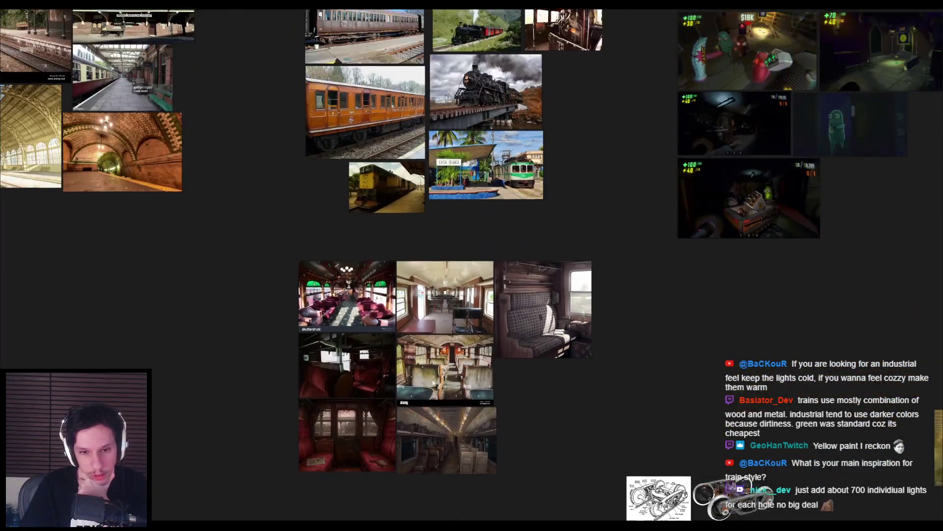
pyautogui.scroll(-4, 422, 201)
pyautogui.scroll(5, 303, 287)
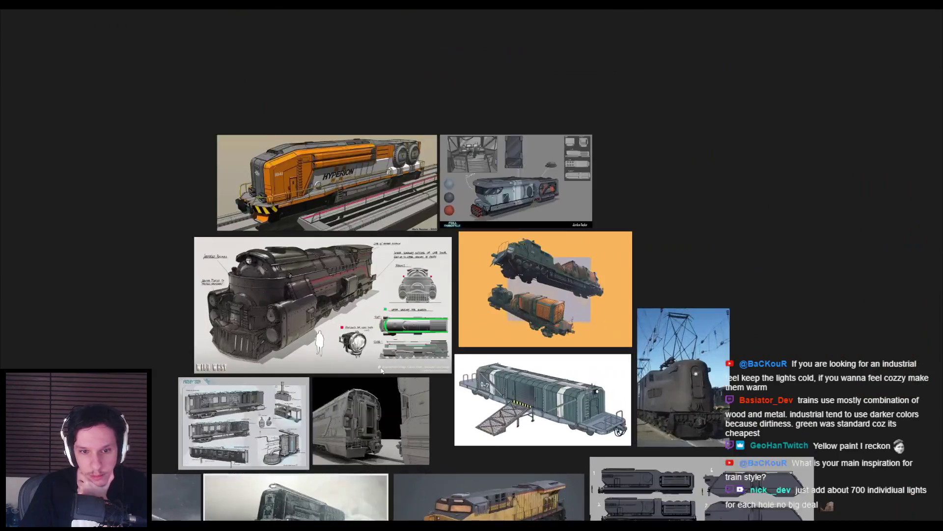
pyautogui.scroll(-3, 303, 287)
pyautogui.scroll(6, 426, 399)
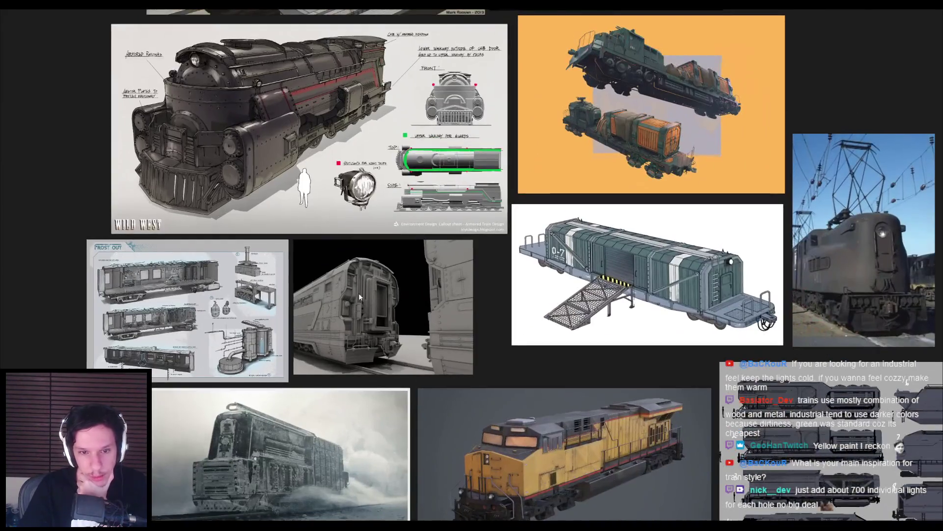
pyautogui.scroll(2, 243, 331)
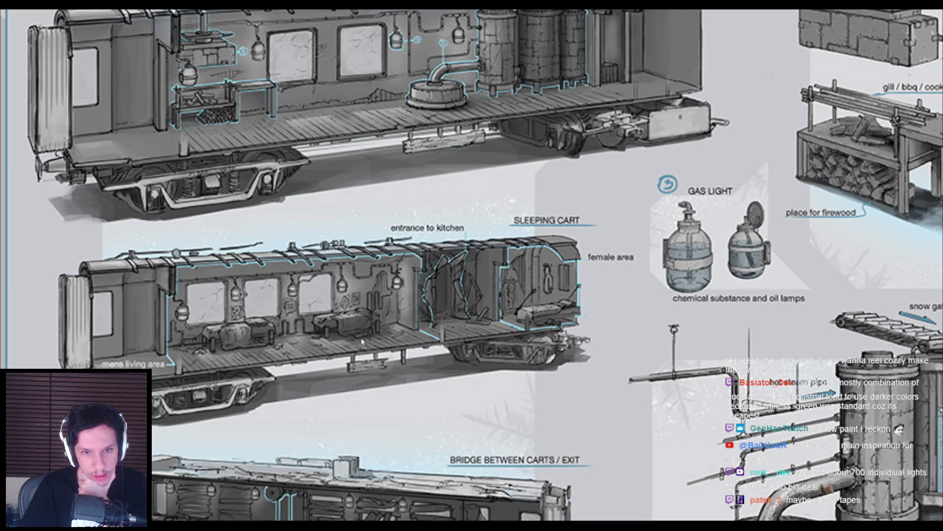
pyautogui.scroll(-1, 342, 351)
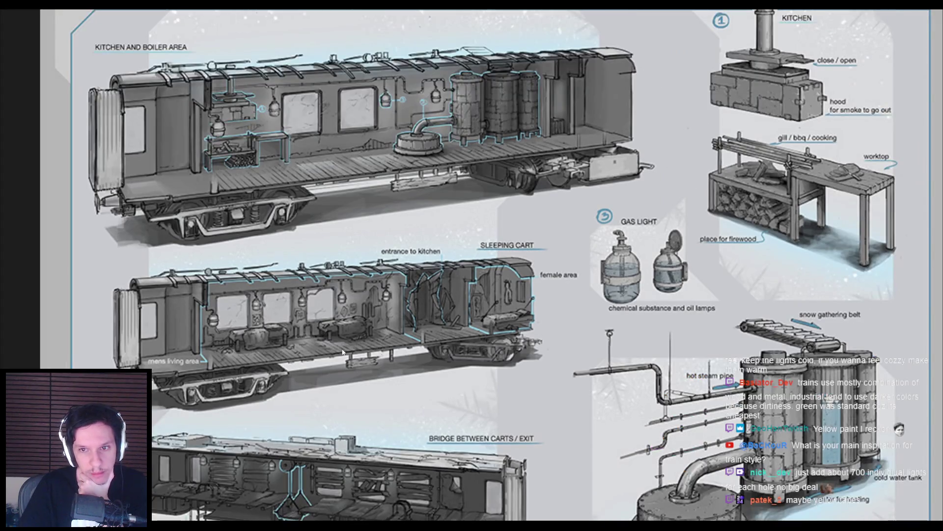
pyautogui.scroll(-1, 342, 351)
pyautogui.scroll(-1, 342, 350)
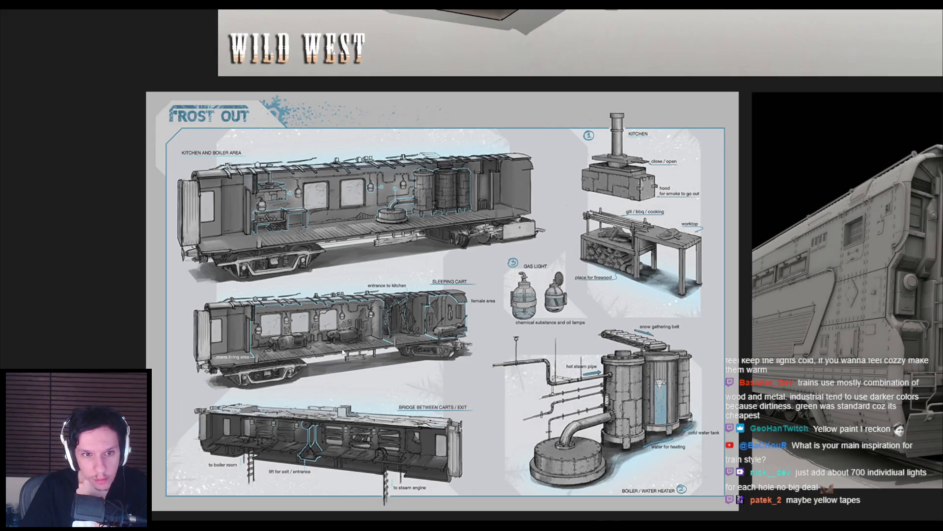
pyautogui.scroll(-1, 343, 351)
pyautogui.scroll(4, 342, 351)
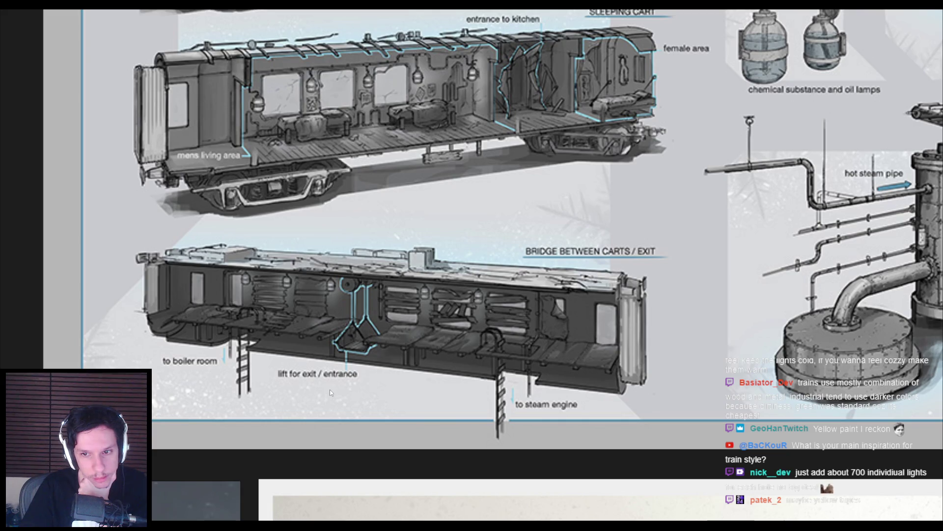
pyautogui.scroll(-2, 320, 341)
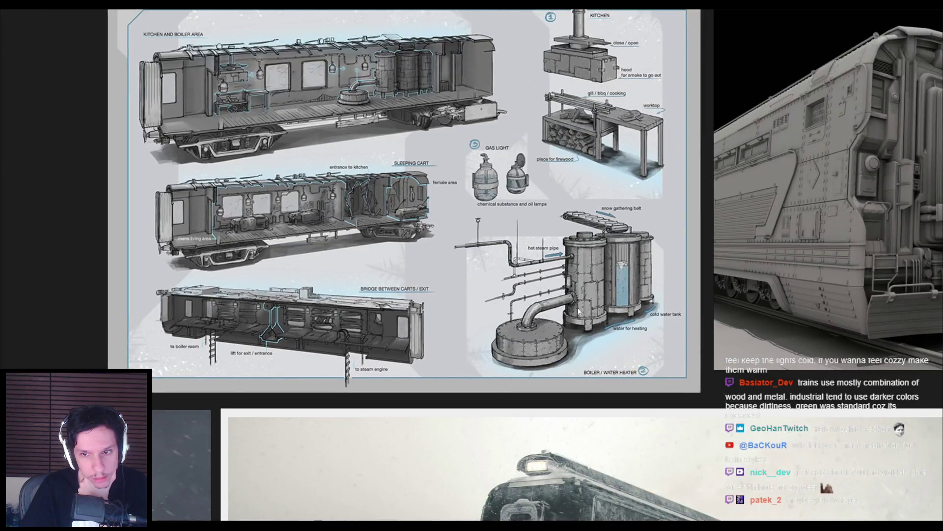
pyautogui.scroll(2, 579, 310)
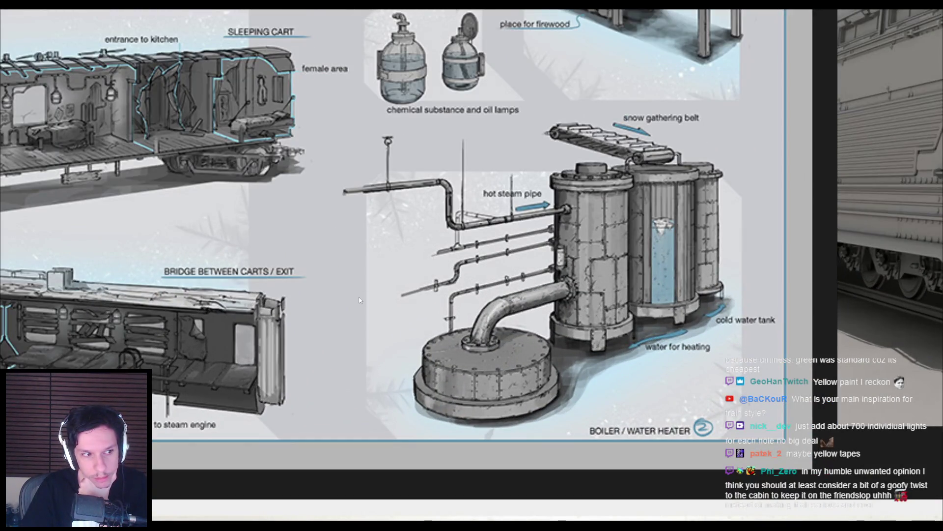
pyautogui.scroll(-1, 359, 300)
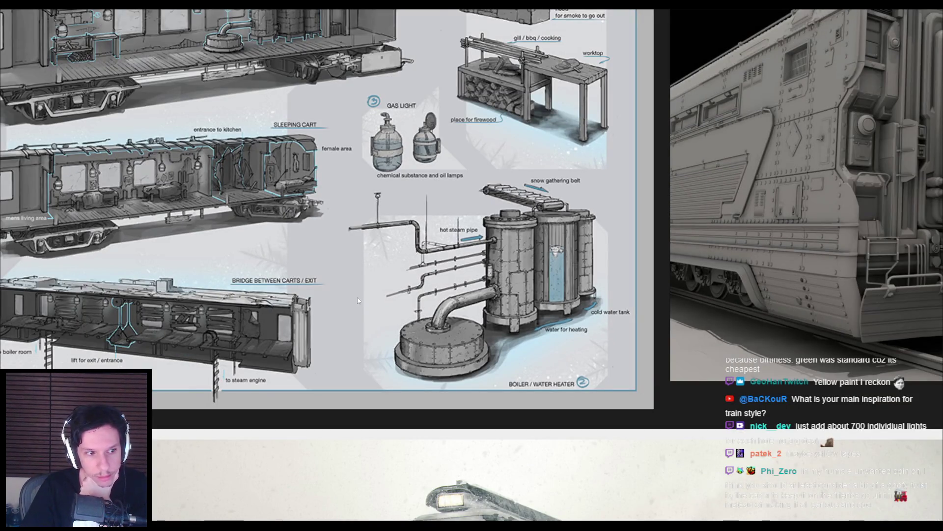
pyautogui.scroll(-2, 358, 300)
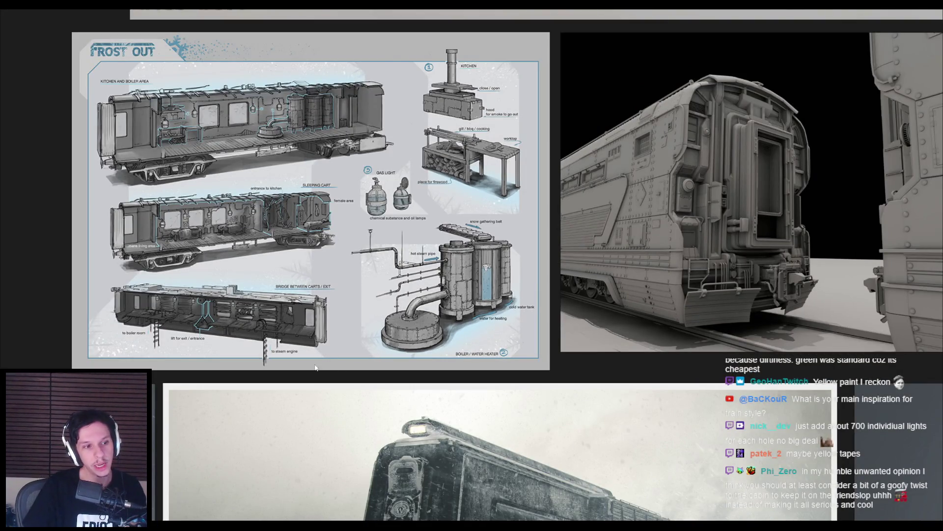
pyautogui.scroll(-1, 312, 348)
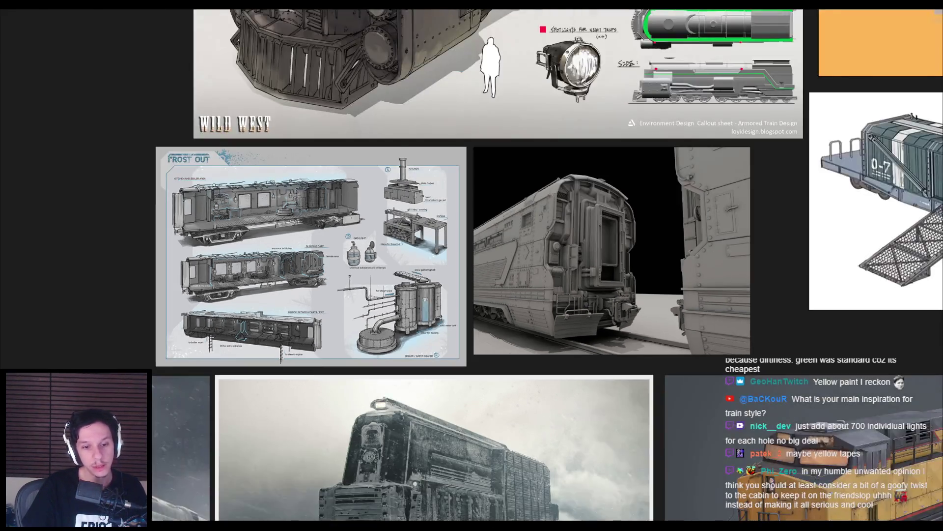
pyautogui.scroll(-1, 398, 427)
pyautogui.hotkey('alt', 'Tab')
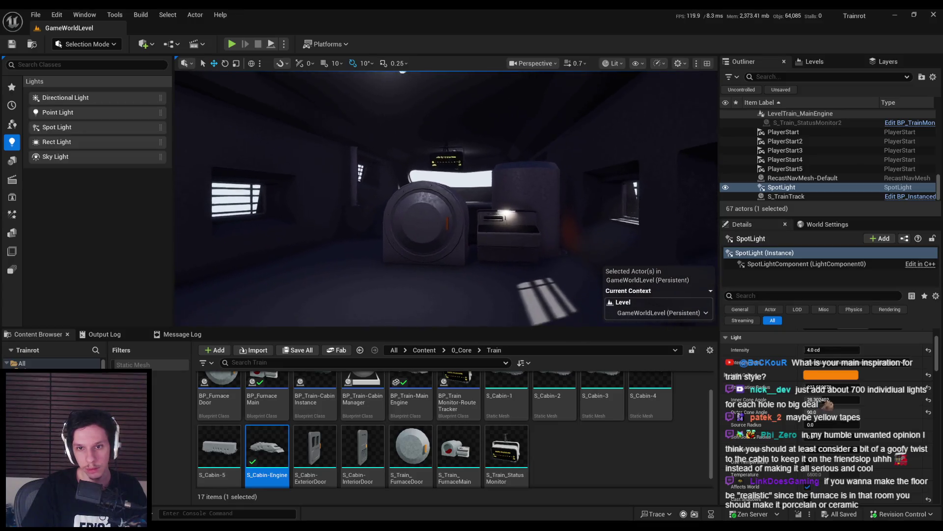
# - Play-test the cabin in first person, walking past the furnace and Train Monitoring terminal, then stop
pyautogui.hotkey('alt', 'p')
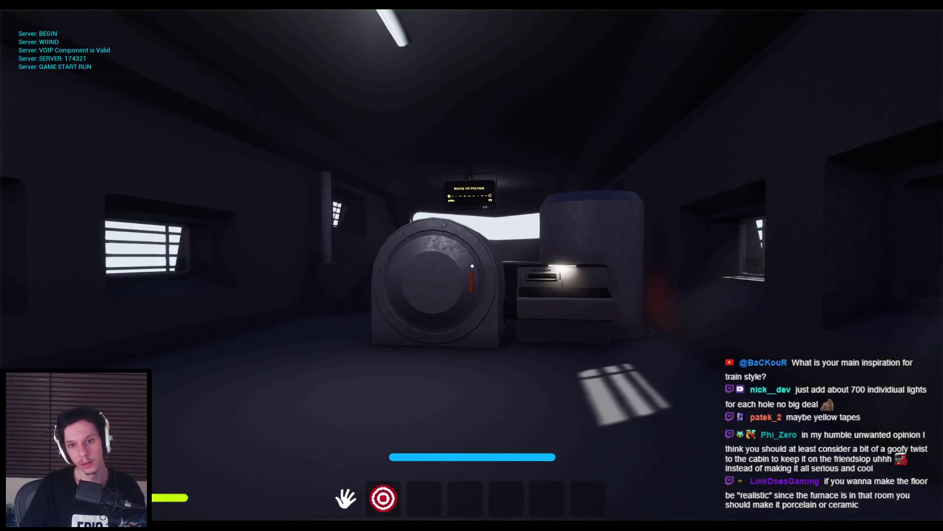
pyautogui.press('s')
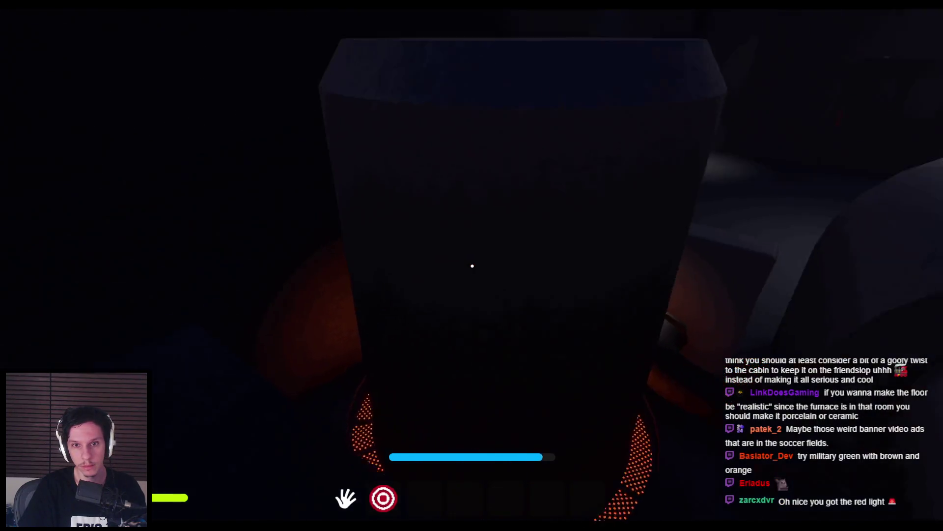
pyautogui.press('Escape')
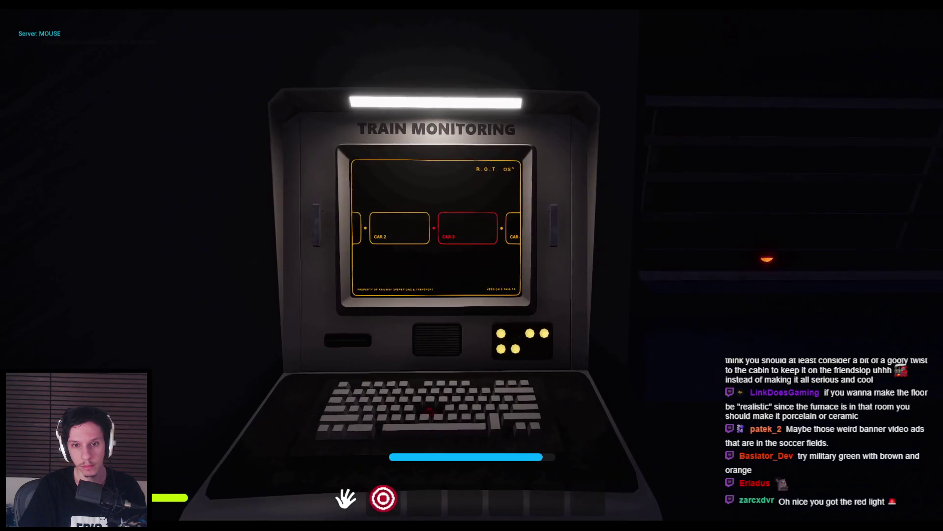
pyautogui.press('w')
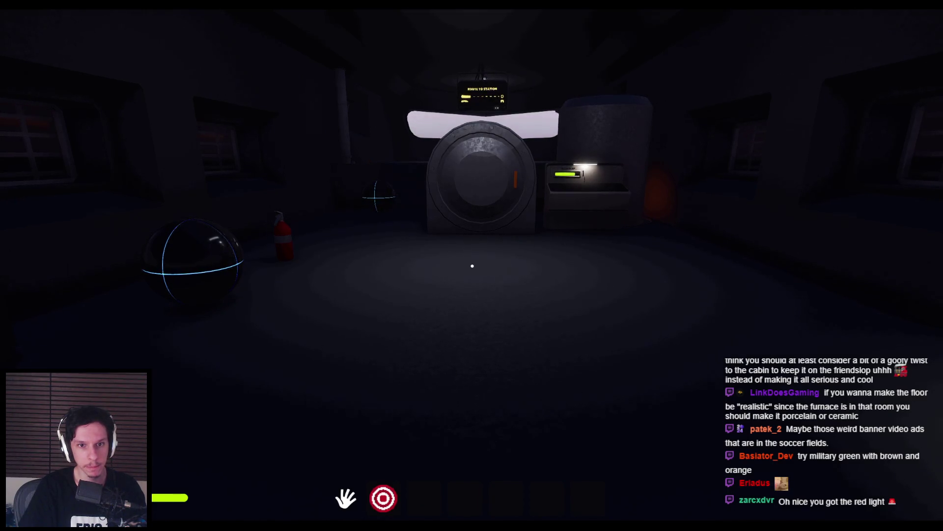
pyautogui.press('Escape')
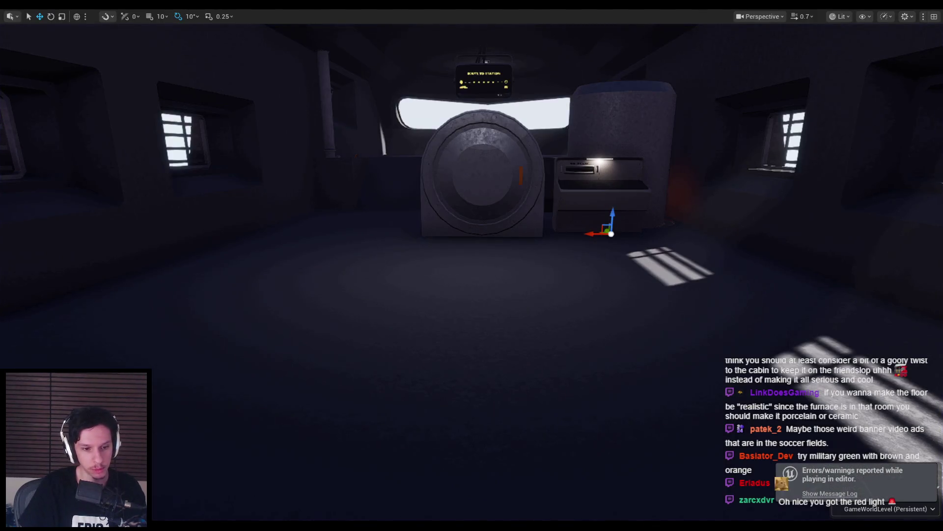
pyautogui.hotkey('alt', 'Tab')
pyautogui.scroll(3, 223, 373)
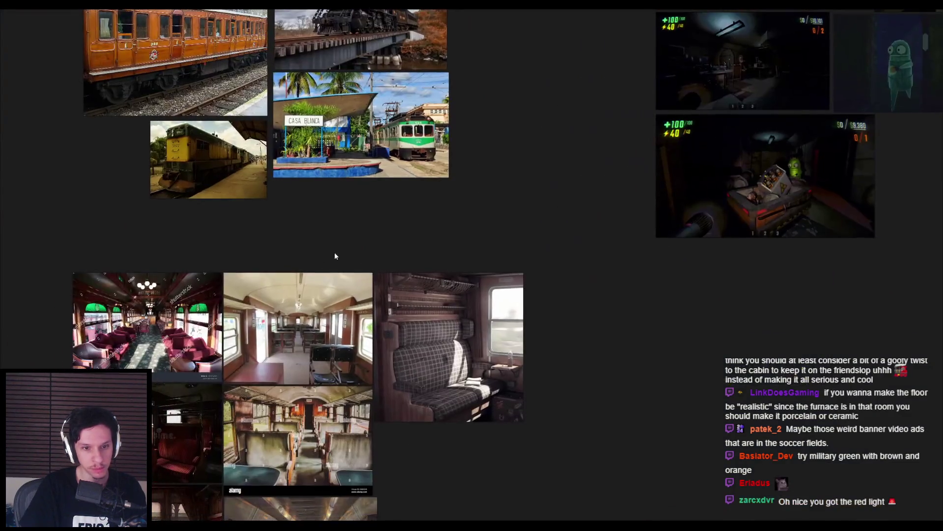
pyautogui.scroll(-4, 335, 255)
pyautogui.scroll(2, 364, 389)
pyautogui.moveTo(364, 388); pyautogui.dragTo(393, 200, button='middle')
pyautogui.scroll(-3, 396, 255)
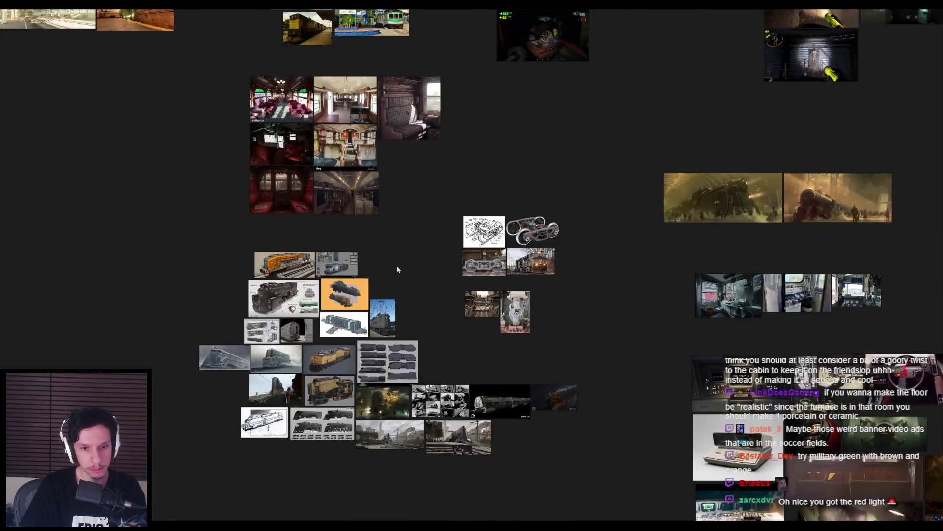
pyautogui.scroll(5, 319, 408)
pyautogui.scroll(1, 319, 407)
pyautogui.moveTo(187, 172); pyautogui.dragTo(467, 315, button='middle')
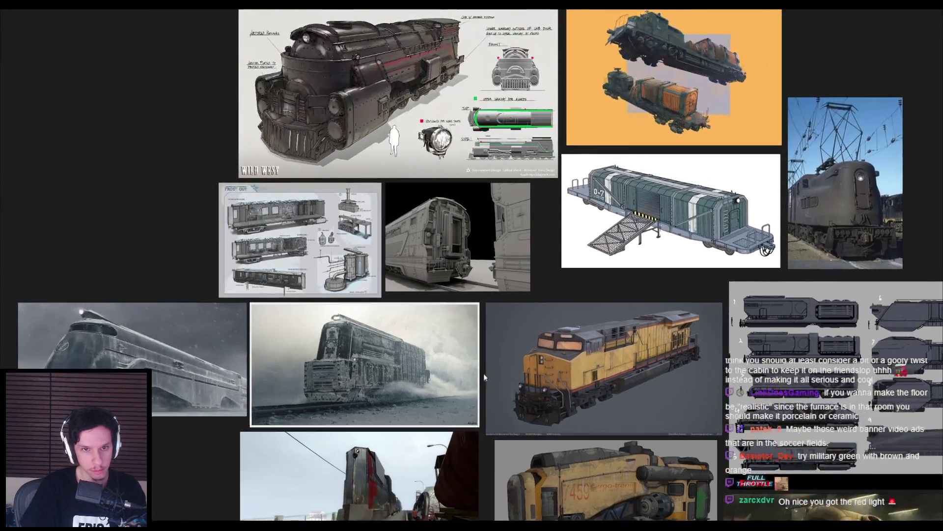
pyautogui.scroll(1, 466, 315)
pyautogui.scroll(3, 254, 241)
pyautogui.scroll(-3, 254, 241)
pyautogui.moveTo(254, 241); pyautogui.dragTo(364, 344, button='middle')
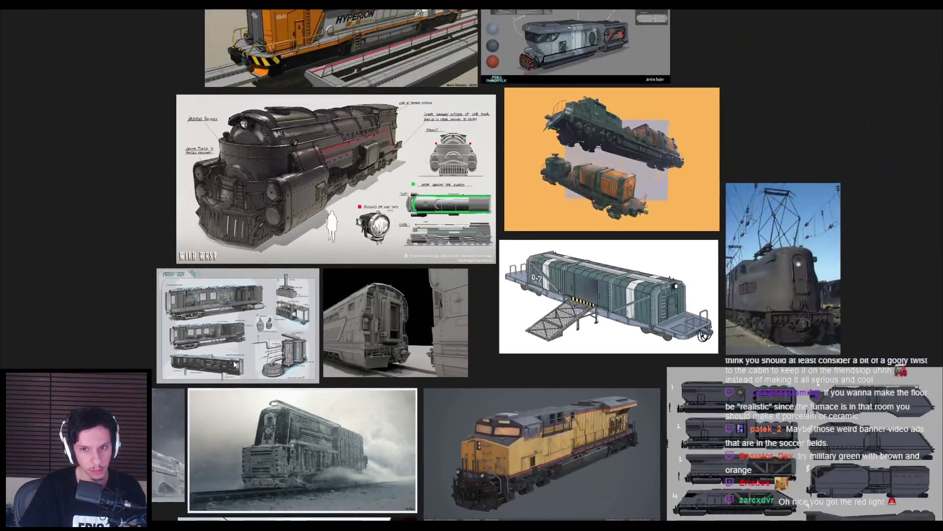
pyautogui.scroll(4, 406, 307)
pyautogui.scroll(-5, 405, 307)
pyautogui.moveTo(304, 202); pyautogui.dragTo(293, 172, button='middle')
pyautogui.scroll(-5, 244, 268)
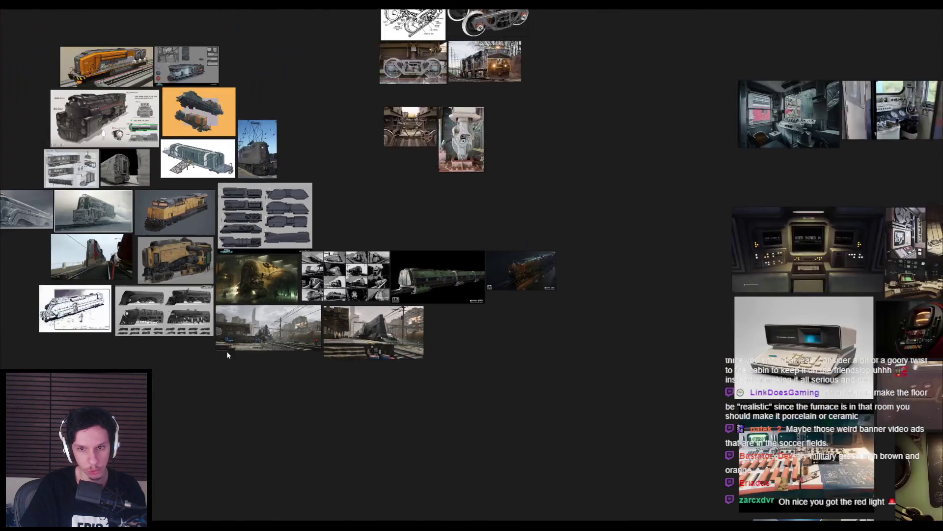
pyautogui.moveTo(227, 354)
pyautogui.mouseDown(button='middle')
pyautogui.moveTo(364, 337)
pyautogui.moveTo(136, 317)
pyautogui.mouseUp(button='middle')
pyautogui.scroll(3, 380, 213)
pyautogui.scroll(-1, 407, 238)
pyautogui.scroll(-3, 406, 238)
pyautogui.scroll(6, 382, 231)
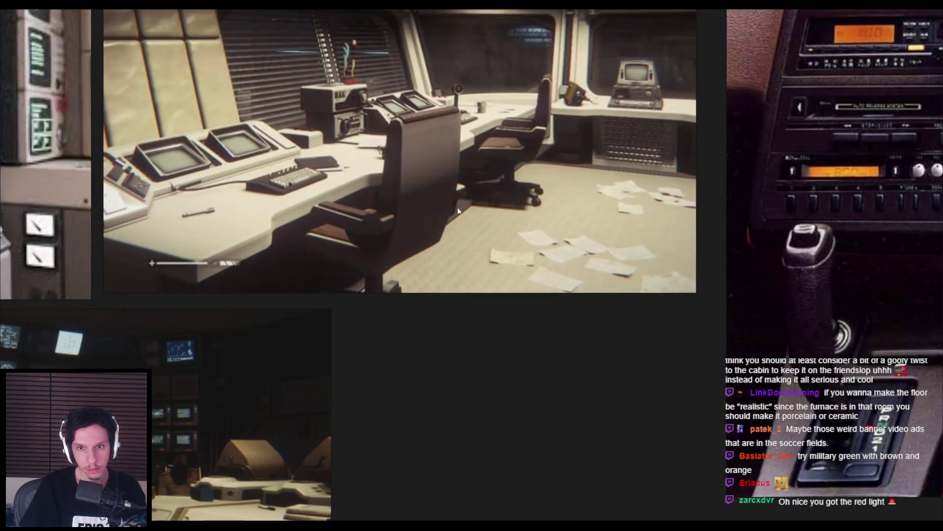
pyautogui.scroll(-5, 472, 219)
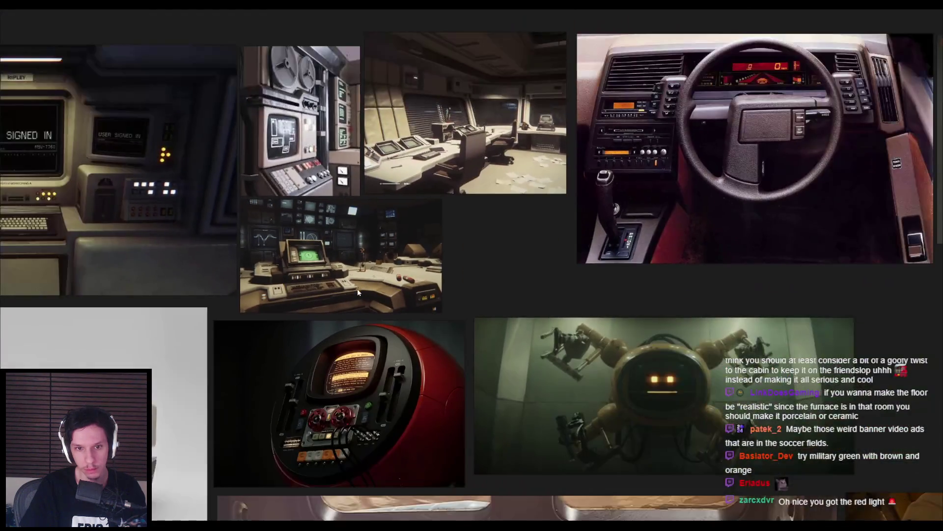
pyautogui.moveTo(358, 288); pyautogui.dragTo(364, 192, button='middle')
pyautogui.scroll(-1, 407, 361)
pyautogui.moveTo(408, 365); pyautogui.dragTo(331, 224, button='middle')
pyautogui.scroll(1, 332, 224)
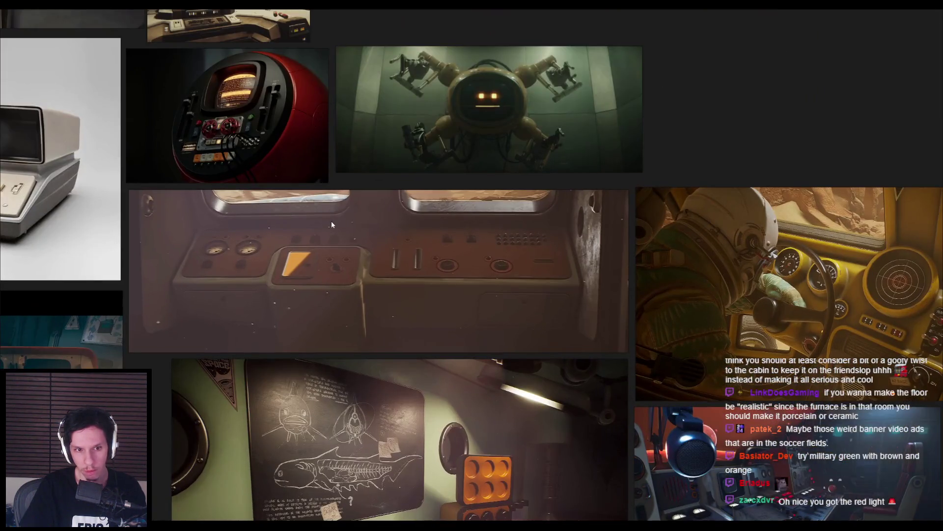
pyautogui.scroll(-2, 293, 243)
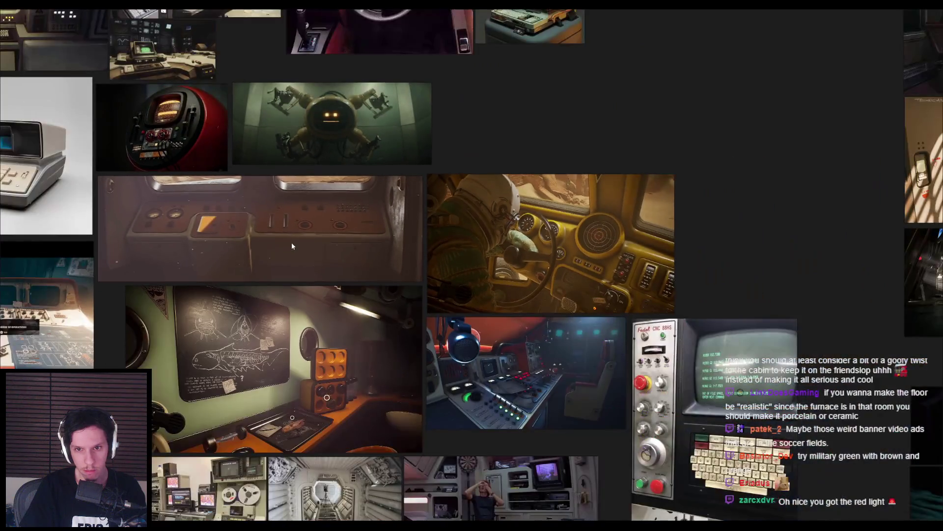
pyautogui.scroll(-1, 284, 243)
pyautogui.hotkey('alt', 'Tab')
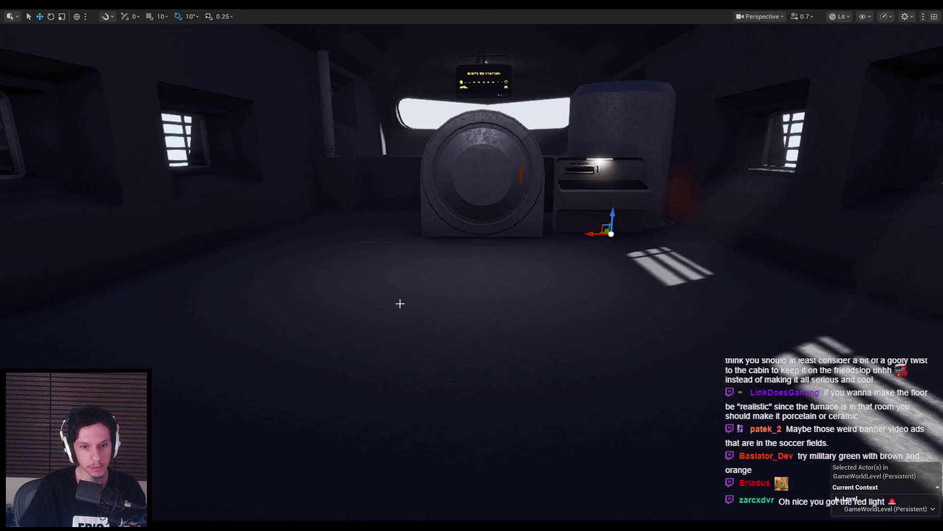
pyautogui.moveTo(472, 265); pyautogui.dragTo(619, 265, button='right')
pyautogui.moveTo(402, 287); pyautogui.dragTo(402, 286, button='right')
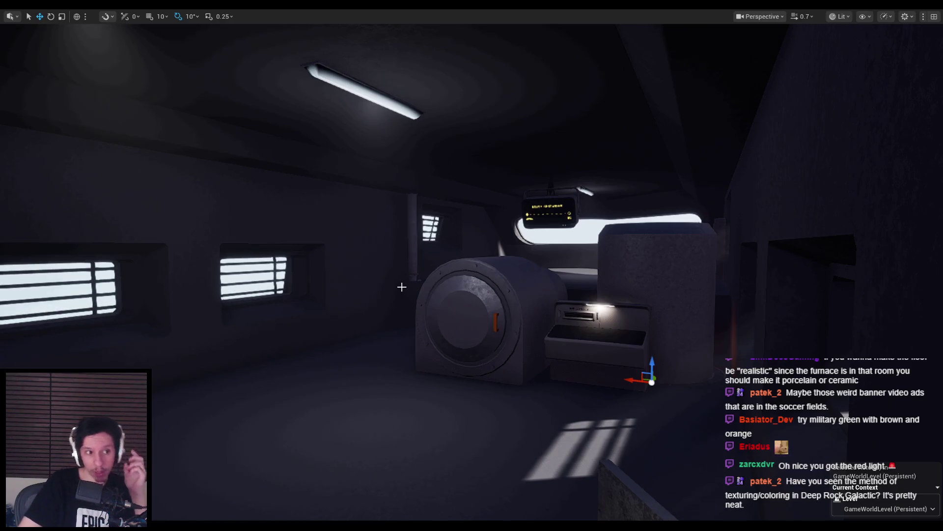
pyautogui.moveTo(415, 277)
pyautogui.mouseDown(button='right')
pyautogui.moveTo(404, 295)
pyautogui.moveTo(258, 231)
pyautogui.mouseUp(button='right')
pyautogui.press('w')
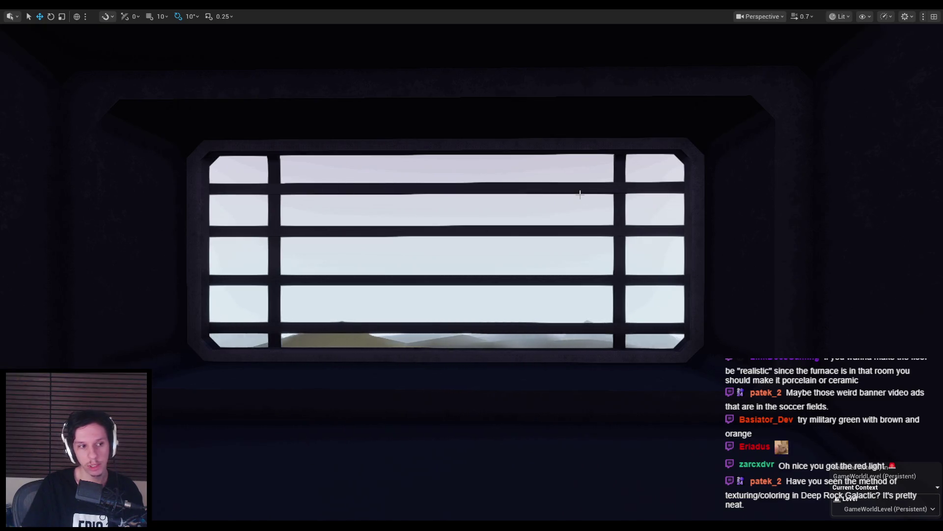
pyautogui.rightClick(557, 203)
pyautogui.moveTo(557, 203); pyautogui.dragTo(529, 195, button='right')
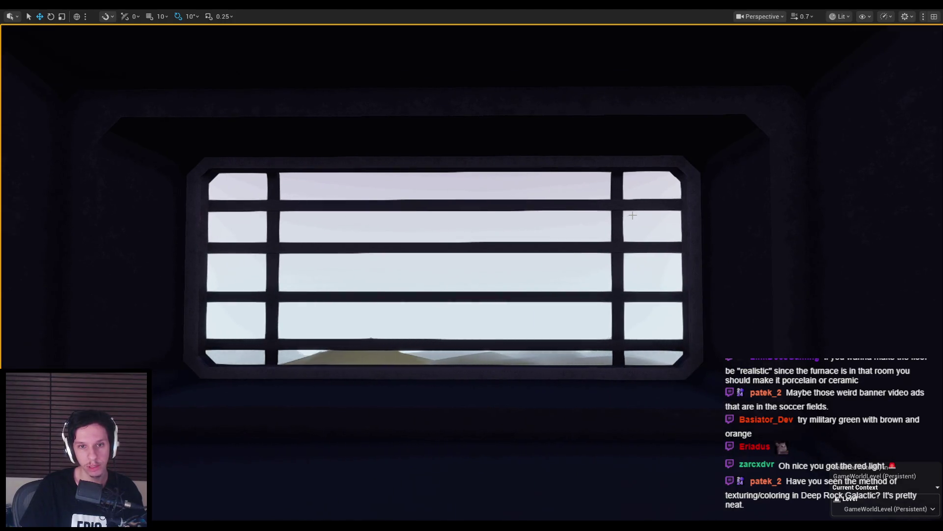
pyautogui.moveTo(631, 216)
pyautogui.mouseDown(button='right')
pyautogui.moveTo(654, 212)
pyautogui.moveTo(638, 212)
pyautogui.moveTo(638, 197)
pyautogui.moveTo(553, 297)
pyautogui.mouseUp(button='right')
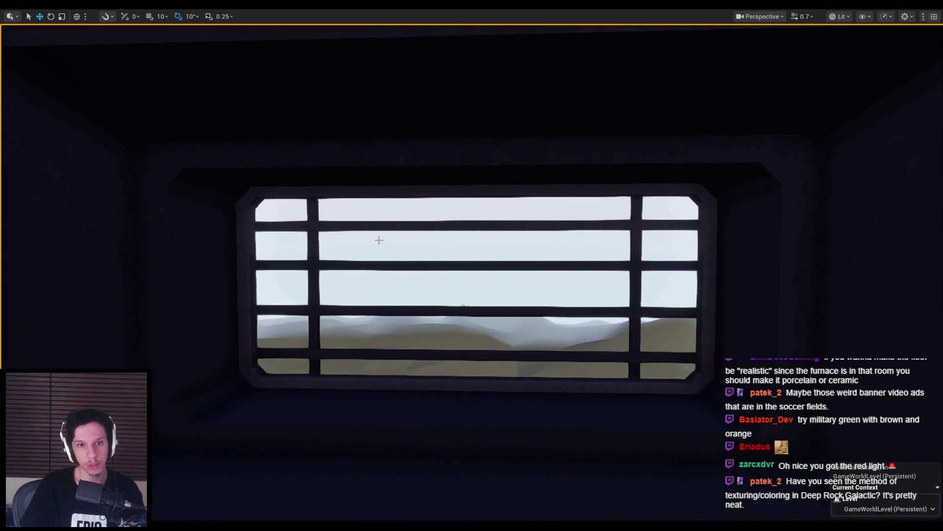
pyautogui.moveTo(677, 256)
pyautogui.mouseDown(button='right')
pyautogui.moveTo(855, 261)
pyautogui.moveTo(757, 245)
pyautogui.moveTo(737, 251)
pyautogui.moveTo(766, 251)
pyautogui.moveTo(732, 252)
pyautogui.moveTo(723, 275)
pyautogui.moveTo(718, 255)
pyautogui.moveTo(572, 260)
pyautogui.mouseUp(button='right')
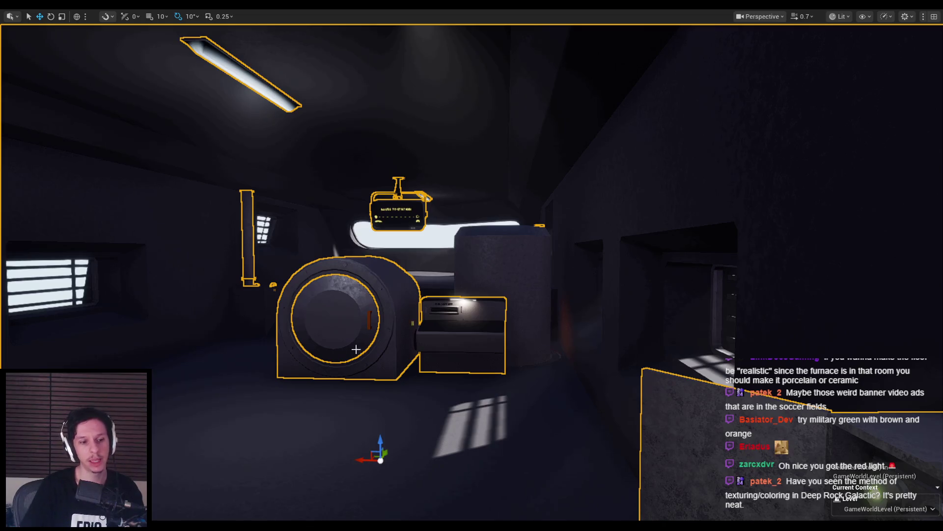
# - Fly the viewport camera across the cabin toward the pole and route sign, then exit full-screen view
pyautogui.moveTo(295, 381); pyautogui.dragTo(255, 381, button='right')
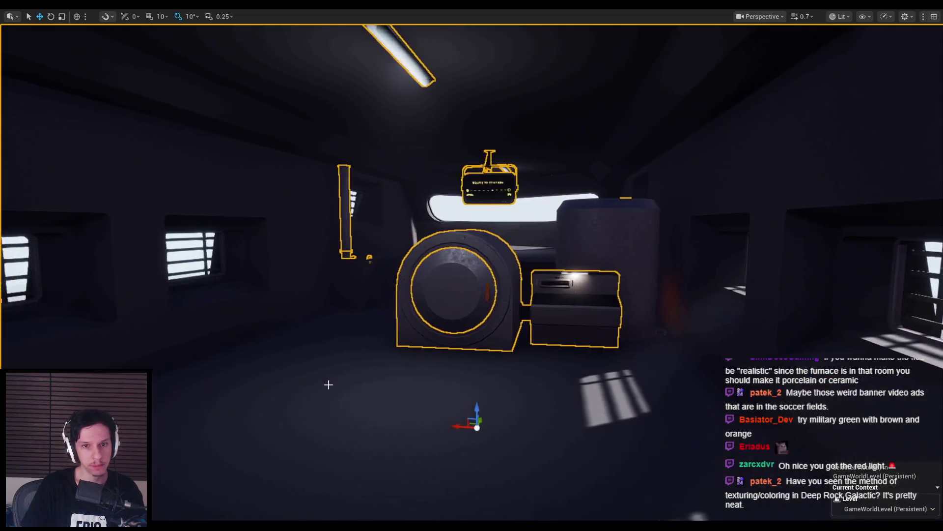
pyautogui.press('w')
pyautogui.moveTo(318, 384); pyautogui.dragTo(280, 383, button='right')
pyautogui.moveTo(322, 348); pyautogui.dragTo(323, 347, button='right')
pyautogui.press('F11')
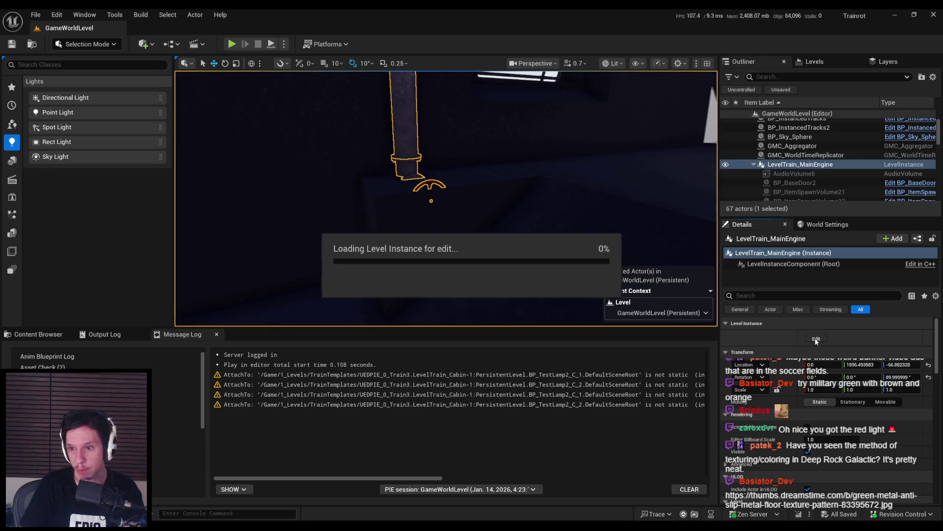
# - Open LevelTrain_MainEngine for editing, select both straight pipe meshes, and save the instance edit
pyautogui.click(816, 339)
pyautogui.click(410, 172)
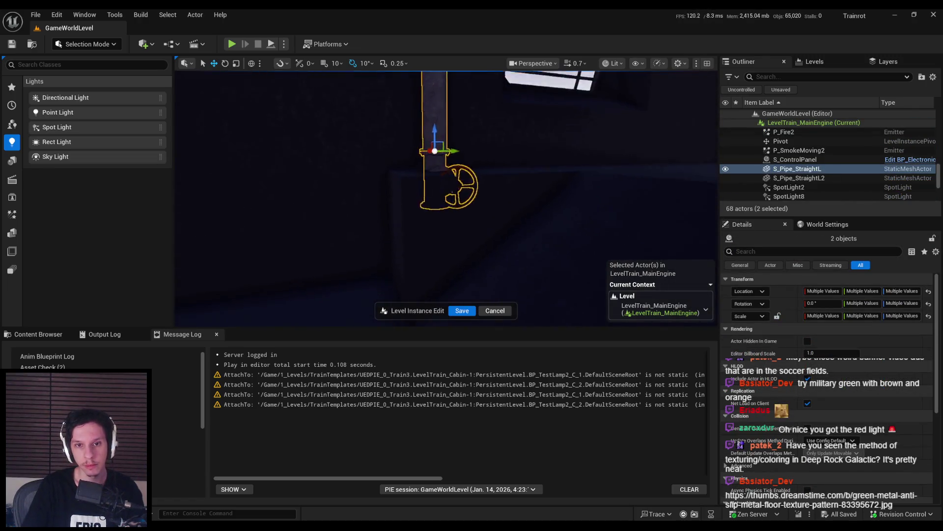
pyautogui.keyDown('ctrl'); pyautogui.click(491, 122); pyautogui.keyUp('ctrl')
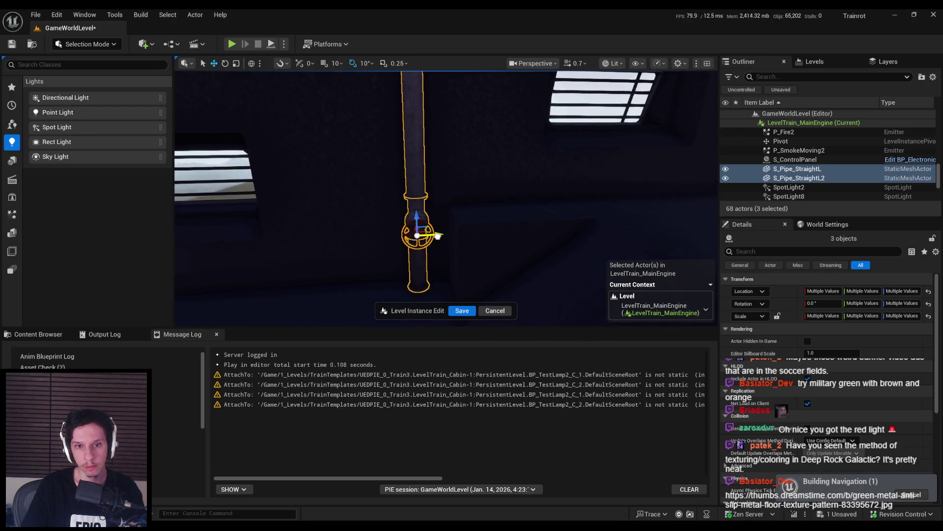
pyautogui.moveTo(437, 237); pyautogui.dragTo(486, 226, button='middle')
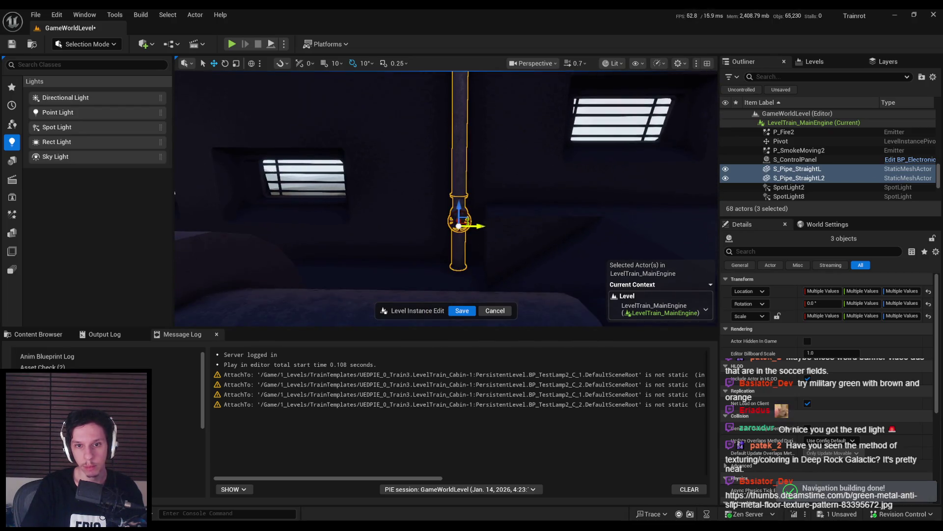
pyautogui.moveTo(483, 227); pyautogui.dragTo(437, 236, button='right')
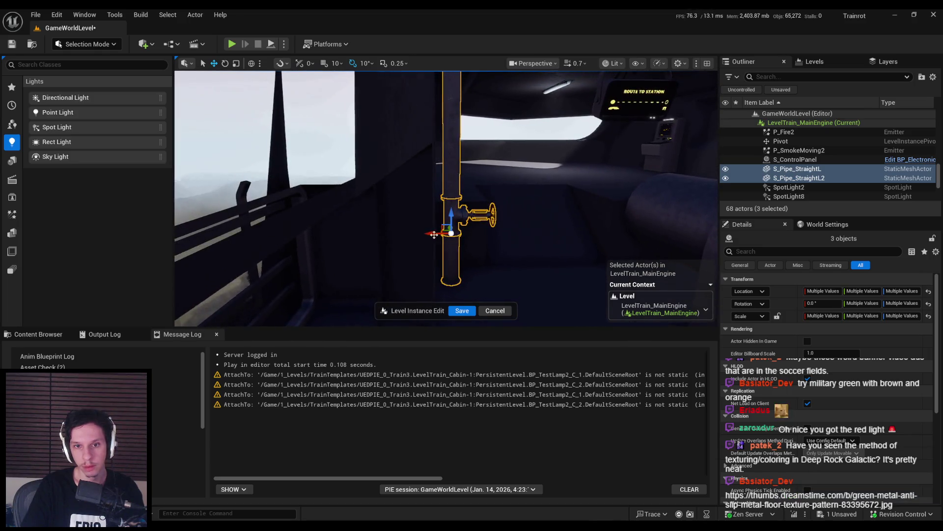
pyautogui.click(461, 311)
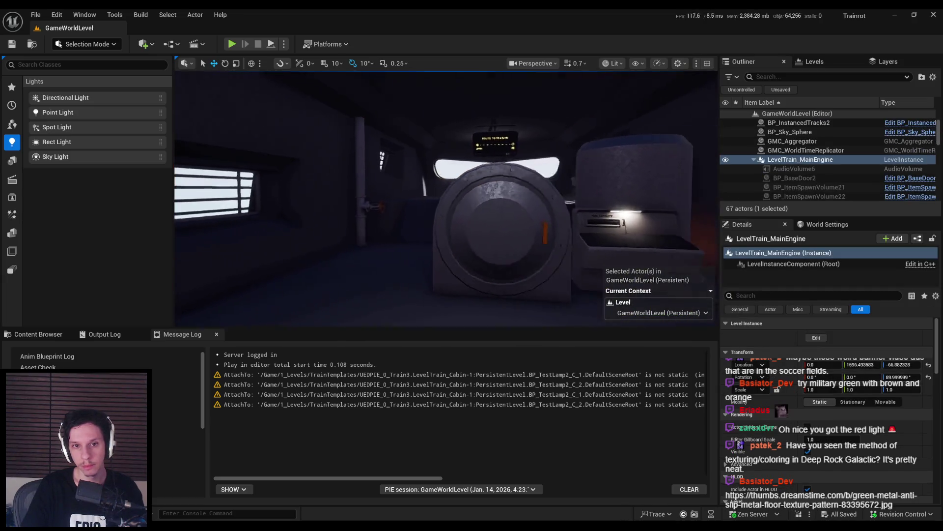
# - Start a full-screen play-test and walk around the engine to the open electrical box
pyautogui.moveTo(514, 275); pyautogui.dragTo(512, 275, button='right')
pyautogui.click(232, 44)
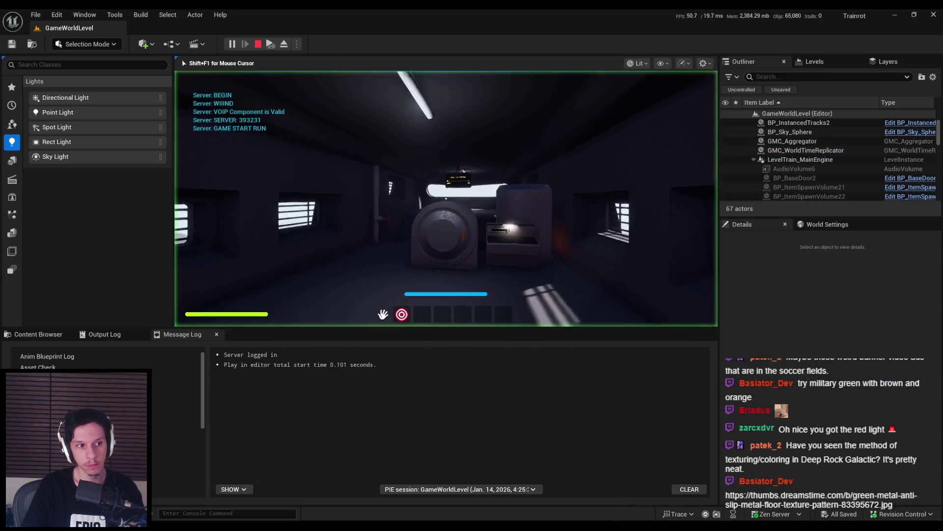
pyautogui.press('F11')
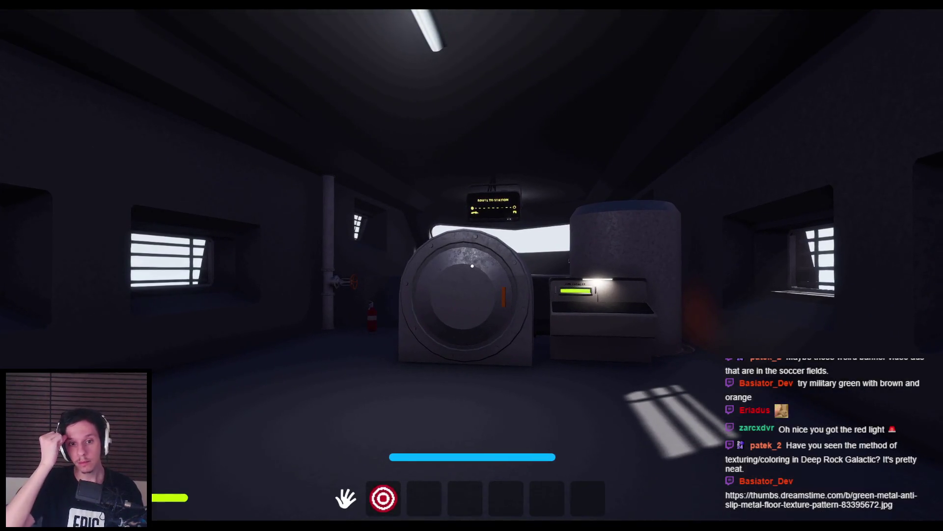
pyautogui.press('w')
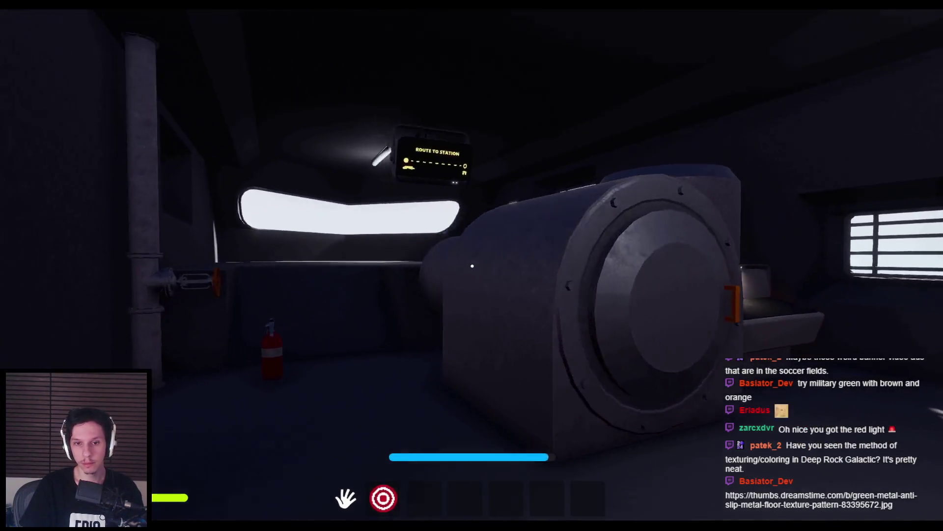
pyautogui.press('w')
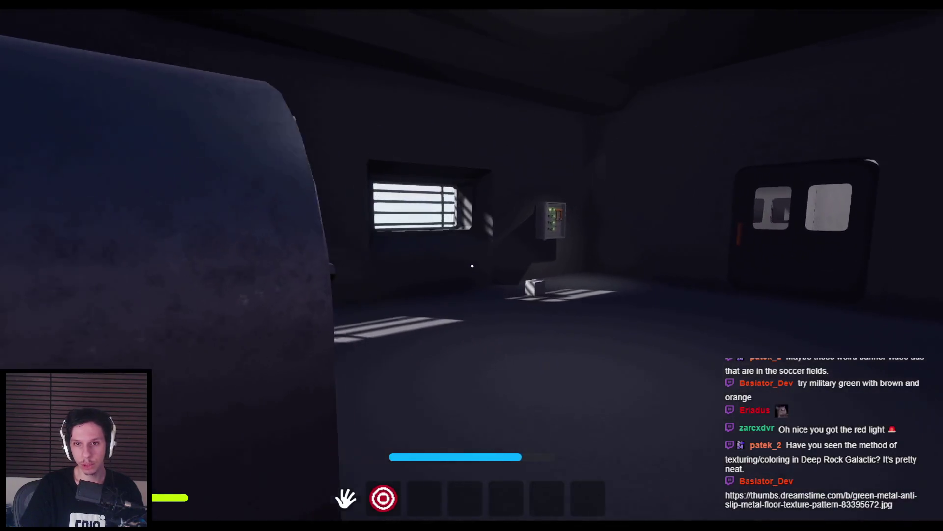
pyautogui.press('w')
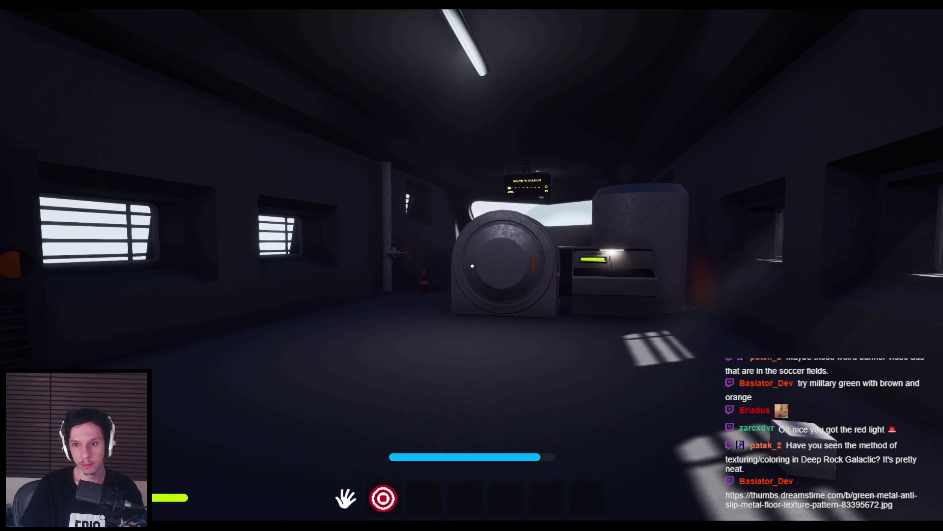
pyautogui.press('w')
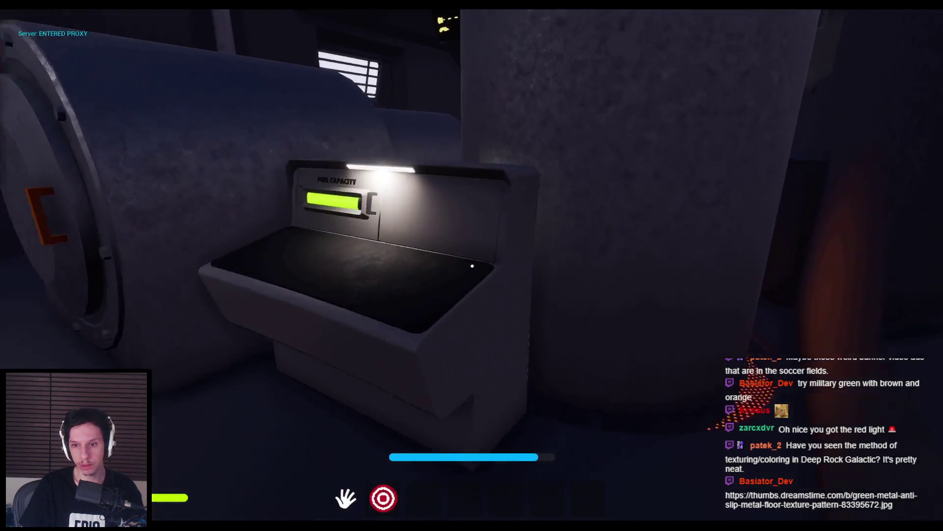
pyautogui.press('w')
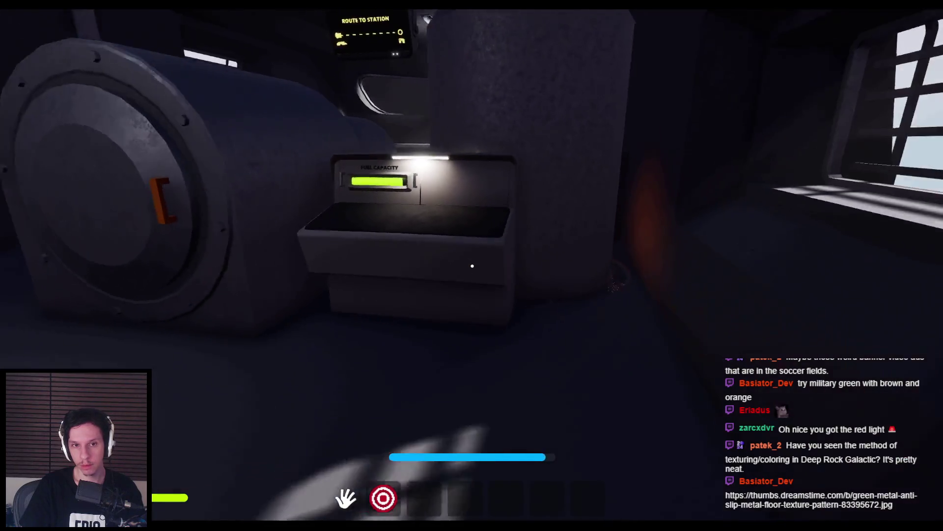
pyautogui.press('w')
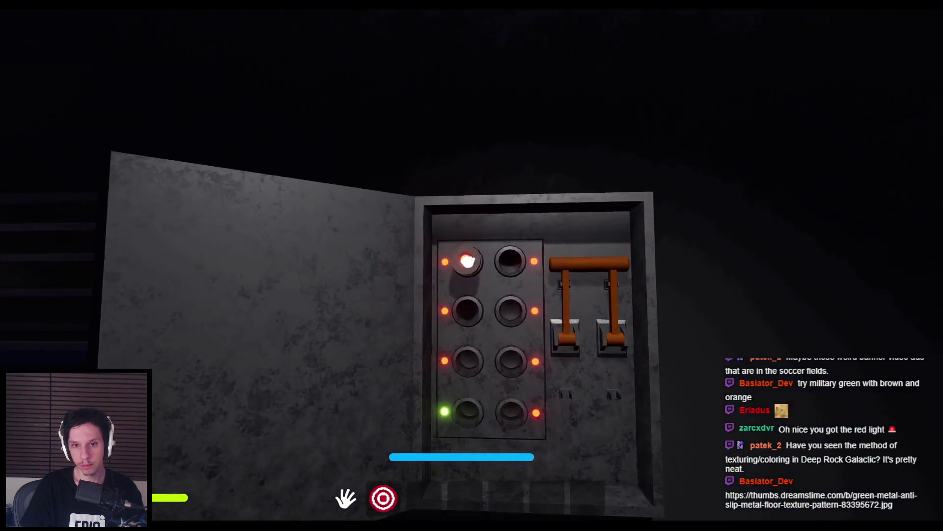
# - Press the panel's bottom-left button, pull the orange lever down, then stop play
pyautogui.click(463, 316)
pyautogui.moveTo(476, 267)
pyautogui.mouseDown()
pyautogui.moveTo(498, 420)
pyautogui.moveTo(505, 407)
pyautogui.mouseUp()
pyautogui.press('s')
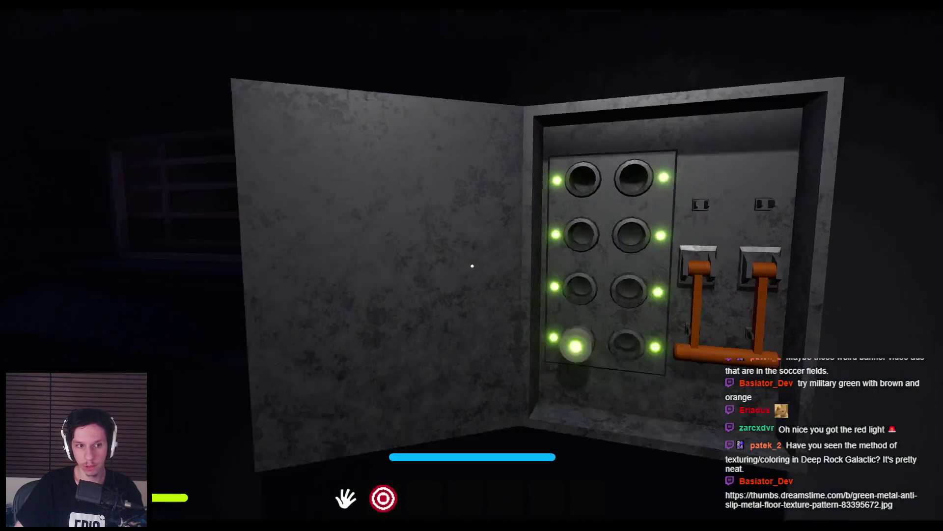
pyautogui.press('Escape')
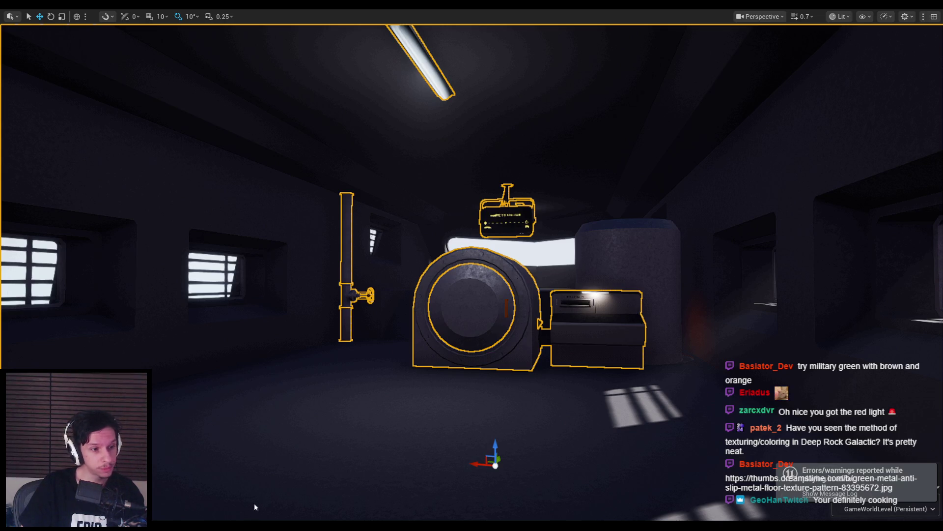
# - Fly through the cabin toward the window wall, then switch to Blender's Trainrot_EngineProps.blend
pyautogui.moveTo(343, 353); pyautogui.dragTo(344, 341, button='middle')
pyautogui.moveTo(349, 332)
pyautogui.mouseDown(button='right')
pyautogui.moveTo(467, 316)
pyautogui.moveTo(467, 302)
pyautogui.mouseUp(button='right')
pyautogui.moveTo(237, 461); pyautogui.dragTo(237, 462, button='right')
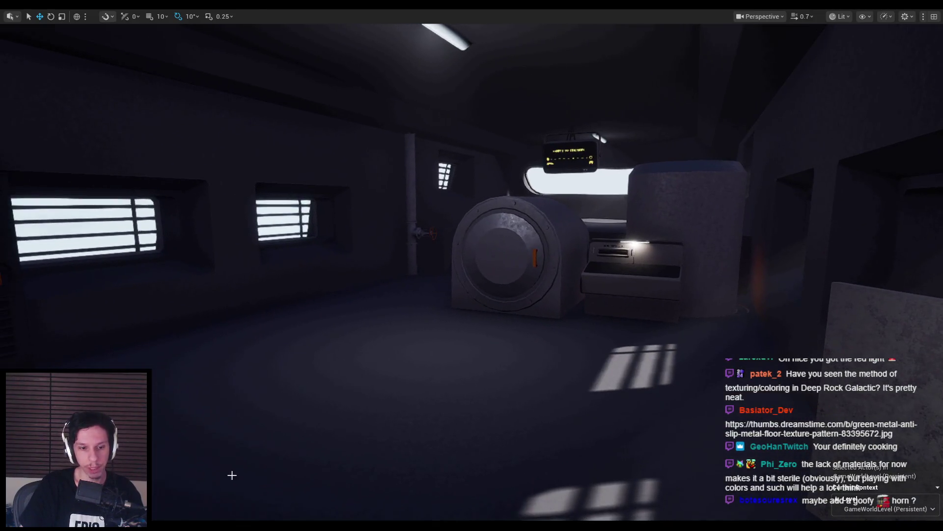
pyautogui.click(174, 513)
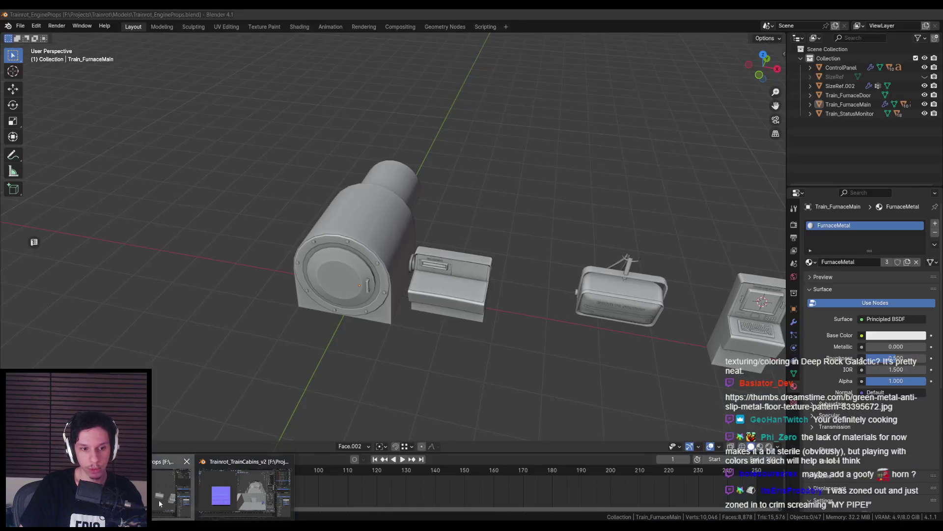
# - Bring up Trainrot_TrainCabins_v2.blend, deselect the mesh, and hide the export-settings sidebar
pyautogui.click(222, 495)
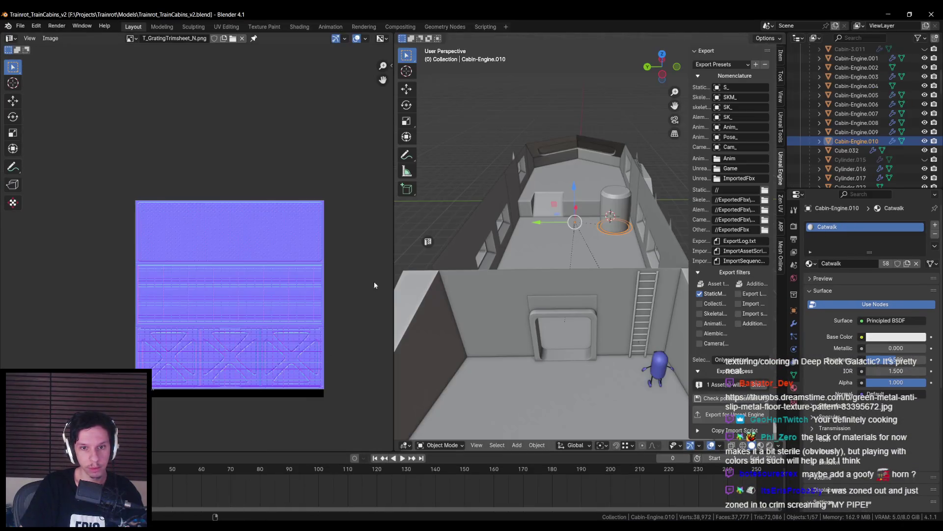
pyautogui.hotkey('alt', 'a')
pyautogui.scroll(-5, 568, 261)
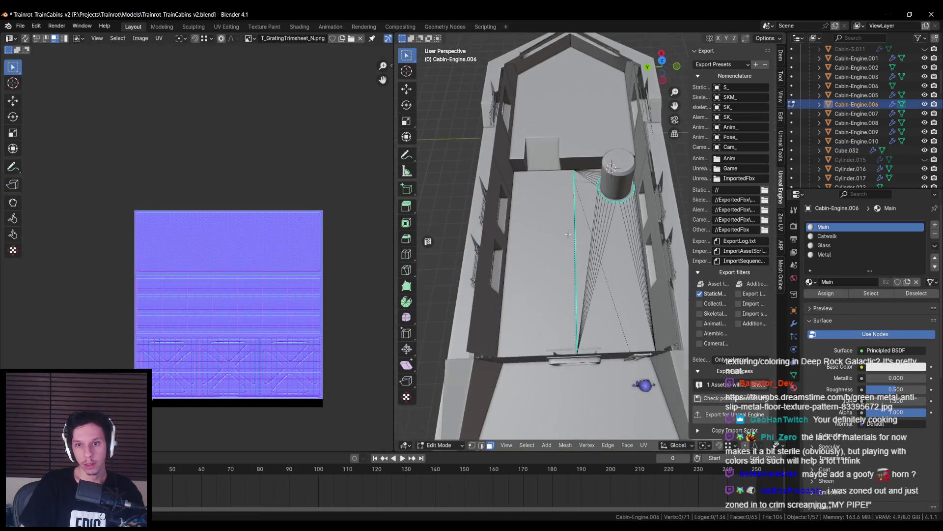
pyautogui.scroll(7, 568, 233)
pyautogui.scroll(-3, 567, 233)
pyautogui.press('n')
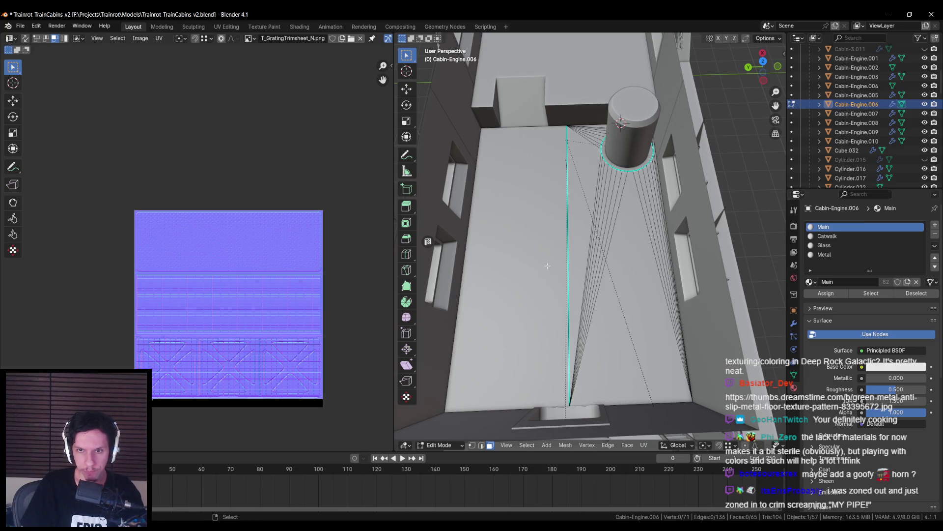
# - Maximize the 3D view and orbit in close to the cylinder at an oblique angle
pyautogui.moveTo(547, 265); pyautogui.dragTo(547, 255, button='middle')
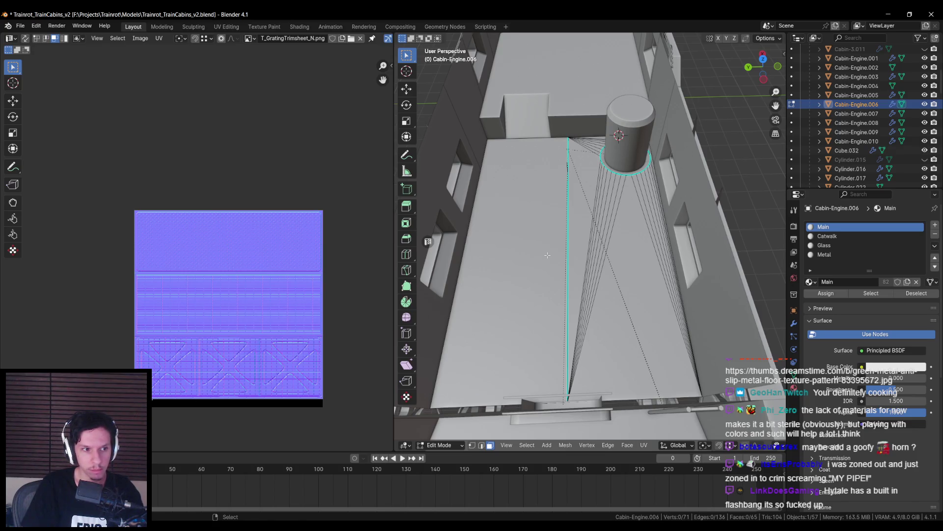
pyautogui.scroll(-2, 548, 255)
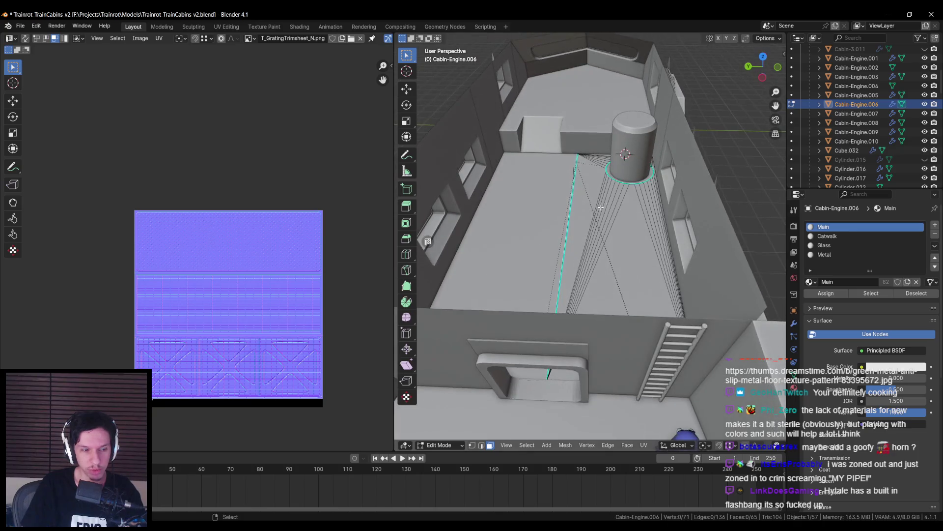
pyautogui.scroll(5, 618, 236)
pyautogui.scroll(-3, 618, 236)
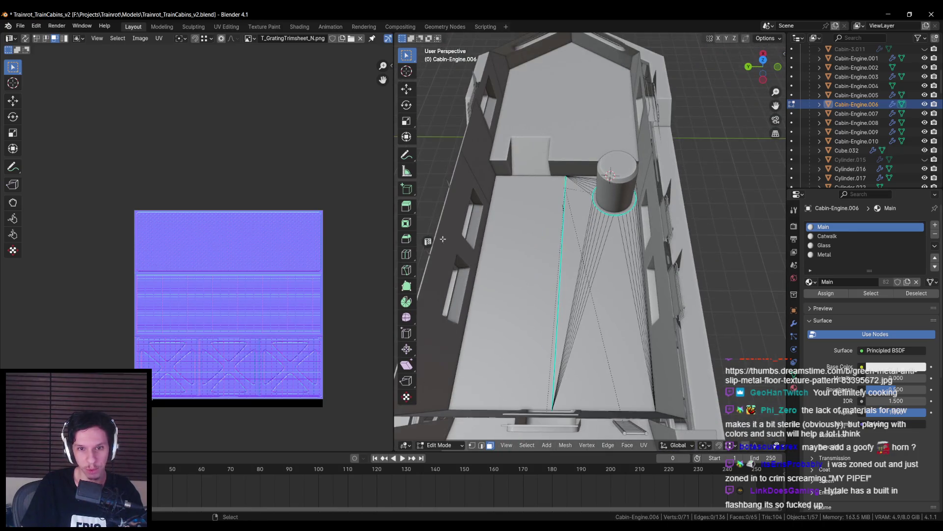
pyautogui.hotkey('ctrl', 'space')
pyautogui.scroll(4, 437, 257)
pyautogui.scroll(3, 437, 258)
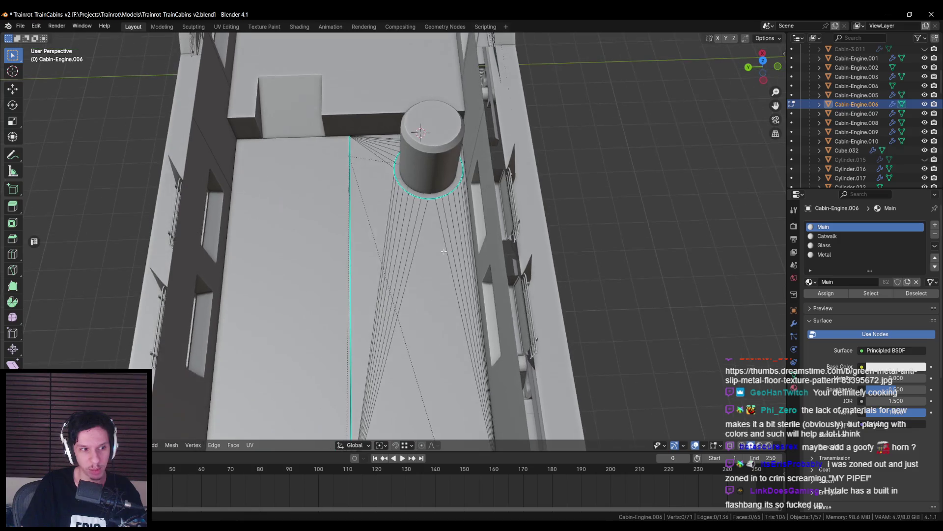
pyautogui.scroll(-4, 444, 251)
pyautogui.moveTo(444, 251); pyautogui.dragTo(444, 163, button='middle')
pyautogui.scroll(4, 447, 254)
pyautogui.scroll(2, 448, 254)
pyautogui.scroll(3, 443, 162)
pyautogui.moveTo(445, 225)
pyautogui.mouseDown(button='middle')
pyautogui.moveTo(436, 311)
pyautogui.moveTo(388, 237)
pyautogui.mouseUp(button='middle')
# - Select the edge loop at the cylinder's base and inspect it from around the base
pyautogui.keyDown('alt'); pyautogui.click(436, 312); pyautogui.keyUp('alt')
pyautogui.scroll(-3, 435, 311)
pyautogui.scroll(4, 388, 238)
pyautogui.hotkey('alt', 'Tab')
pyautogui.hotkey('alt', 'Tab')
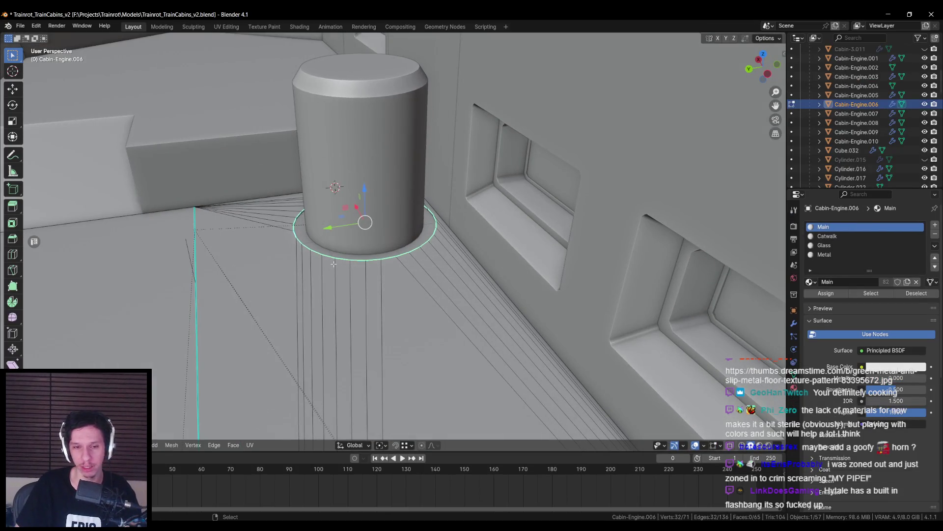
pyautogui.moveTo(333, 263)
pyautogui.mouseDown(button='middle')
pyautogui.moveTo(352, 150)
pyautogui.moveTo(331, 199)
pyautogui.moveTo(400, 201)
pyautogui.moveTo(392, 253)
pyautogui.mouseUp(button='middle')
# - Return to object mode, deselect everything, and select the cabin floor object
pyautogui.press('Tab')
pyautogui.hotkey('alt', 'a')
pyautogui.scroll(3, 392, 253)
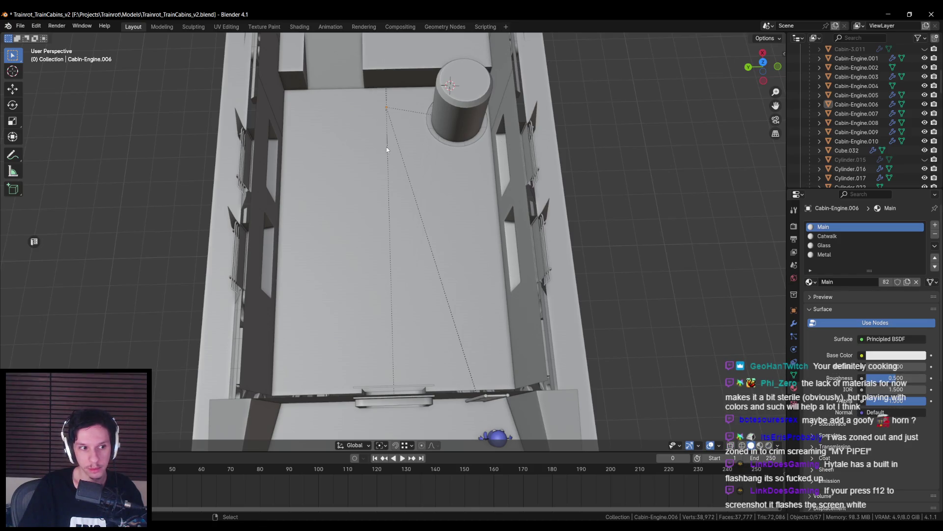
pyautogui.moveTo(388, 100); pyautogui.dragTo(347, 169, button='middle')
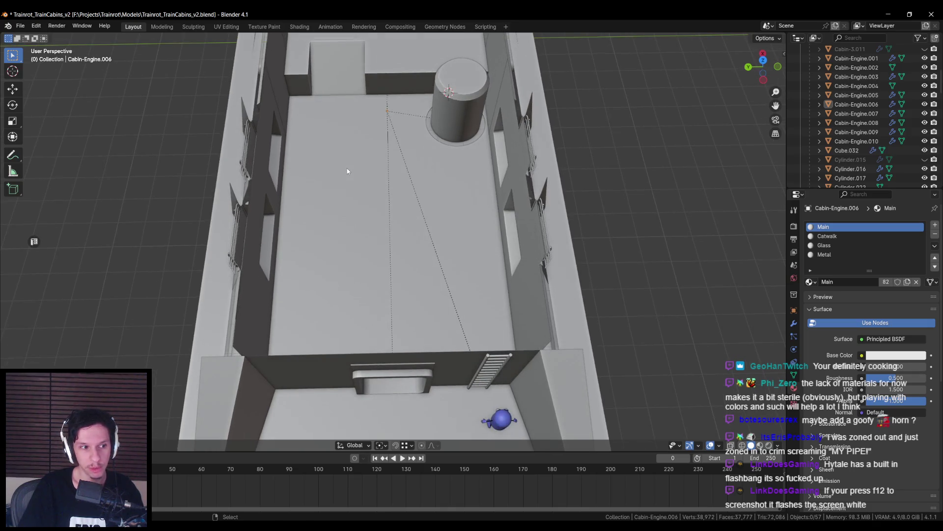
pyautogui.scroll(3, 347, 168)
pyautogui.click(360, 207)
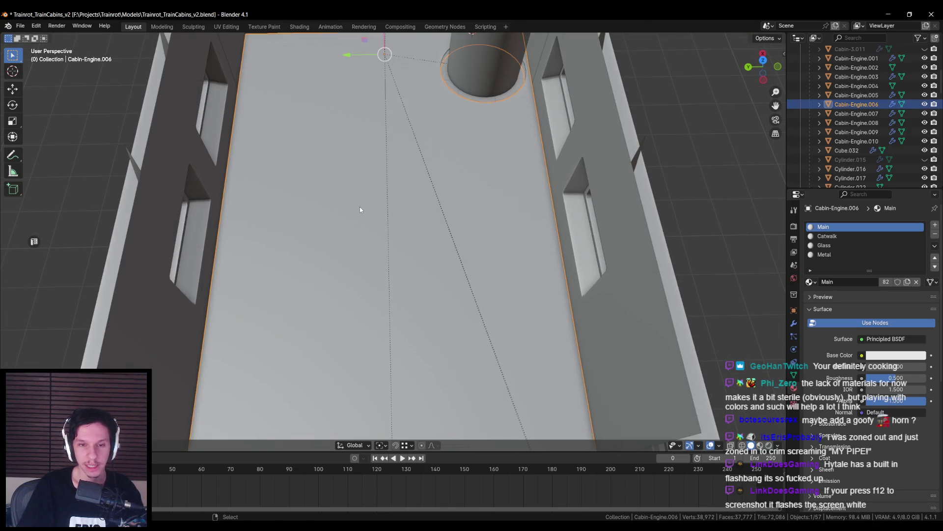
# - Save Trainrot_TrainCabins_v2.blend with the cabin floor selected
pyautogui.scroll(-3, 359, 206)
pyautogui.scroll(2, 353, 212)
pyautogui.hotkey('ctrl', 's')
pyautogui.moveTo(354, 210)
pyautogui.mouseDown(button='middle')
pyautogui.moveTo(356, 181)
pyautogui.moveTo(355, 209)
pyautogui.mouseUp(button='middle')
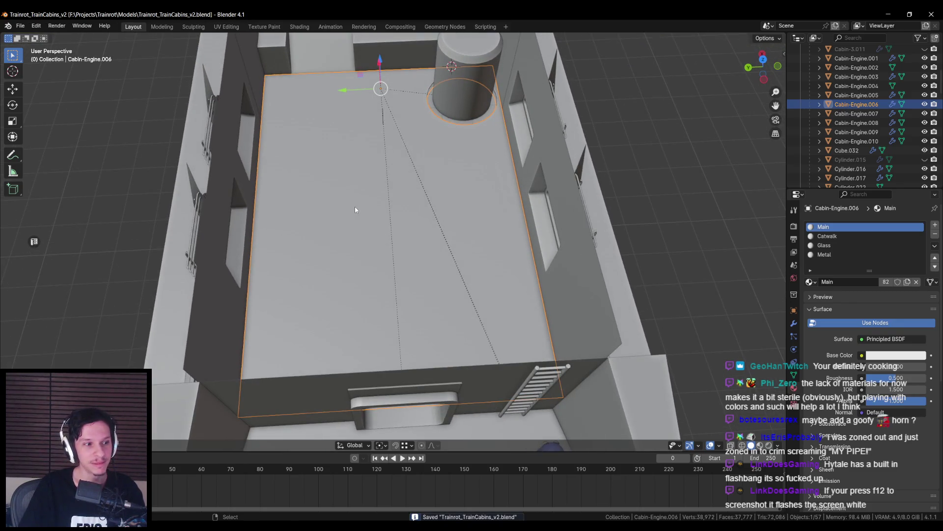
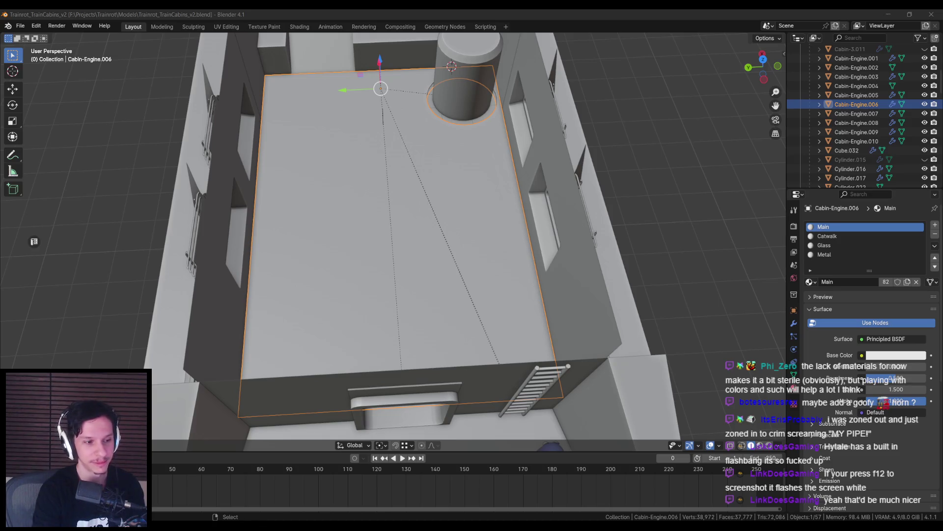
# - Save Trainrot_TrainCabins_v2.blend from a lower viewing angle
pyautogui.scroll(-3, 197, 282)
pyautogui.moveTo(197, 282); pyautogui.dragTo(231, 292, button='middle')
pyautogui.hotkey('ctrl', 's')
# - From a top-down view, start editing the Cabin-Engine.006 floor mesh
pyautogui.scroll(3, 282, 326)
pyautogui.moveTo(285, 324)
pyautogui.mouseDown(button='middle')
pyautogui.moveTo(396, 257)
pyautogui.moveTo(315, 264)
pyautogui.moveTo(472, 162)
pyautogui.moveTo(494, 178)
pyautogui.mouseUp(button='middle')
pyautogui.press('Tab')
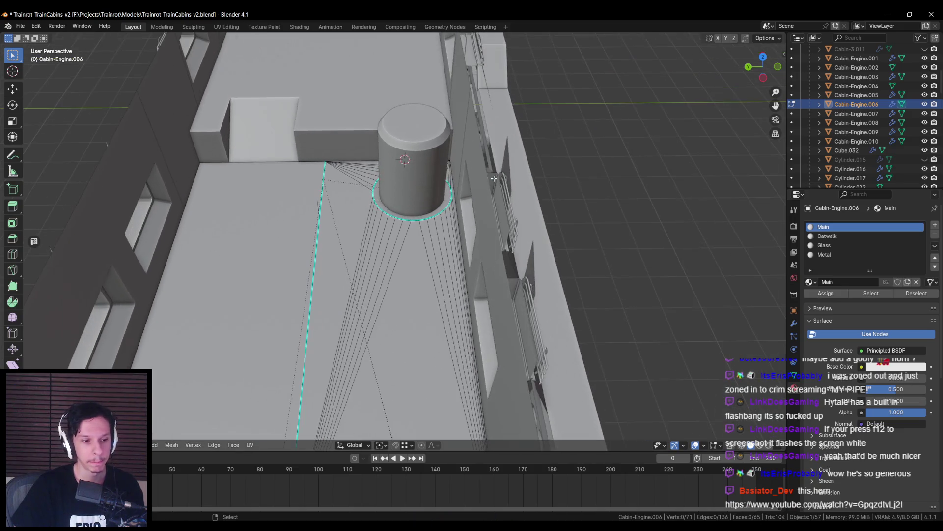
# - Switch to Unreal Engine and move the camera closer to the engine
pyautogui.scroll(-2, 436, 189)
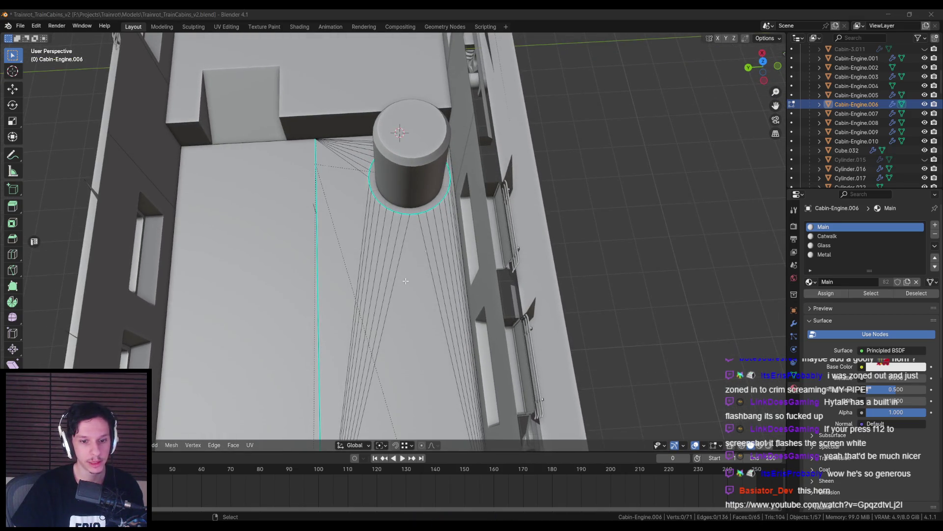
pyautogui.hotkey('alt', 'Tab')
pyautogui.moveTo(663, 211)
pyautogui.mouseDown(button='right')
pyautogui.moveTo(664, 240)
pyautogui.moveTo(663, 210)
pyautogui.mouseUp(button='right')
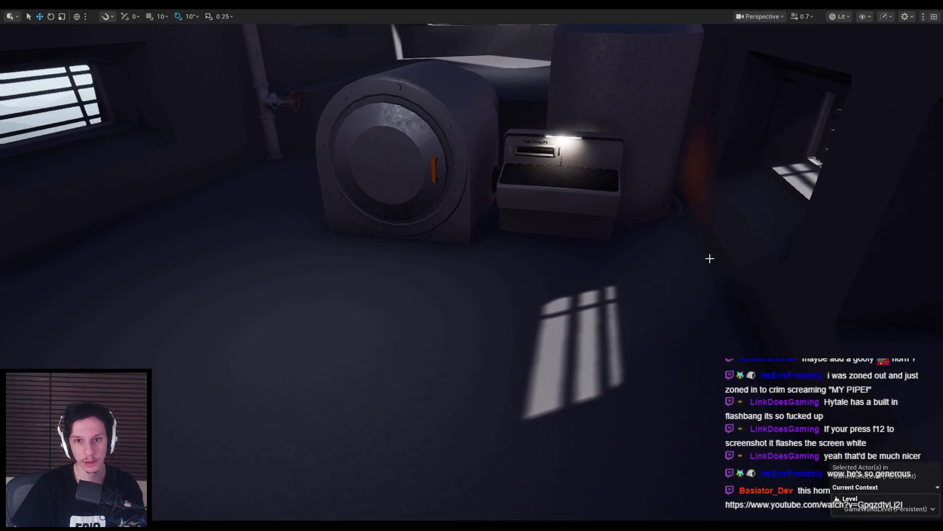
# - Fly around the Unreal engine room, inspecting the pipe, cylinder, box and floor beside the engine
pyautogui.moveTo(367, 245)
pyautogui.mouseDown(button='right')
pyautogui.moveTo(386, 173)
pyautogui.moveTo(393, 190)
pyautogui.mouseUp(button='right')
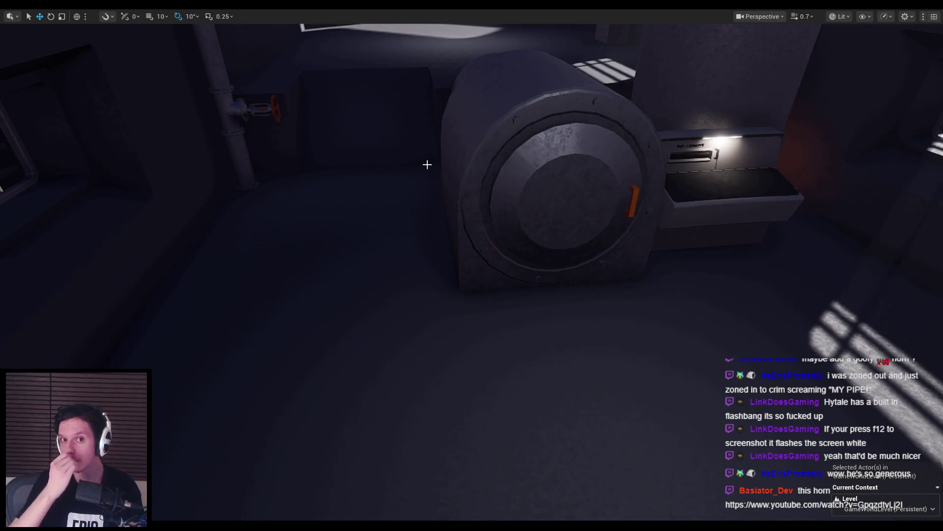
pyautogui.moveTo(476, 236); pyautogui.dragTo(496, 237, button='right')
pyautogui.moveTo(472, 292)
pyautogui.mouseDown(button='right')
pyautogui.moveTo(491, 292)
pyautogui.moveTo(472, 292)
pyautogui.mouseUp(button='right')
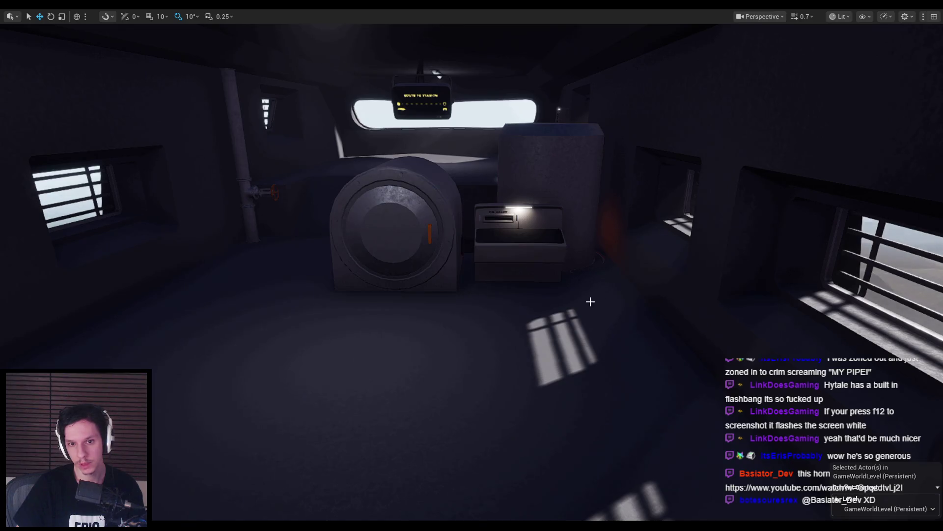
pyautogui.moveTo(322, 308); pyautogui.dragTo(421, 266)
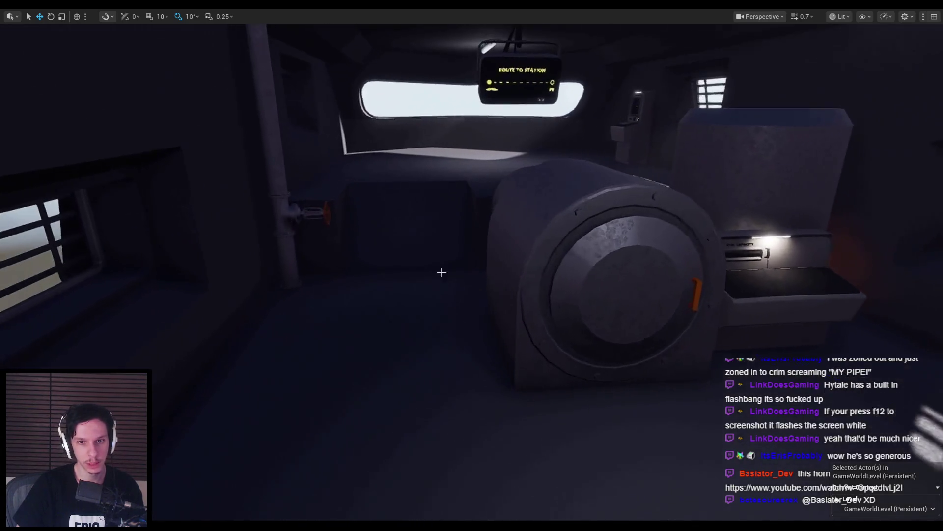
pyautogui.moveTo(471, 282); pyautogui.dragTo(451, 329)
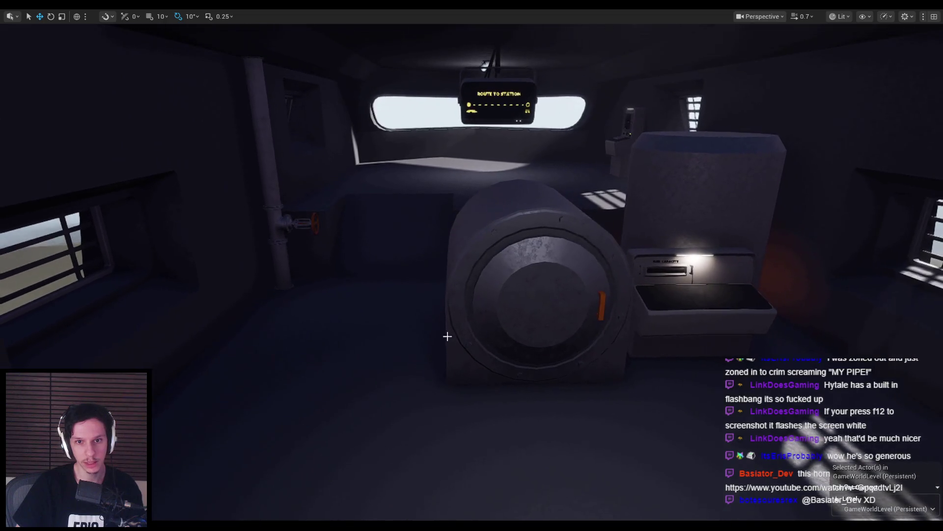
pyautogui.moveTo(436, 268); pyautogui.dragTo(428, 207)
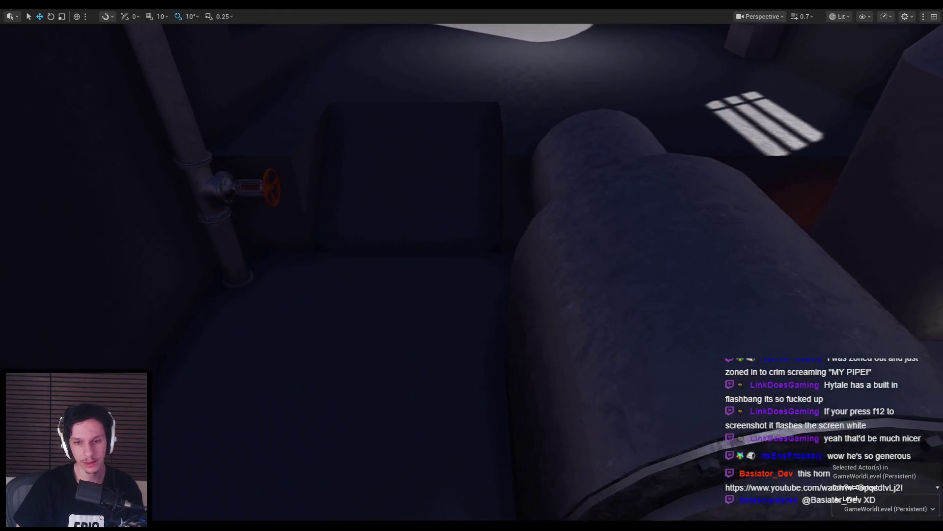
pyautogui.moveTo(470, 326); pyautogui.dragTo(390, 330)
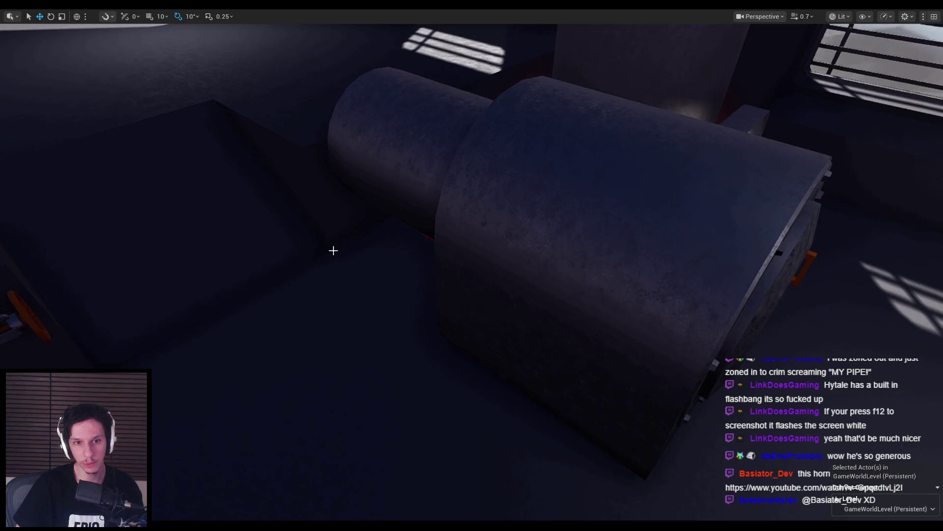
pyautogui.moveTo(333, 250); pyautogui.dragTo(473, 245)
pyautogui.moveTo(304, 344)
pyautogui.mouseDown()
pyautogui.moveTo(304, 314)
pyautogui.moveTo(312, 383)
pyautogui.mouseUp()
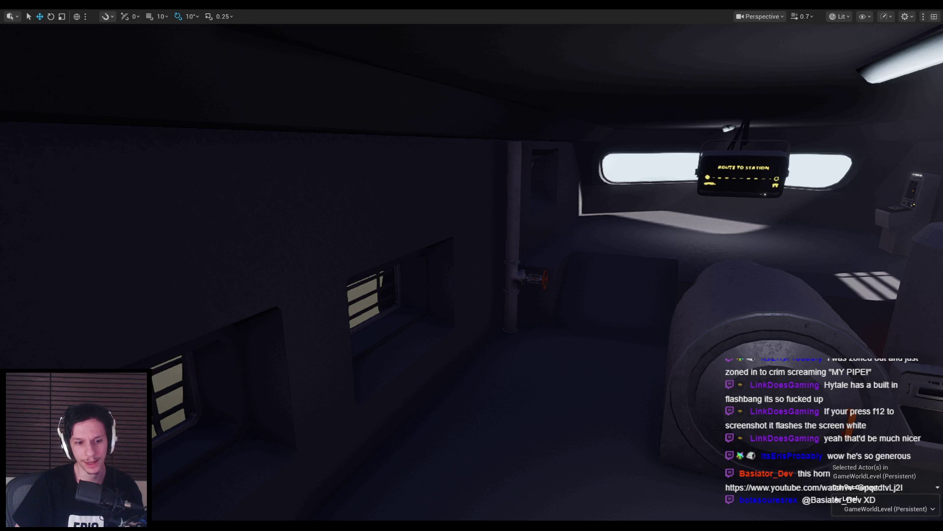
# - Return to Blender and view the engine floor mesh in Edit Mode from a lower angle
pyautogui.hotkey('alt', 'Tab')
pyautogui.press('Tab')
pyautogui.moveTo(433, 229)
pyautogui.mouseDown(button='middle')
pyautogui.moveTo(432, 237)
pyautogui.moveTo(422, 212)
pyautogui.moveTo(408, 220)
pyautogui.moveTo(423, 241)
pyautogui.mouseUp(button='middle')
pyautogui.press('Tab')
pyautogui.scroll(5, 404, 223)
pyautogui.scroll(-5, 404, 224)
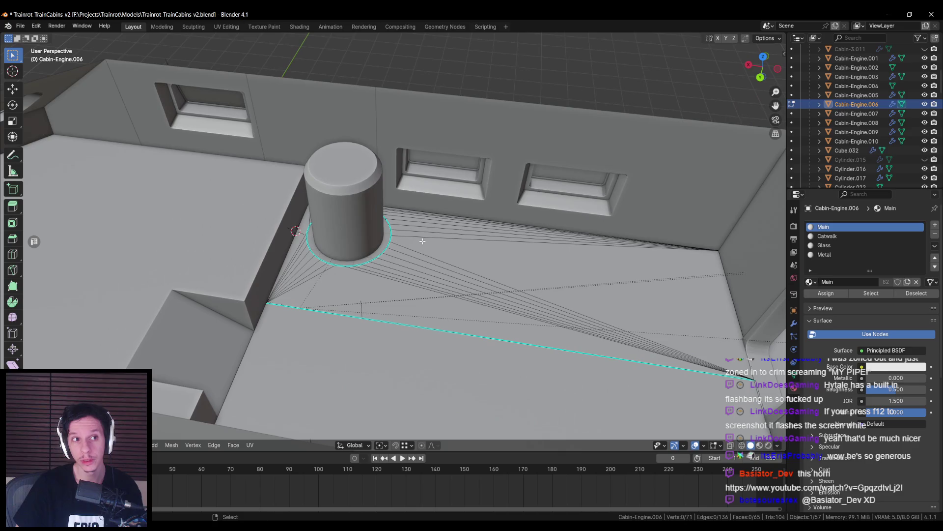
# - Save the file, switch to top view and activate the Knife tool
pyautogui.hotkey('ctrl', 's')
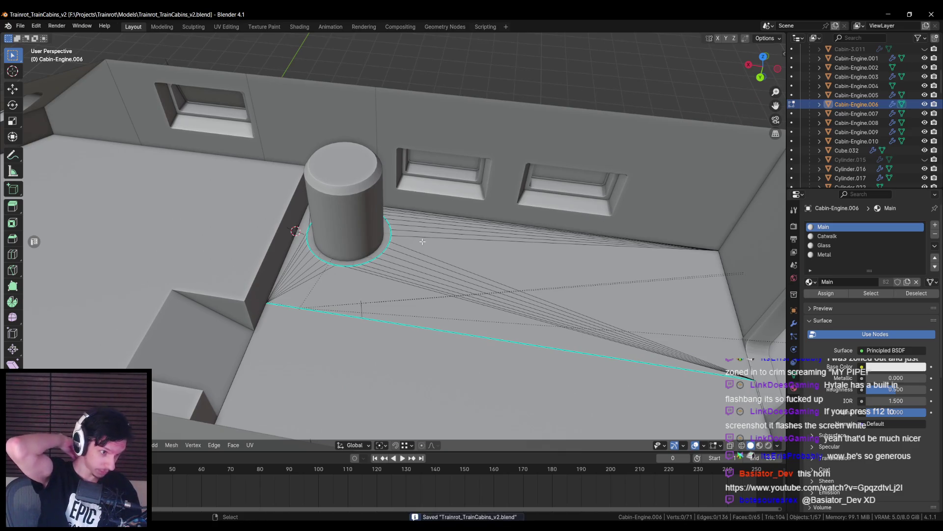
pyautogui.press('KP_7')
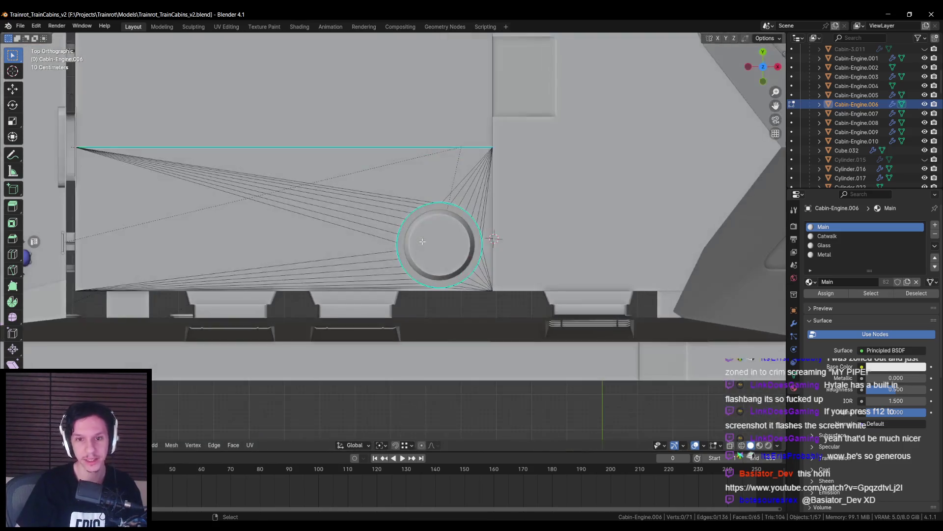
pyautogui.press('k')
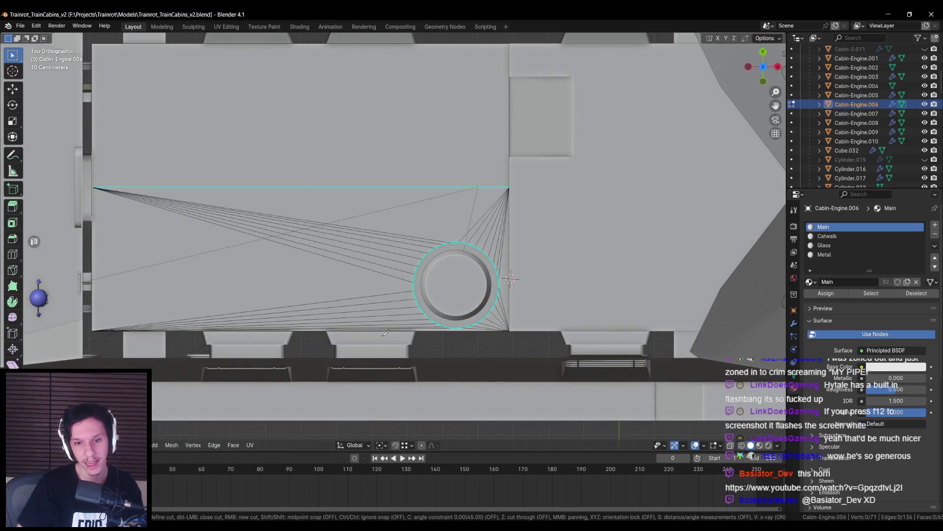
# - Check the floor beside the engine in Unreal Engine, then return to Blender
pyautogui.hotkey('alt', 'Tab')
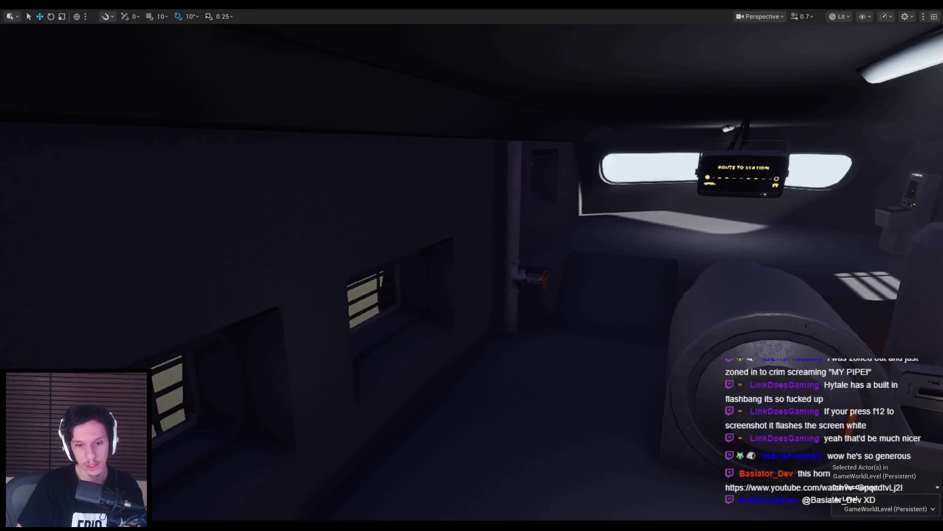
pyautogui.moveTo(564, 360); pyautogui.dragTo(564, 361, button='right')
pyautogui.moveTo(495, 359); pyautogui.dragTo(495, 360, button='right')
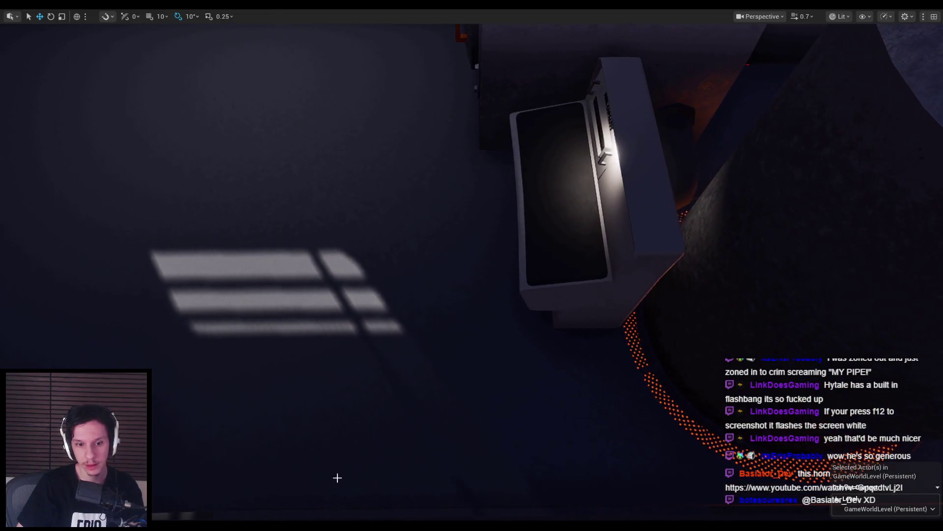
pyautogui.moveTo(196, 526)
pyautogui.click(245, 491)
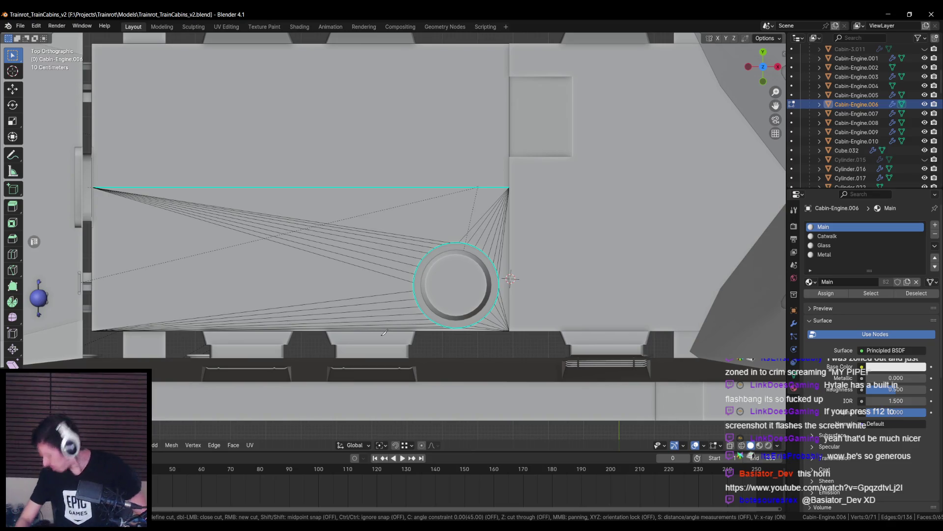
# - Knife a vertical line from the floor's bottom edge to its top edge, left of the cylinder
pyautogui.click(374, 330)
pyautogui.press('c')
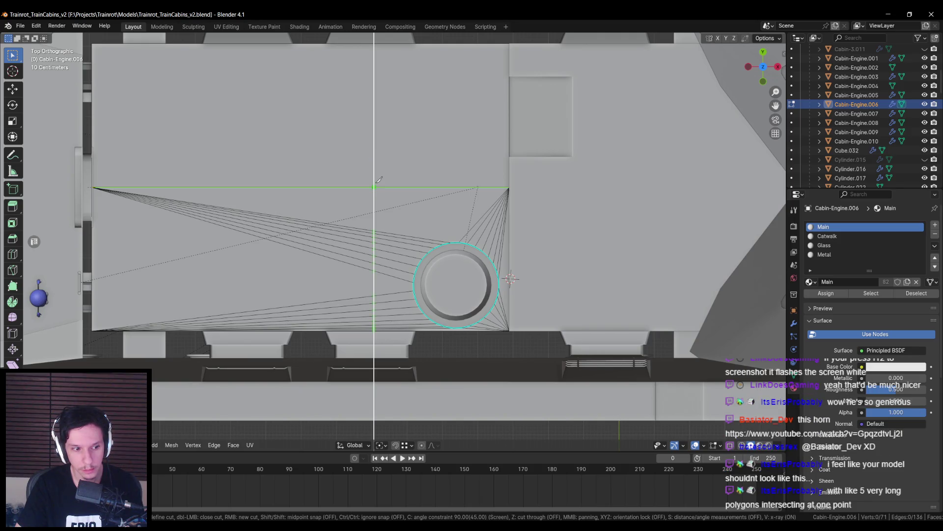
pyautogui.click(375, 187)
# - Confirm the vertical knife cut and select the vertices along the new cut line
pyautogui.press('Return')
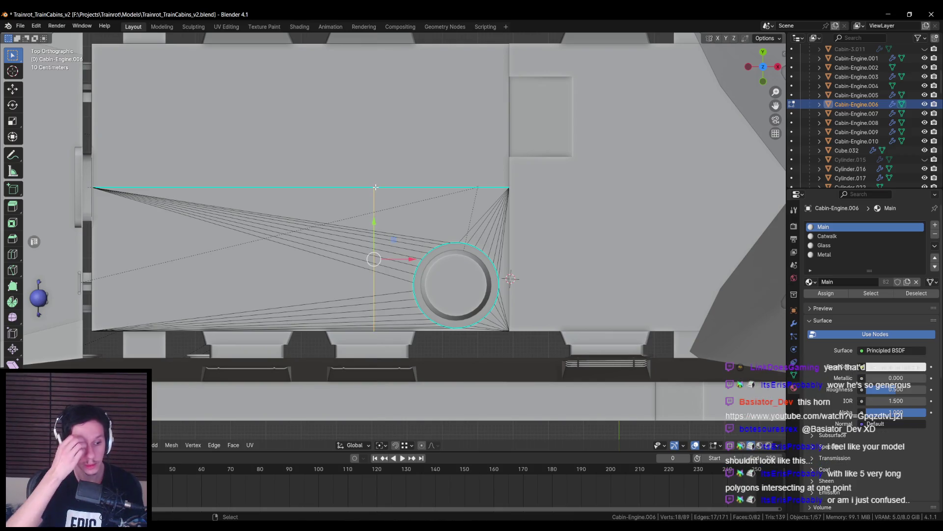
pyautogui.scroll(2, 374, 221)
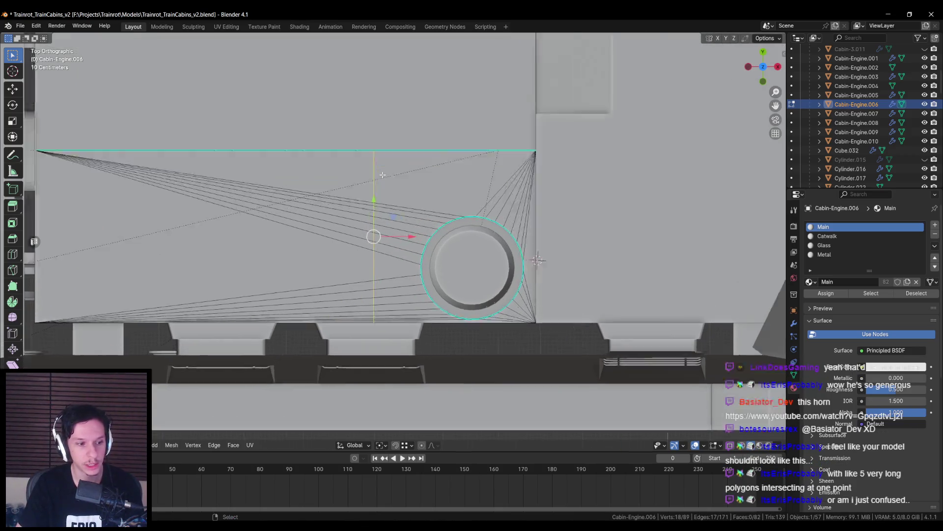
pyautogui.hotkey('alt', 'a')
pyautogui.moveTo(369, 251); pyautogui.dragTo(379, 189)
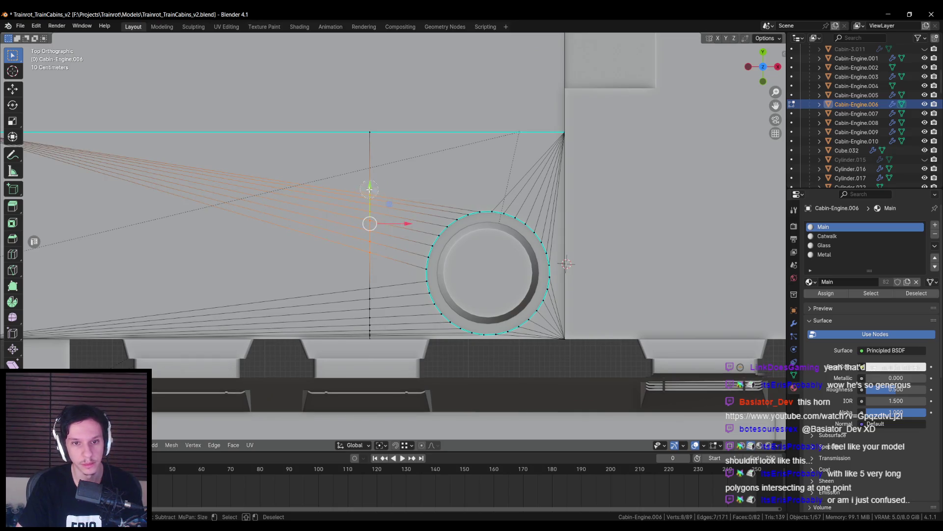
pyautogui.press('m')
# - Merge the stacked vertices at the cut's bottom at center, then inspect the cylinder cutout
pyautogui.moveTo(363, 281); pyautogui.dragTo(372, 340)
pyautogui.press('m')
pyautogui.click(371, 344)
pyautogui.scroll(-3, 380, 286)
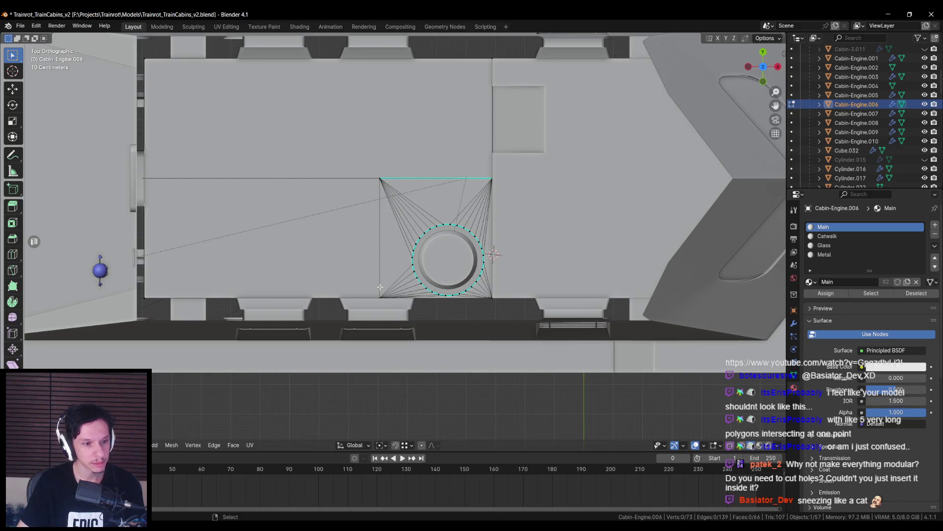
pyautogui.scroll(1, 379, 286)
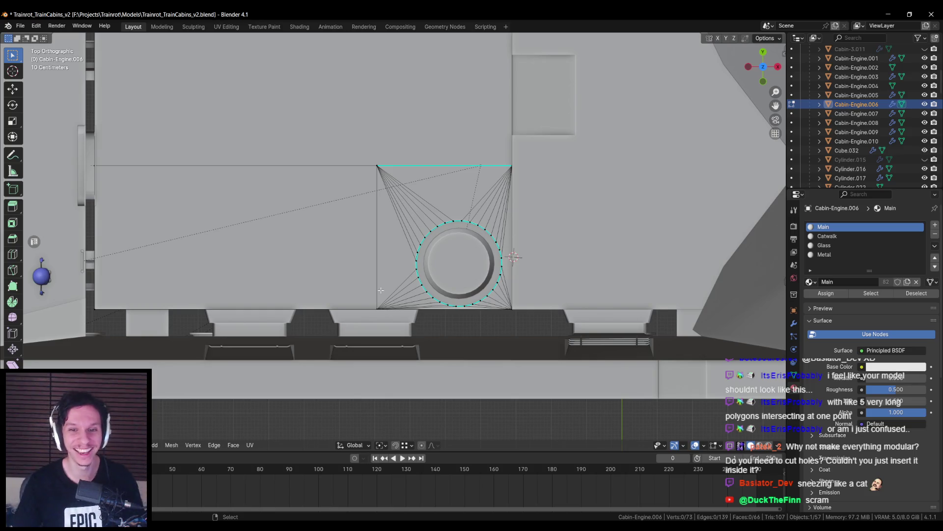
pyautogui.scroll(2, 381, 295)
pyautogui.scroll(-3, 390, 281)
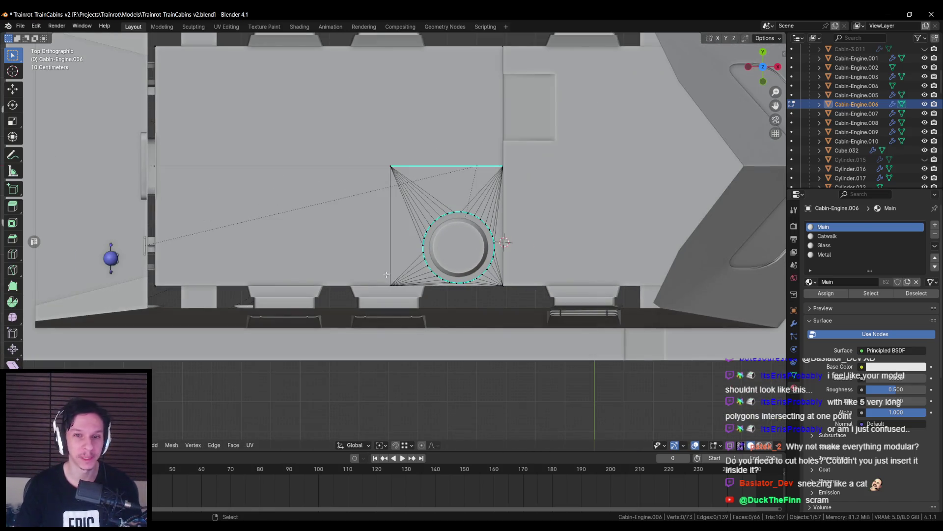
pyautogui.moveTo(387, 276); pyautogui.dragTo(417, 268, button='middle')
pyautogui.scroll(2, 441, 264)
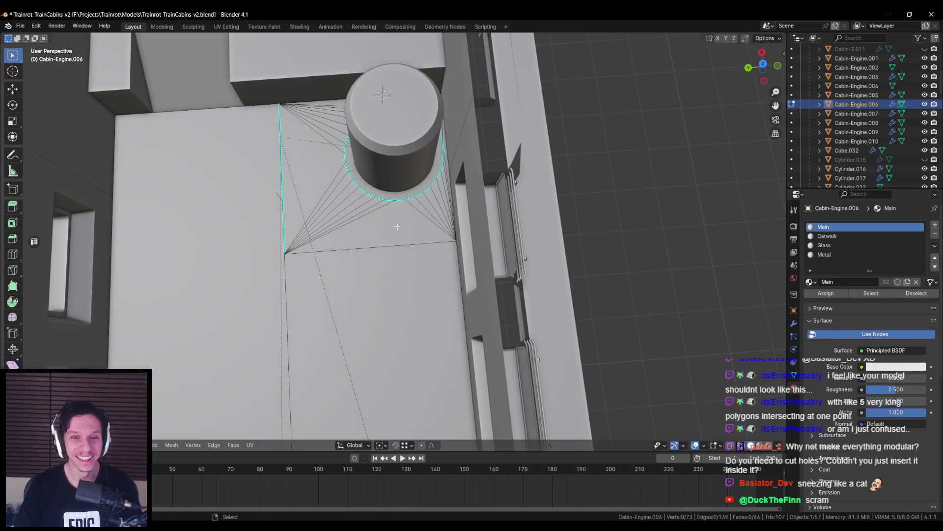
# - Circle-select the fan faces left of and around the cylinder
pyautogui.scroll(1, 426, 277)
pyautogui.press('c')
pyautogui.moveTo(425, 277); pyautogui.dragTo(376, 257)
pyautogui.moveTo(365, 201)
pyautogui.mouseDown(button='middle')
pyautogui.moveTo(361, 210)
pyautogui.moveTo(404, 243)
pyautogui.mouseUp(button='middle')
pyautogui.press('c')
pyautogui.click(368, 263)
pyautogui.press('Escape')
# - Add the remaining faces surrounding the cylinder hole to the selection
pyautogui.moveTo(357, 222)
pyautogui.mouseDown(button='middle')
pyautogui.moveTo(506, 292)
pyautogui.moveTo(411, 278)
pyautogui.mouseUp(button='middle')
pyautogui.scroll(2, 503, 286)
pyautogui.press('c')
pyautogui.click(527, 328)
pyautogui.click(543, 298)
pyautogui.click(412, 277)
pyautogui.press('Escape')
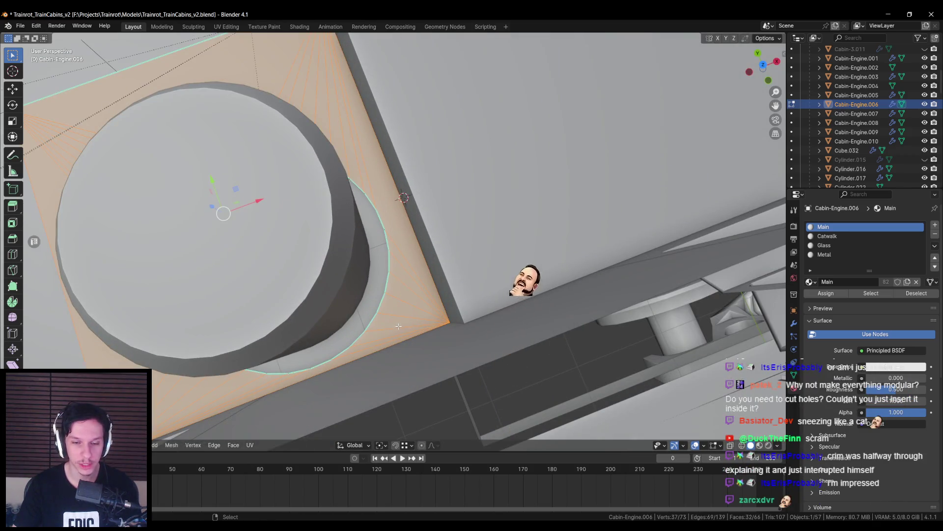
pyautogui.scroll(-4, 424, 324)
pyautogui.moveTo(424, 324)
pyautogui.mouseDown(button='middle')
pyautogui.moveTo(444, 288)
pyautogui.moveTo(565, 268)
pyautogui.mouseUp(button='middle')
# - Save the file, frame the selected faces and isolate the engine floor in Local View
pyautogui.hotkey('ctrl', 's')
pyautogui.press('KP_Decimal')
pyautogui.moveTo(403, 216); pyautogui.dragTo(388, 206, button='middle')
pyautogui.scroll(3, 387, 207)
pyautogui.press('KP_Divide')
pyautogui.scroll(5, 388, 207)
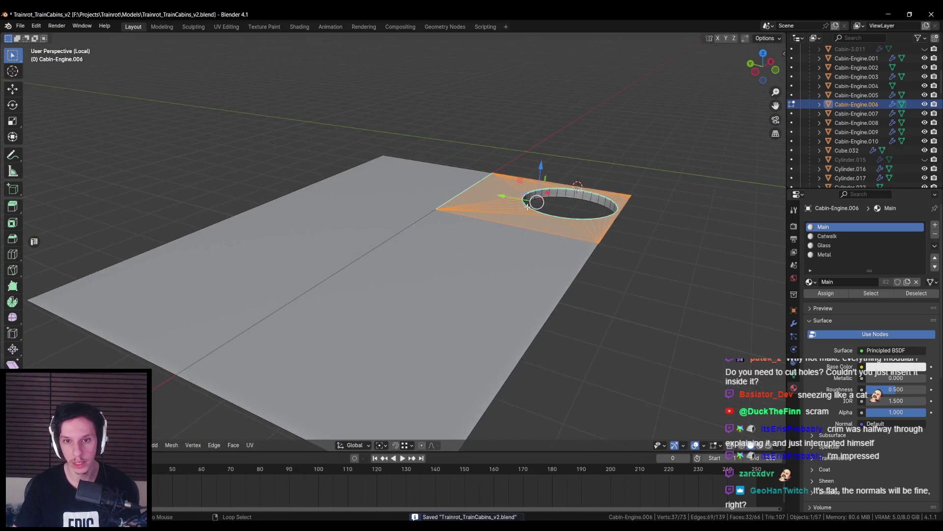
# - Add the hole's inner wall faces and assign the Metal material to the selection
pyautogui.keyDown('alt'); pyautogui.keyDown('shift'); pyautogui.click(413, 254); pyautogui.keyUp('shift'); pyautogui.keyUp('alt')
pyautogui.moveTo(414, 254); pyautogui.dragTo(511, 260, button='middle')
pyautogui.click(838, 254)
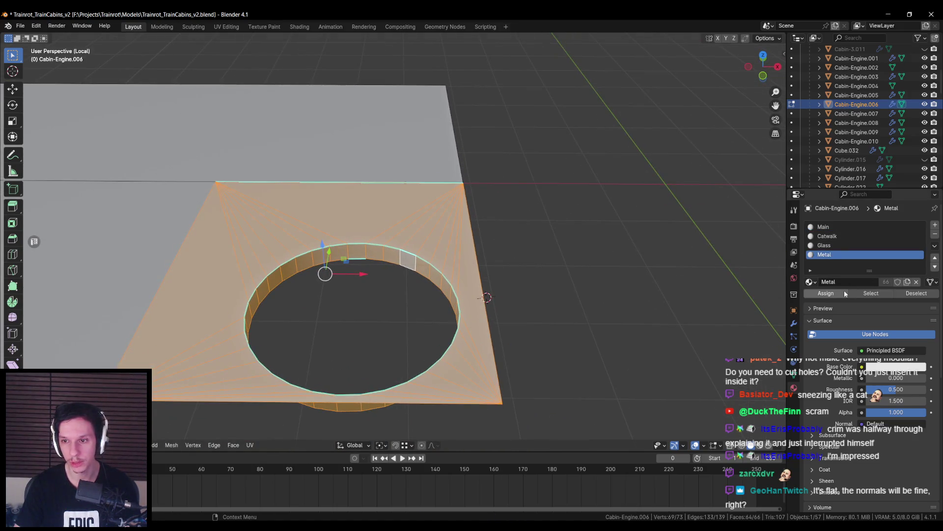
pyautogui.scroll(-4, 384, 302)
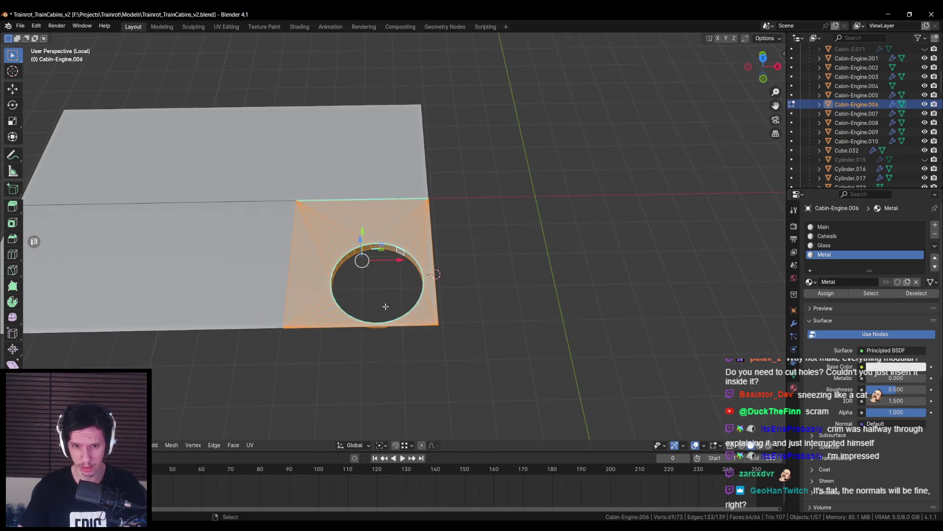
pyautogui.scroll(3, 372, 313)
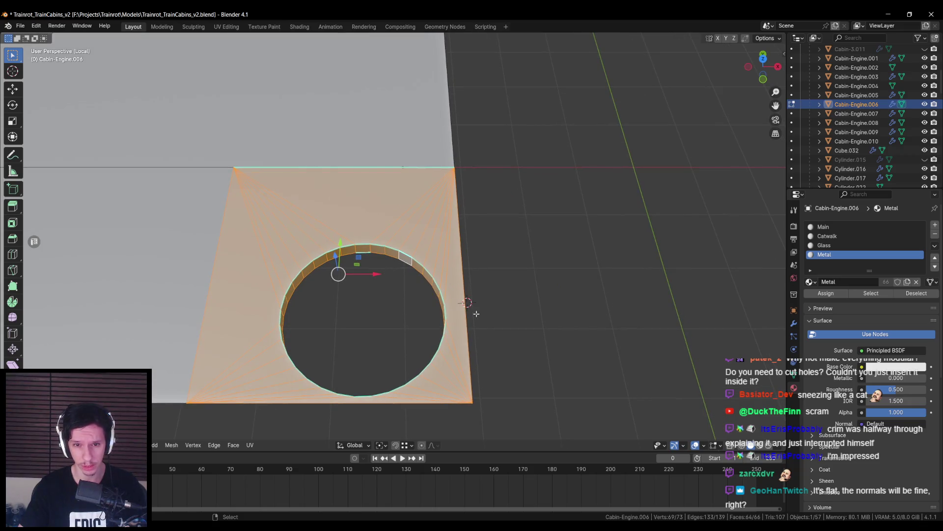
# - Inspect the floor plate and hole, then exit Local View to the full cabin scene
pyautogui.moveTo(448, 333); pyautogui.dragTo(467, 377, button='middle')
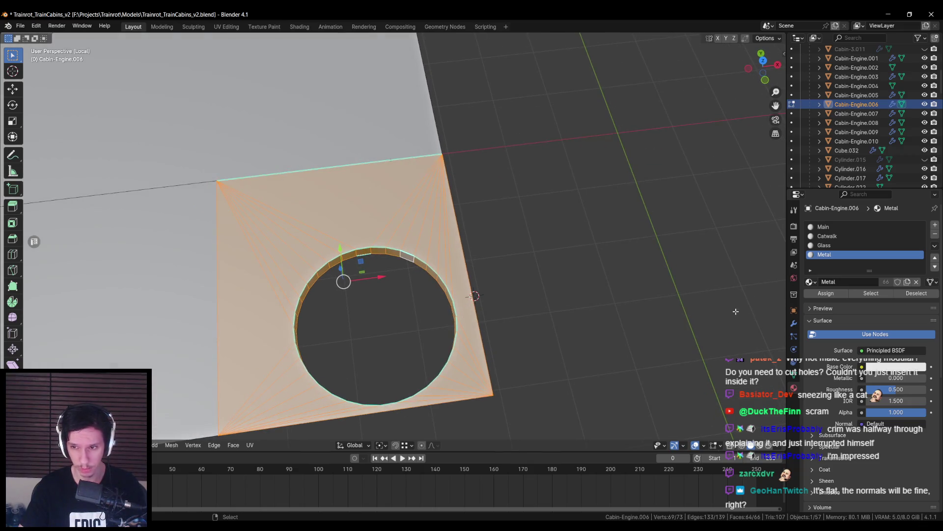
pyautogui.moveTo(496, 298); pyautogui.dragTo(482, 283, button='middle')
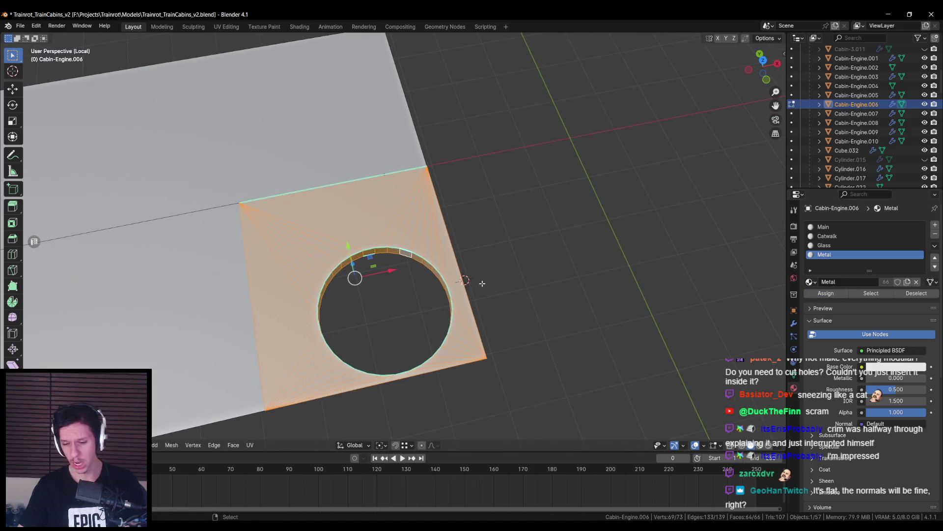
pyautogui.press('KP_Divide')
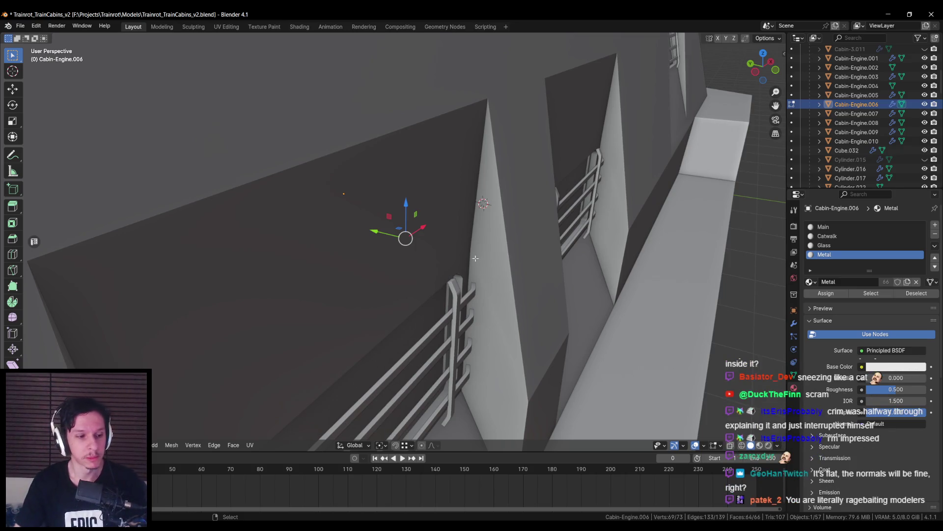
# - Deselect the floor faces and Alt-select the edge loop around the cylinder base
pyautogui.press('KP_Decimal')
pyautogui.scroll(2, 458, 333)
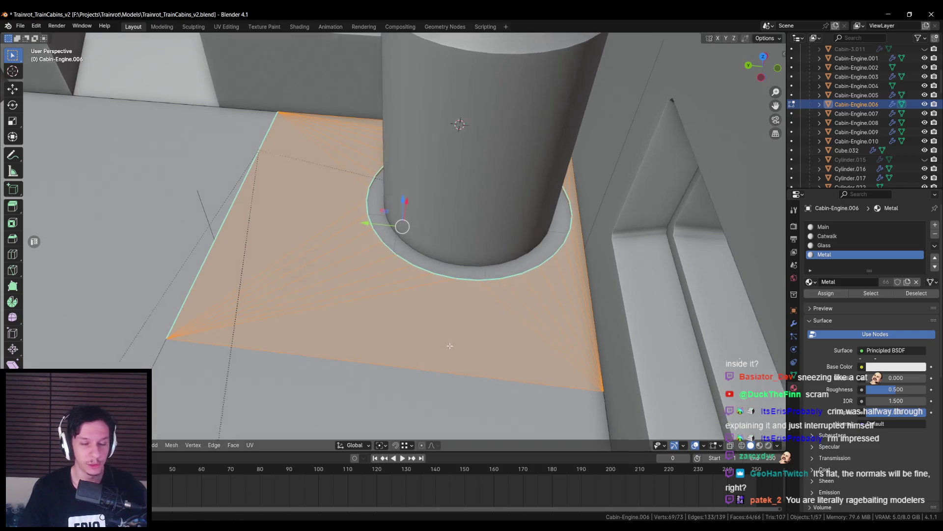
pyautogui.hotkey('alt', 'a')
pyautogui.moveTo(435, 275)
pyautogui.mouseDown(button='middle')
pyautogui.moveTo(423, 273)
pyautogui.moveTo(446, 287)
pyautogui.moveTo(391, 273)
pyautogui.mouseUp(button='middle')
pyautogui.keyDown('alt'); pyautogui.click(422, 274); pyautogui.keyUp('alt')
pyautogui.scroll(-3, 386, 290)
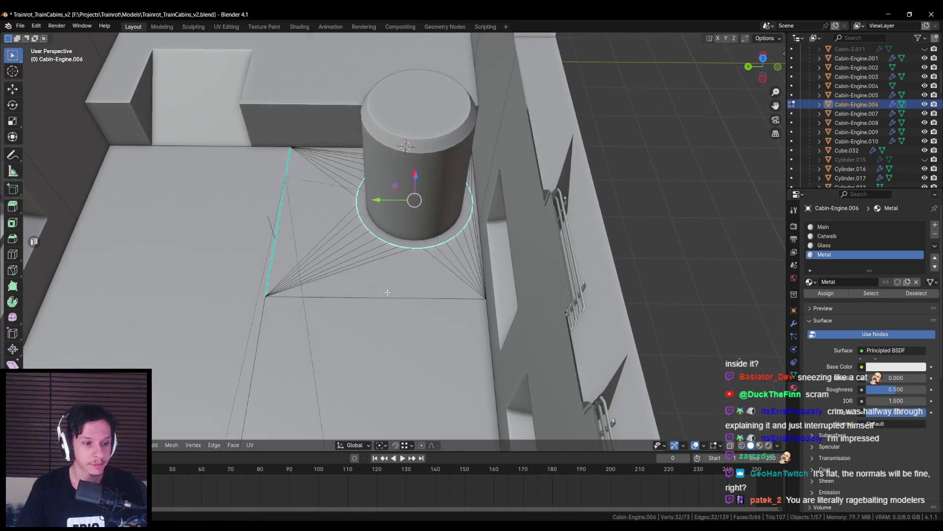
# - Check the selected loop from a top-down view and save the file
pyautogui.press('Tab')
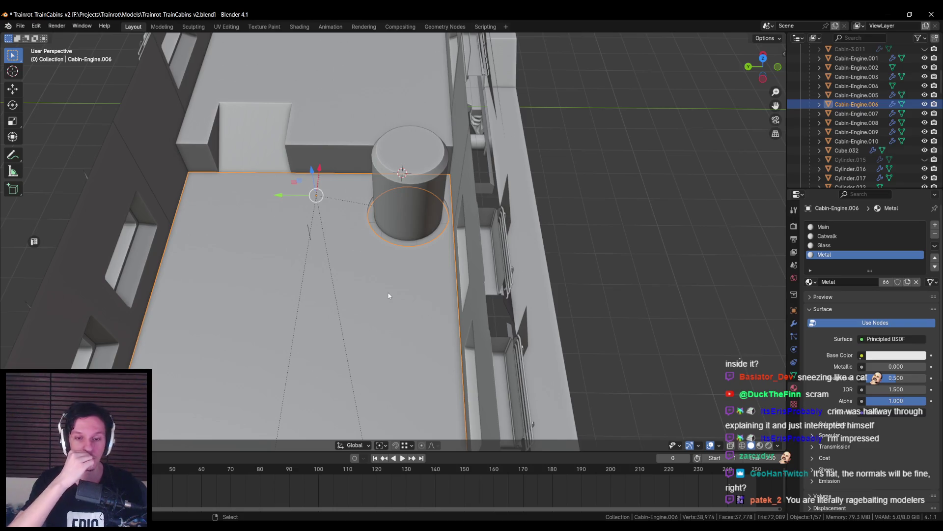
pyautogui.press('Tab')
pyautogui.scroll(5, 383, 289)
pyautogui.moveTo(376, 211); pyautogui.dragTo(369, 187, button='middle')
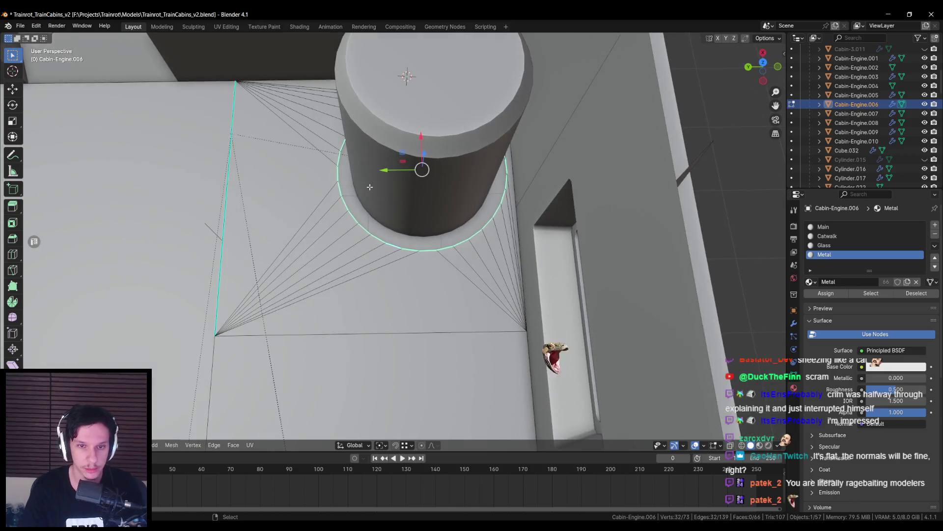
pyautogui.scroll(-3, 369, 186)
pyautogui.press('Tab')
pyautogui.hotkey('ctrl', 's')
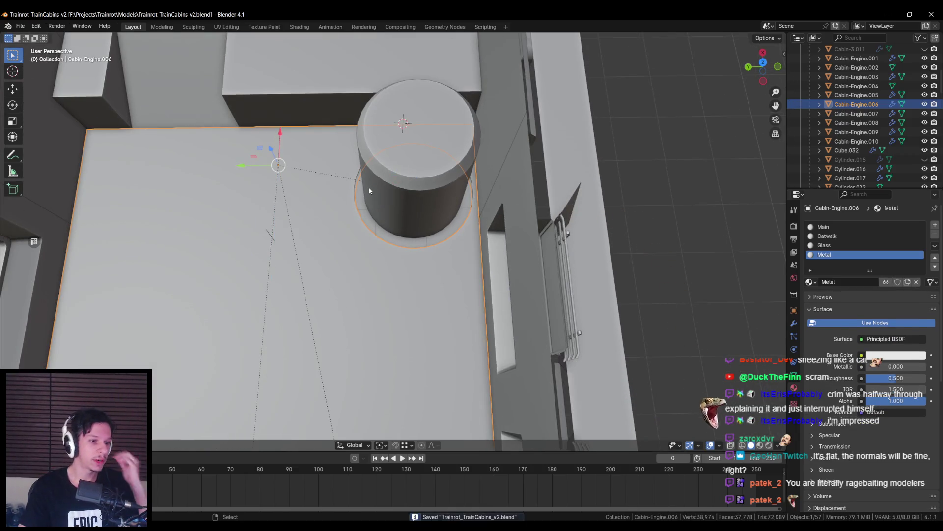
# - Close in on the cylinder base and bevel the edge loop with Ctrl+B into a narrow chamfer
pyautogui.scroll(-2, 384, 217)
pyautogui.moveTo(384, 213)
pyautogui.mouseDown(button='middle')
pyautogui.moveTo(384, 256)
pyautogui.moveTo(426, 232)
pyautogui.mouseUp(button='middle')
pyautogui.scroll(-2, 384, 255)
pyautogui.press('Tab')
pyautogui.scroll(3, 426, 232)
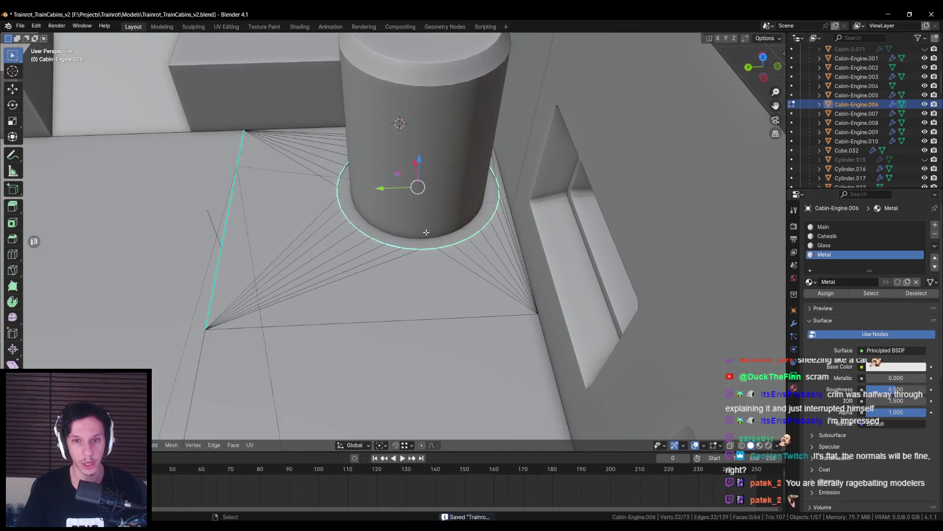
pyautogui.press('Tab')
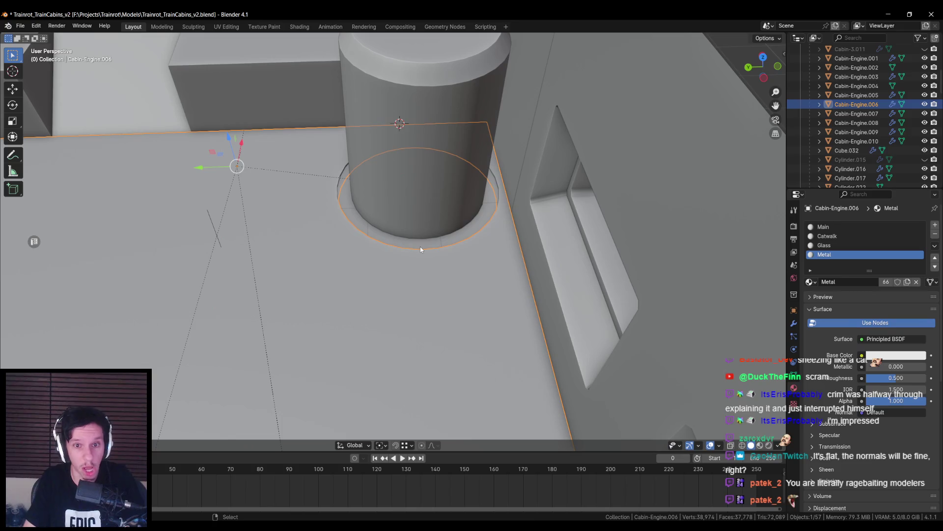
pyautogui.press('Tab')
pyautogui.scroll(4, 373, 244)
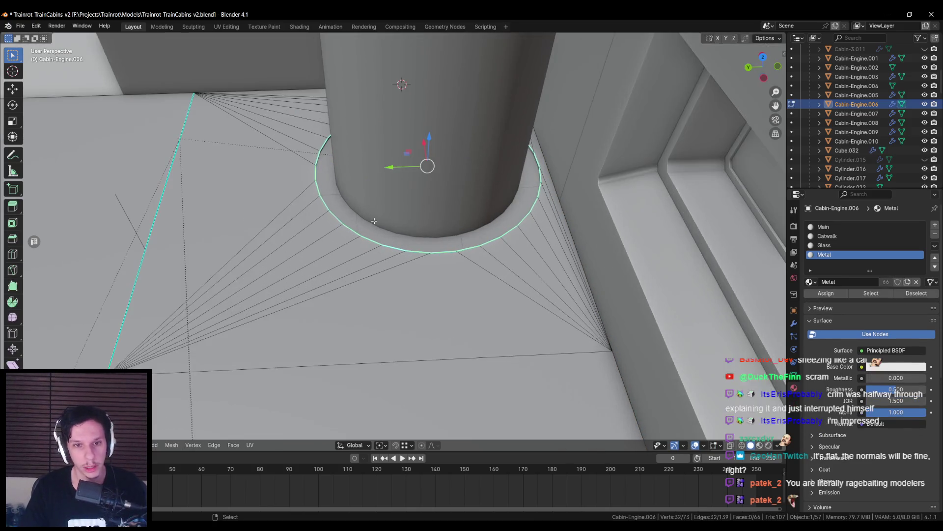
pyautogui.scroll(-1, 373, 244)
pyautogui.scroll(3, 374, 244)
pyautogui.moveTo(375, 245)
pyautogui.mouseDown(button='middle')
pyautogui.moveTo(608, 249)
pyautogui.moveTo(533, 238)
pyautogui.moveTo(550, 222)
pyautogui.mouseUp(button='middle')
pyautogui.hotkey('ctrl', 'b')
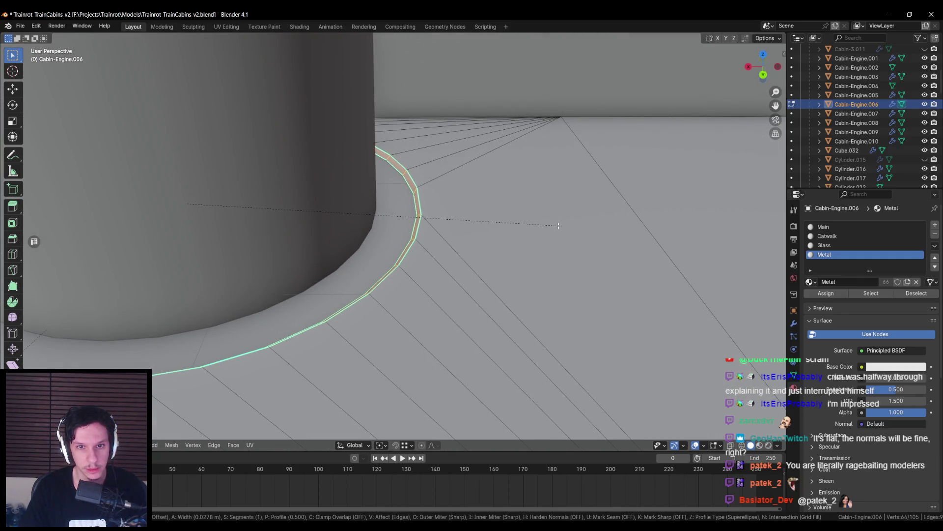
pyautogui.click(558, 226)
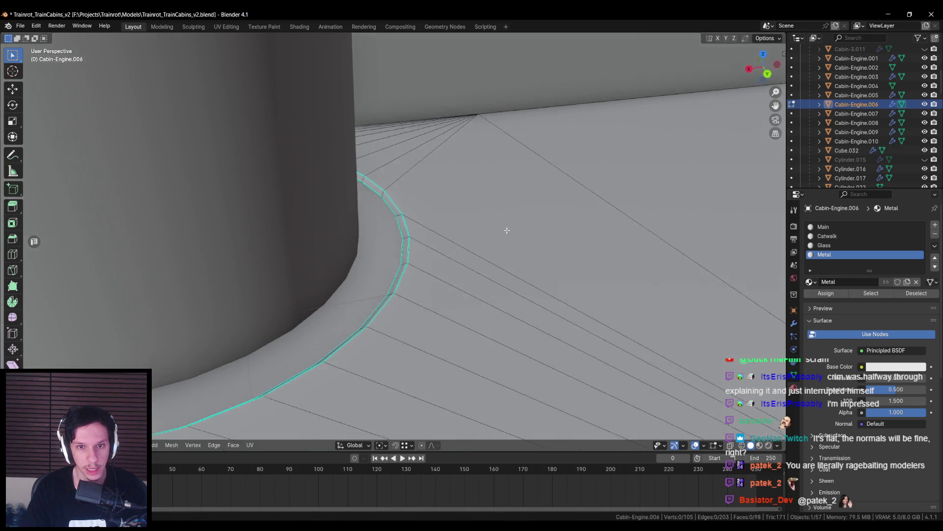
# - Inspect the bevelled ring from several angles, in and out of Edit Mode
pyautogui.press('Tab')
pyautogui.scroll(-3, 512, 229)
pyautogui.moveTo(511, 229)
pyautogui.mouseDown(button='middle')
pyautogui.moveTo(417, 264)
pyautogui.moveTo(382, 315)
pyautogui.mouseUp(button='middle')
pyautogui.scroll(3, 382, 314)
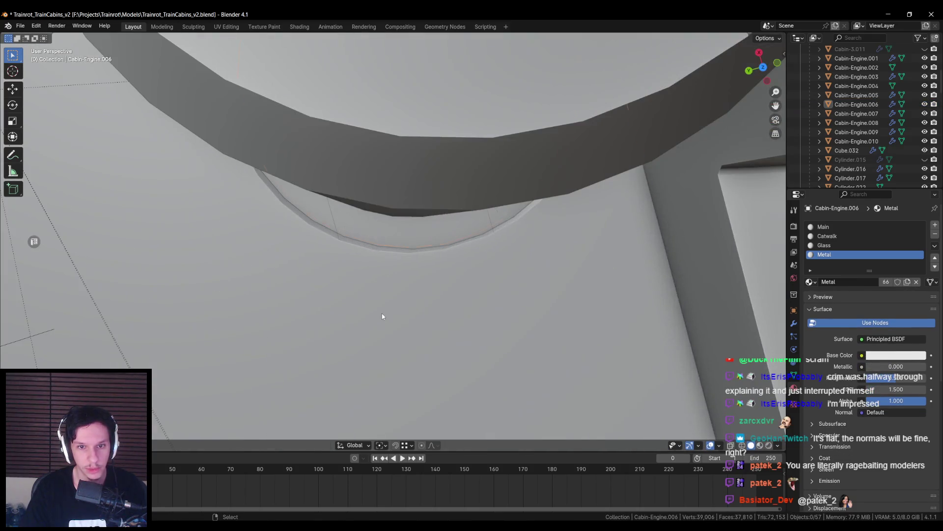
pyautogui.scroll(-3, 382, 295)
pyautogui.press('Tab')
pyautogui.moveTo(383, 277); pyautogui.dragTo(419, 264, button='middle')
pyautogui.scroll(5, 419, 263)
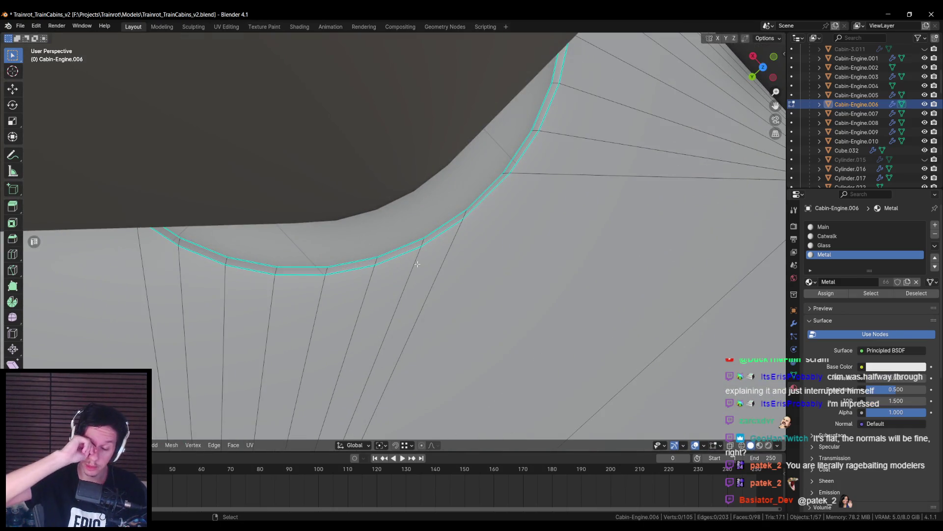
pyautogui.press('Tab')
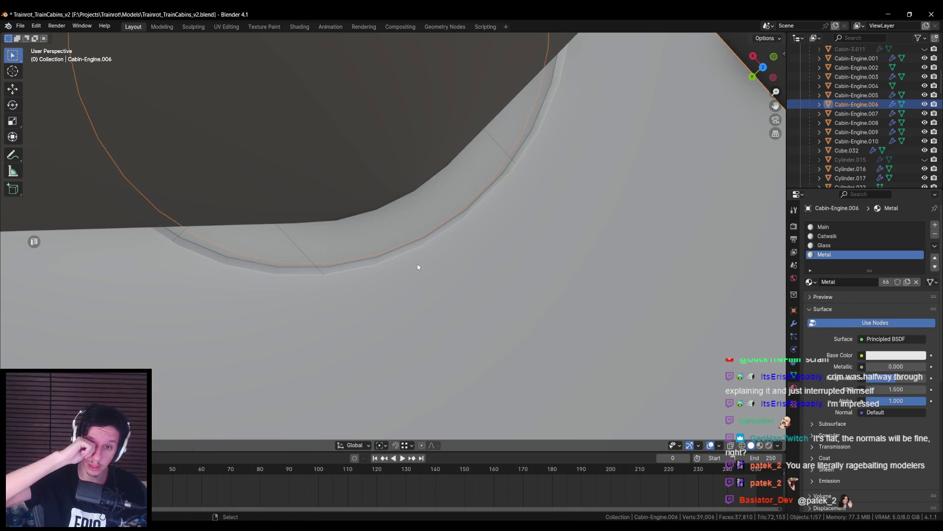
pyautogui.scroll(-2, 417, 265)
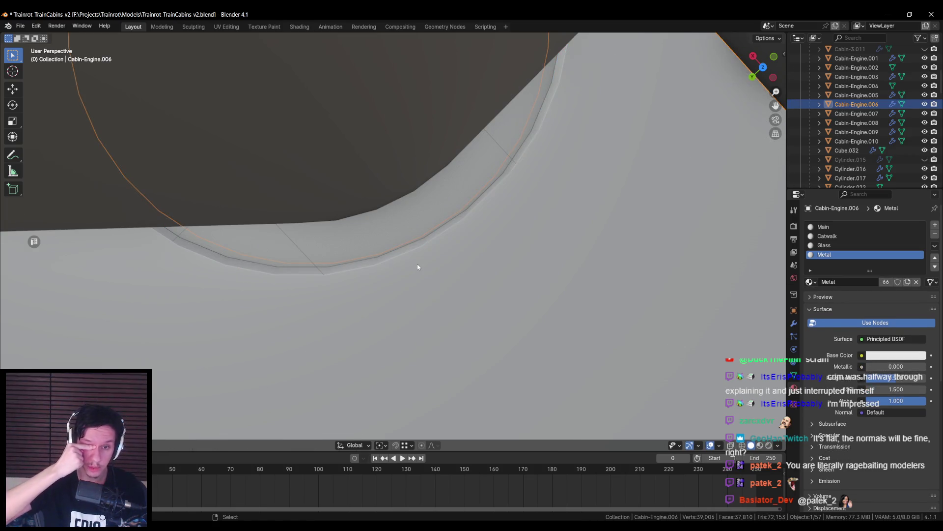
pyautogui.press('Tab')
pyautogui.scroll(-4, 417, 265)
pyautogui.moveTo(425, 266); pyautogui.dragTo(321, 228, button='middle')
pyautogui.press('Tab')
pyautogui.scroll(-4, 432, 280)
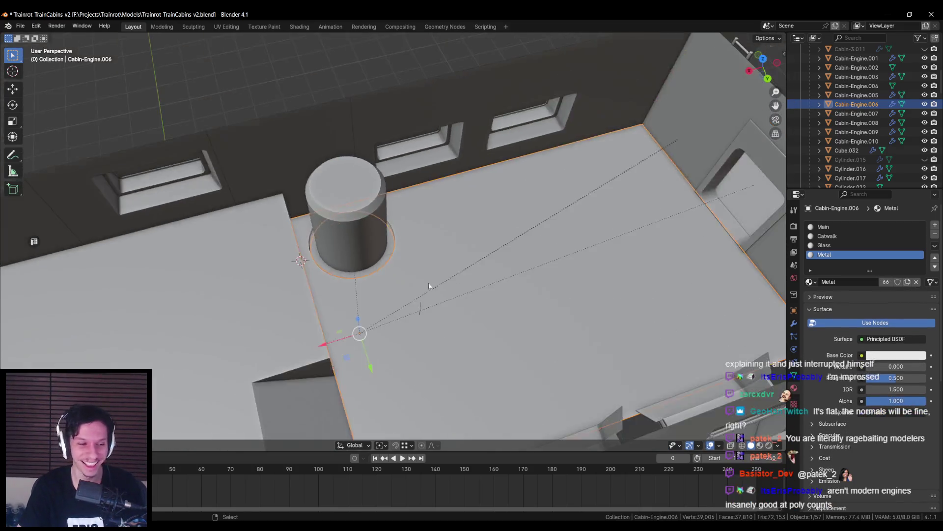
# - Look over the cabin floor and save the Blender file
pyautogui.moveTo(432, 280); pyautogui.dragTo(398, 291, button='middle')
pyautogui.scroll(-2, 411, 261)
pyautogui.scroll(4, 402, 273)
pyautogui.scroll(-2, 402, 272)
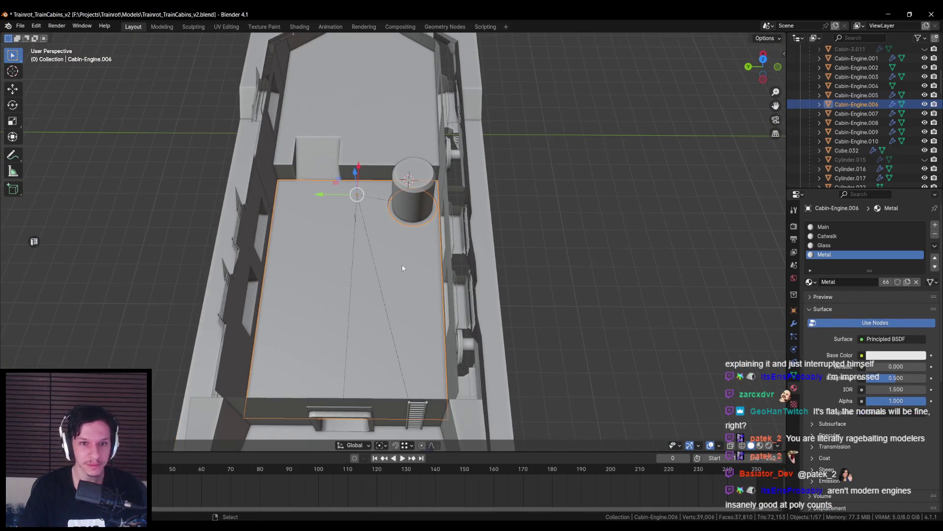
pyautogui.scroll(3, 401, 265)
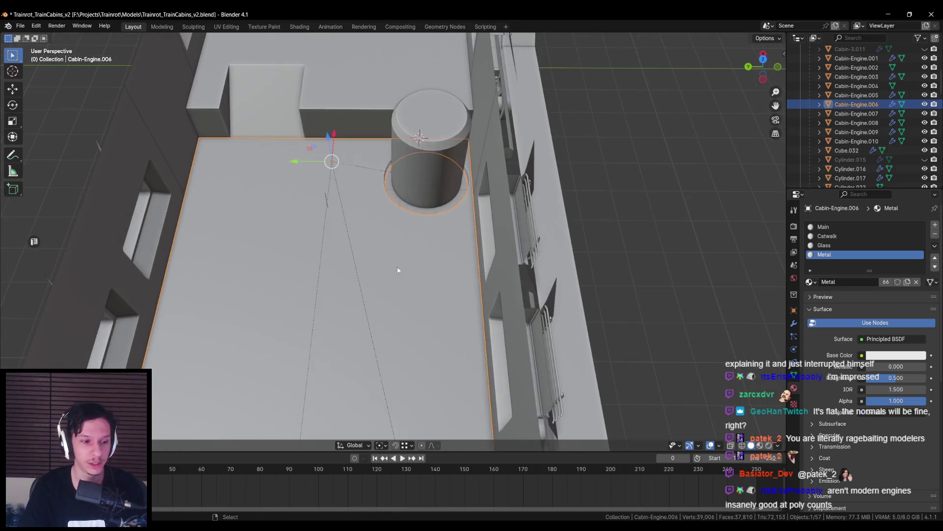
pyautogui.hotkey('ctrl', 's')
# - Give all the floor faces a Cube Projection UV map and save again
pyautogui.scroll(-1, 465, 255)
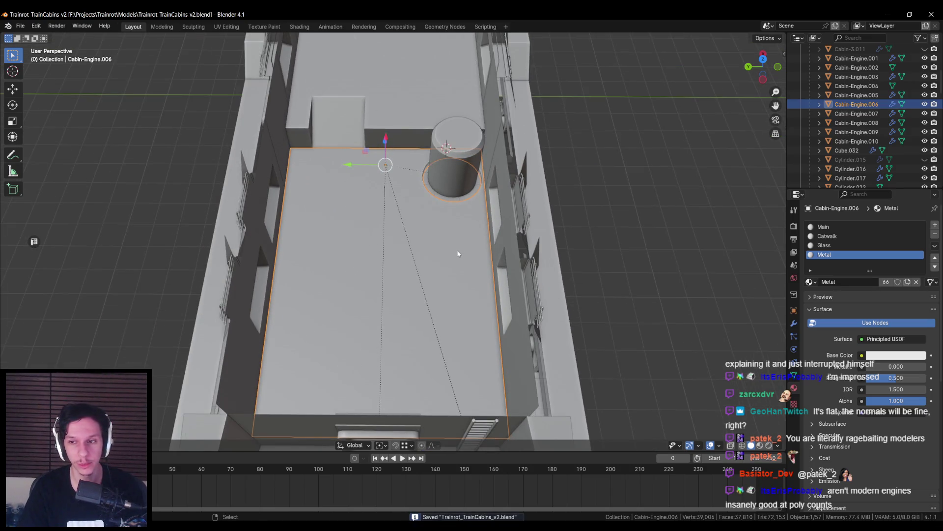
pyautogui.moveTo(458, 249); pyautogui.dragTo(467, 249, button='middle')
pyautogui.press('Tab')
pyautogui.press('a')
pyautogui.press('u')
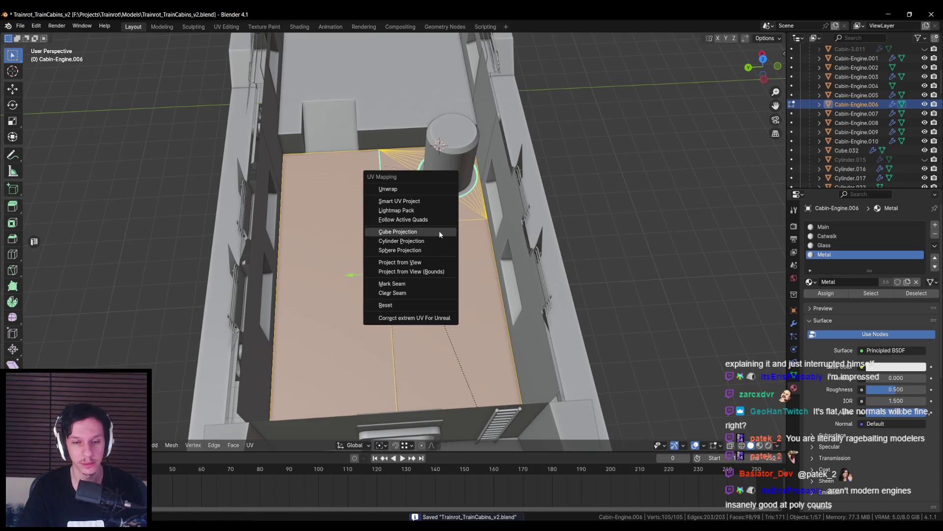
pyautogui.click(438, 231)
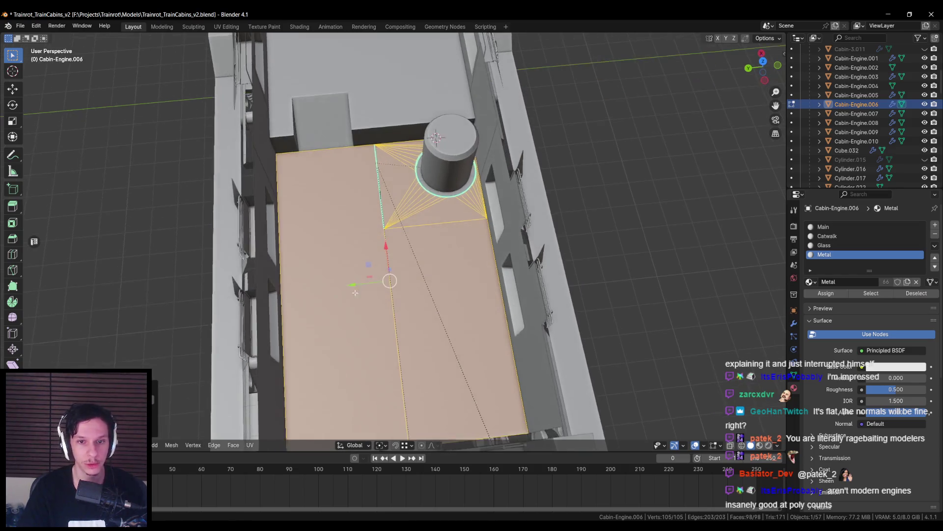
pyautogui.scroll(-3, 364, 272)
pyautogui.press('Tab')
pyautogui.moveTo(383, 280); pyautogui.dragTo(467, 299, button='middle')
pyautogui.scroll(4, 467, 299)
pyautogui.hotkey('ctrl', 's')
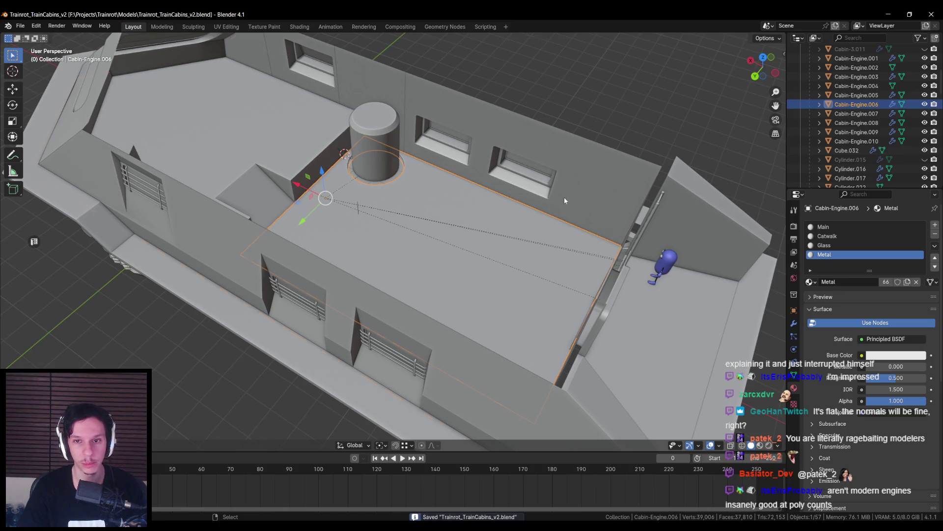
# - Export the Cabin-Engine body through the Unreal Engine export panel and return to Unreal
pyautogui.click(564, 196)
pyautogui.press('n')
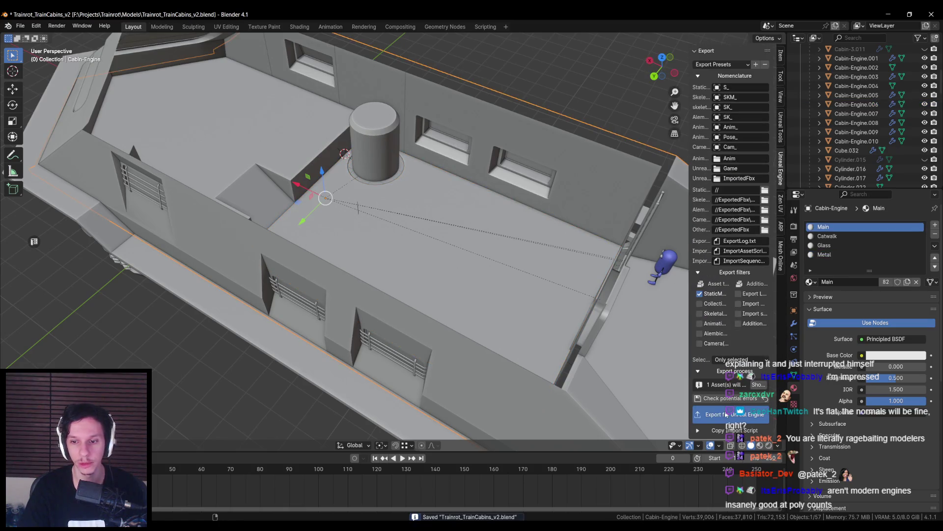
pyautogui.click(735, 415)
pyautogui.moveTo(465, 288); pyautogui.dragTo(438, 296, button='middle')
pyautogui.press('n')
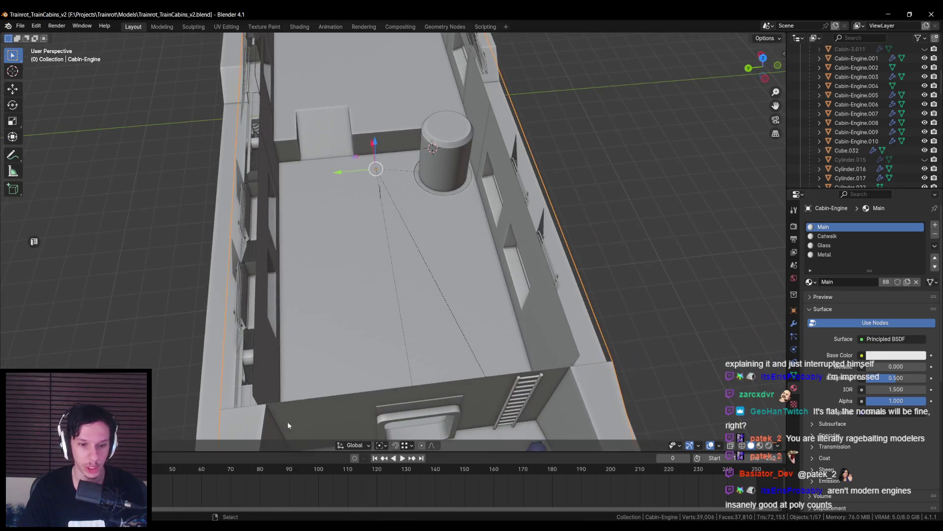
pyautogui.hotkey('alt', 'Tab')
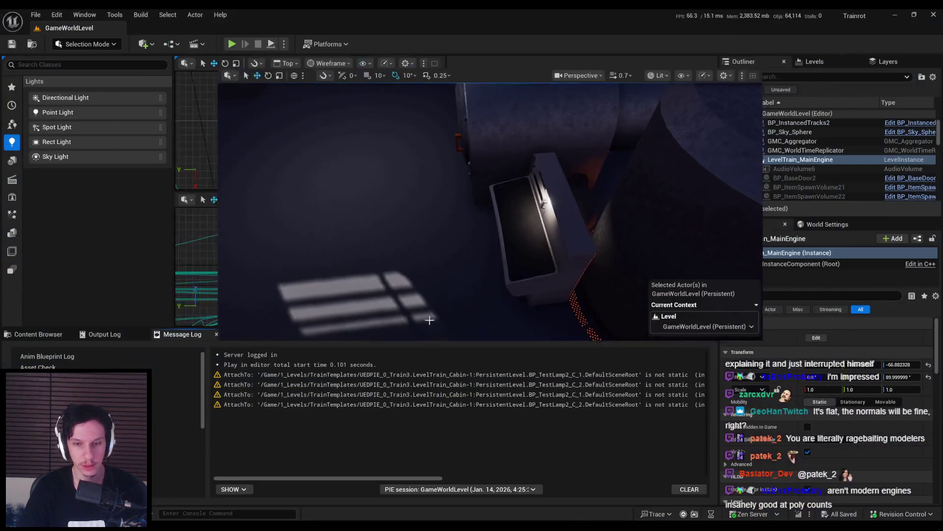
pyautogui.moveTo(429, 320); pyautogui.dragTo(350, 310, button='right')
# - Reimport S_Cabin-Engine from the Content Browser, check the furnace door area, and return to Blender
pyautogui.rightClick(273, 445)
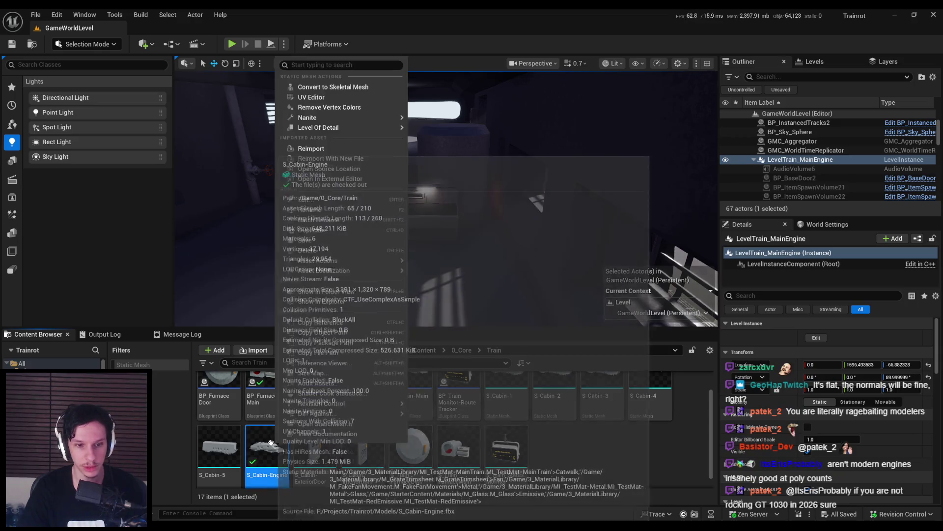
pyautogui.click(325, 149)
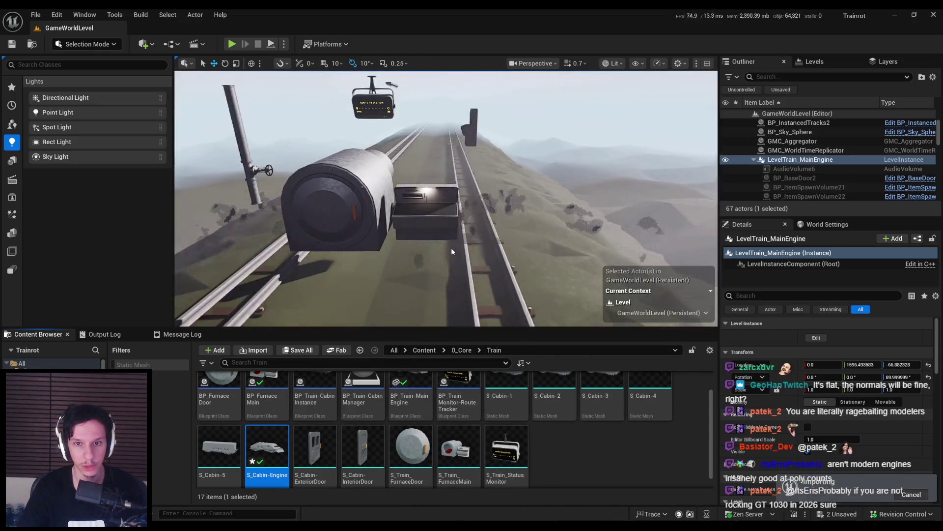
pyautogui.scroll(5, 330, 236)
pyautogui.moveTo(344, 221); pyautogui.dragTo(260, 227, button='right')
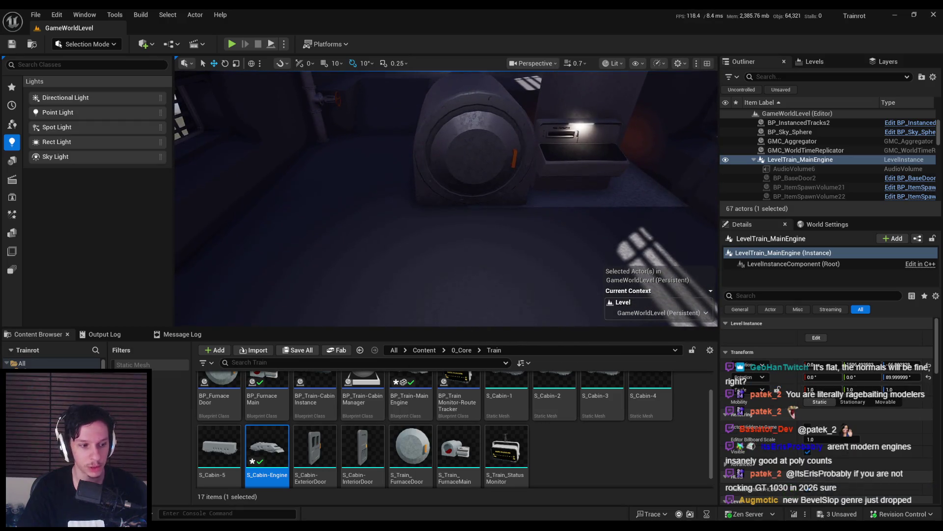
pyautogui.hotkey('alt', 'Tab')
pyautogui.scroll(4, 400, 324)
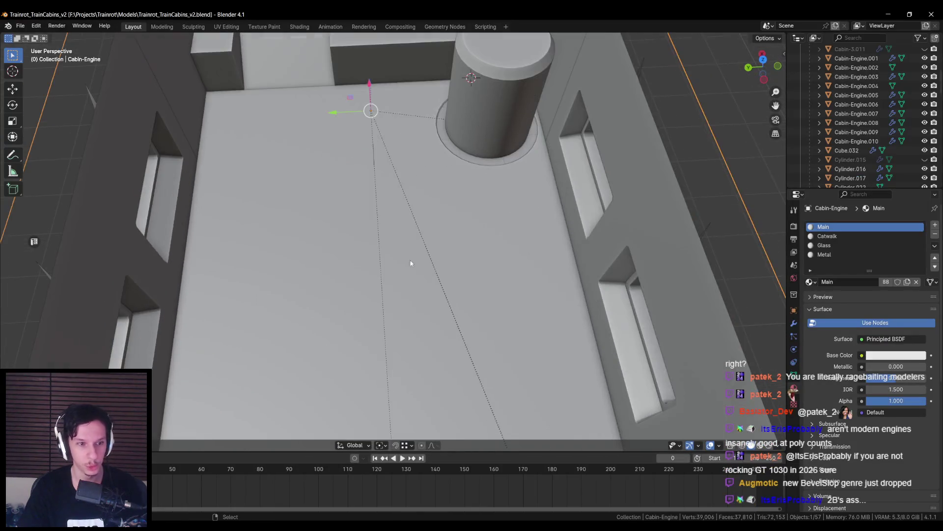
# - Edit Cabin-Engine.006 with nothing selected, viewing the cylinder ring from the top
pyautogui.scroll(-4, 409, 271)
pyautogui.click(407, 267)
pyautogui.press('Tab')
pyautogui.scroll(4, 414, 262)
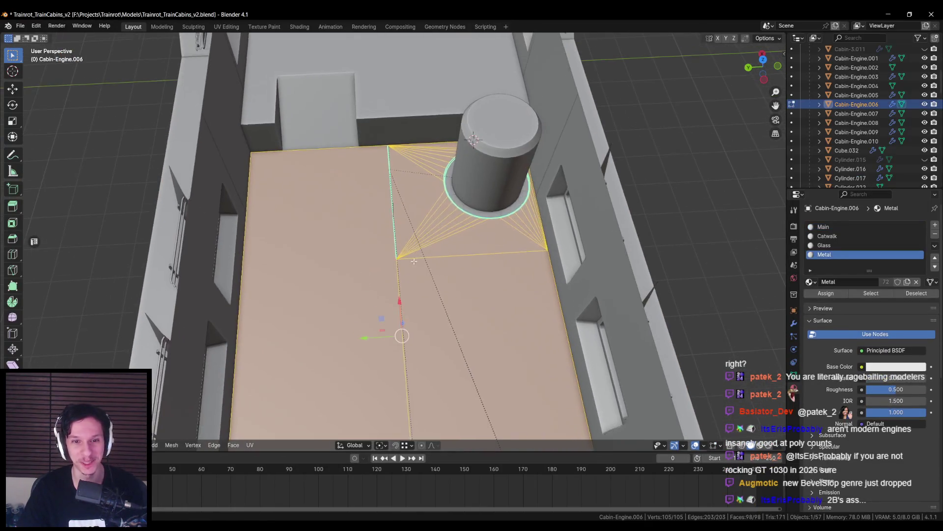
pyautogui.hotkey('alt', 'a')
pyautogui.press('KP_7')
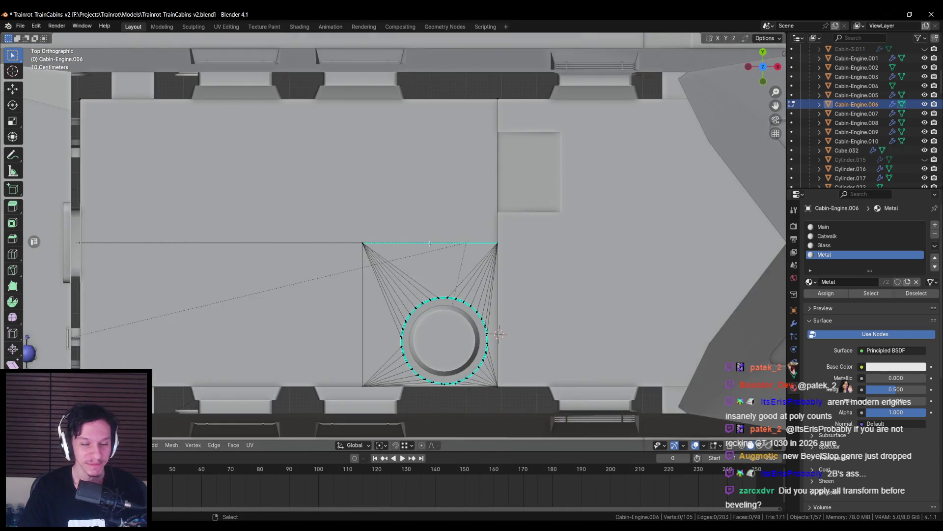
pyautogui.scroll(1, 438, 236)
pyautogui.keyDown('shift'); pyautogui.moveTo(438, 231); pyautogui.dragTo(422, 148, button='middle'); pyautogui.keyUp('shift')
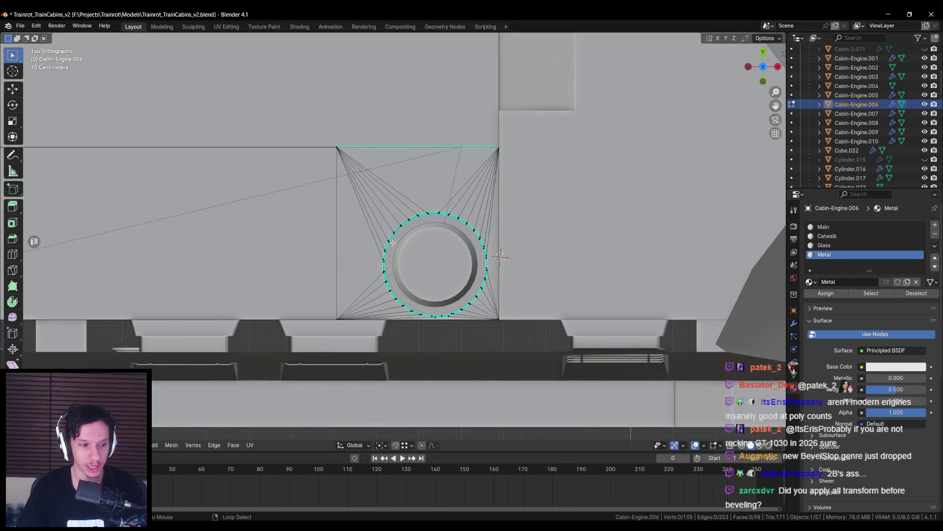
pyautogui.scroll(3, 391, 246)
pyautogui.scroll(4, 390, 246)
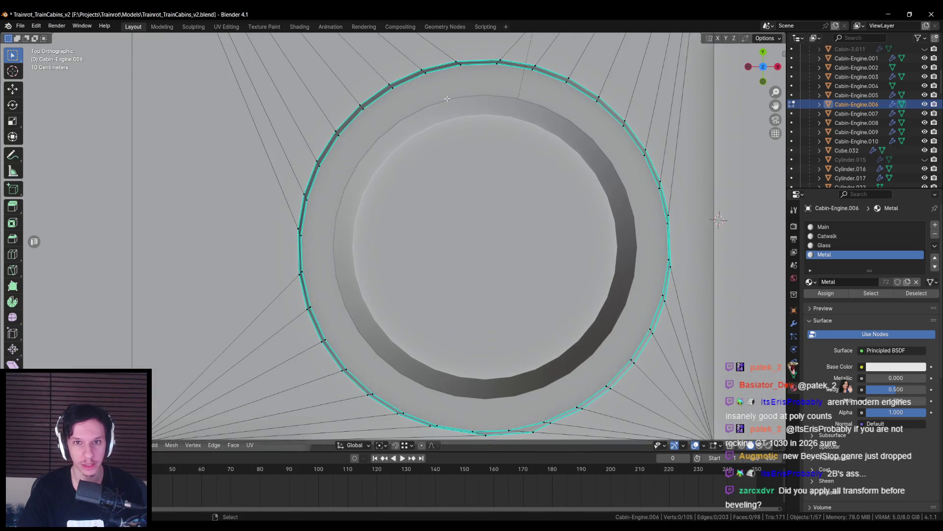
# - Slide the ring's left-side and lower vertices into a rounder position
pyautogui.click(425, 109)
pyautogui.keyDown('shift'); pyautogui.moveTo(426, 109); pyautogui.dragTo(339, 197, button='middle'); pyautogui.keyUp('shift')
pyautogui.scroll(-1, 311, 158)
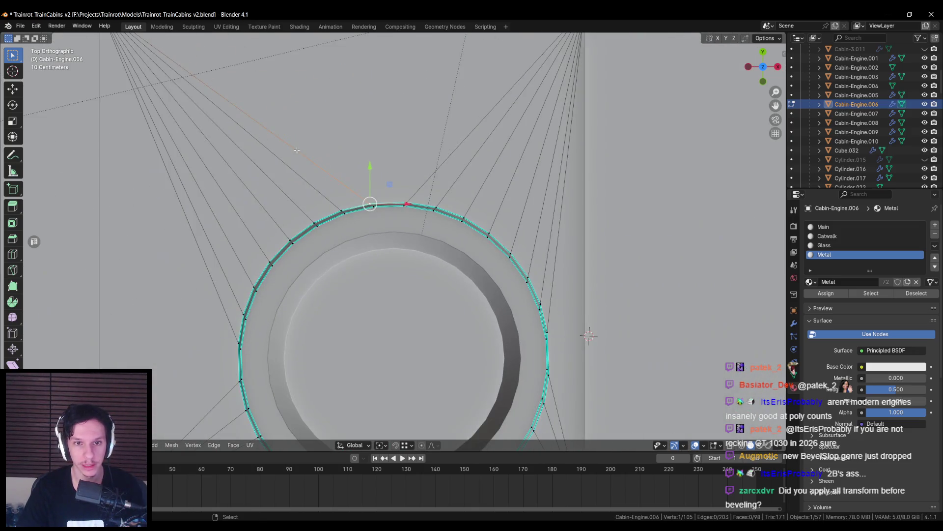
pyautogui.keyDown('shift'); pyautogui.moveTo(135, 55); pyautogui.dragTo(283, 72, button='middle'); pyautogui.keyUp('shift')
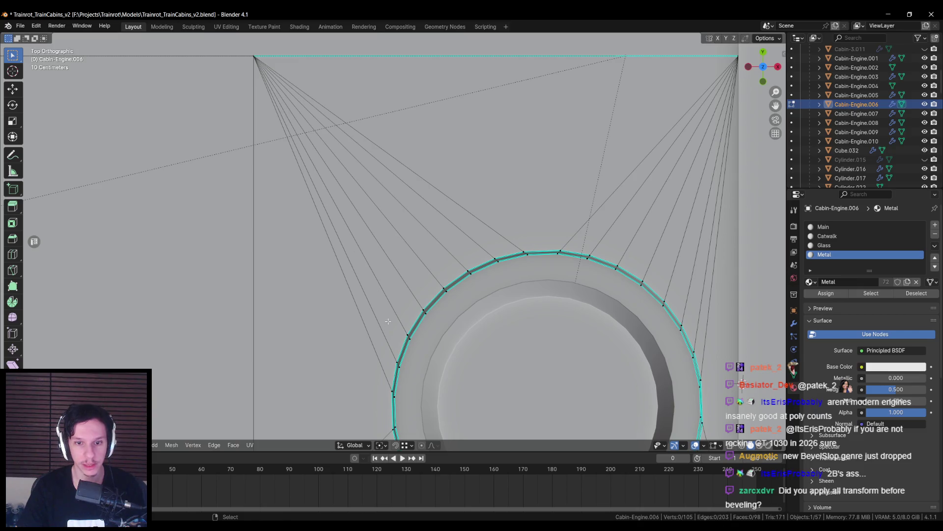
pyautogui.keyDown('shift'); pyautogui.moveTo(459, 281); pyautogui.dragTo(414, 210, button='middle'); pyautogui.keyUp('shift')
pyautogui.scroll(4, 365, 315)
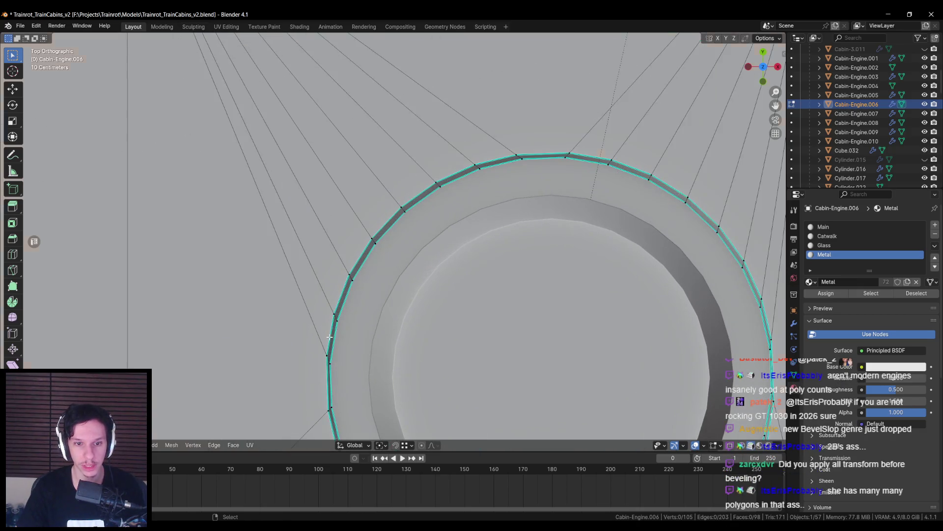
pyautogui.click(431, 272)
pyautogui.press('g')
pyautogui.press('g')
pyautogui.click(423, 283)
pyautogui.click(397, 336)
pyautogui.press('g')
pyautogui.press('g')
pyautogui.click(426, 341)
# - Straighten further ring vertices with an X-constrained move and edge slides
pyautogui.click(393, 305)
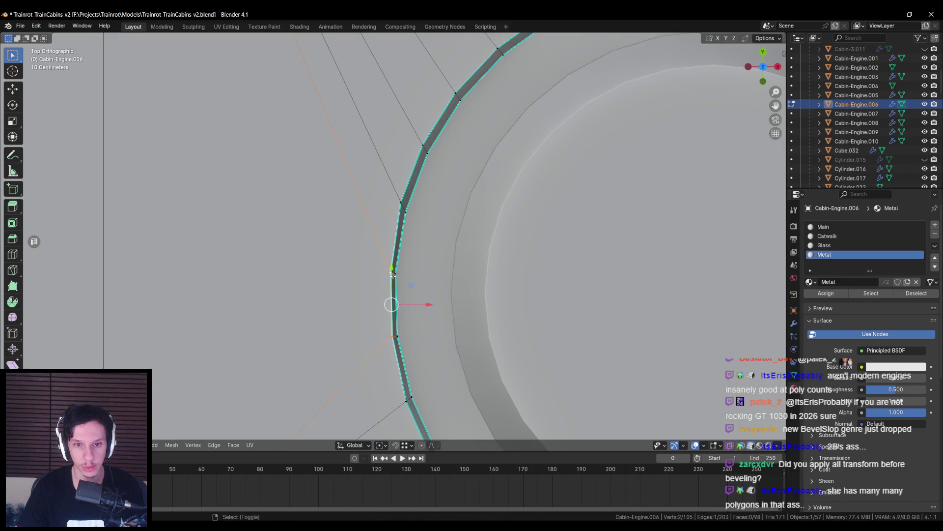
pyautogui.press('g')
pyautogui.press('x')
pyautogui.click(423, 303)
pyautogui.click(414, 210)
pyautogui.press('g')
pyautogui.press('g')
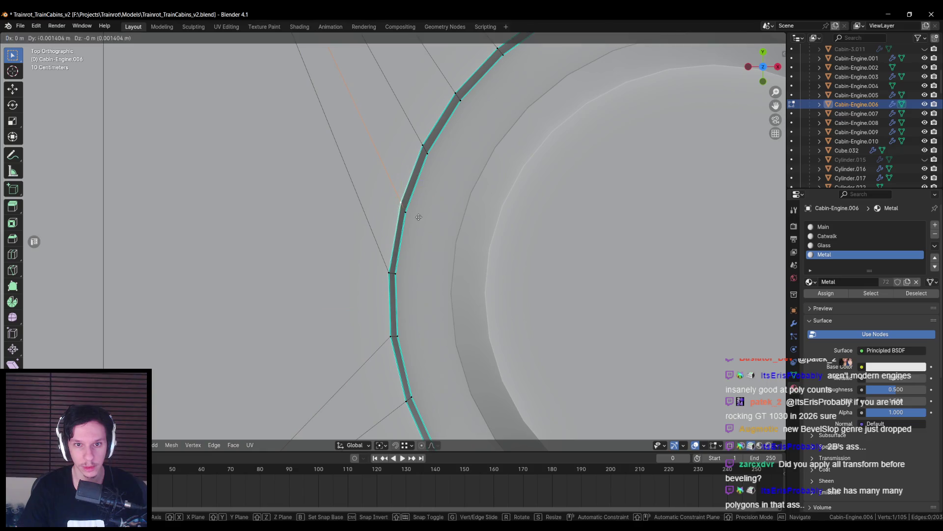
pyautogui.click(425, 209)
pyautogui.press('g')
pyautogui.hotkey('shift', 'z')
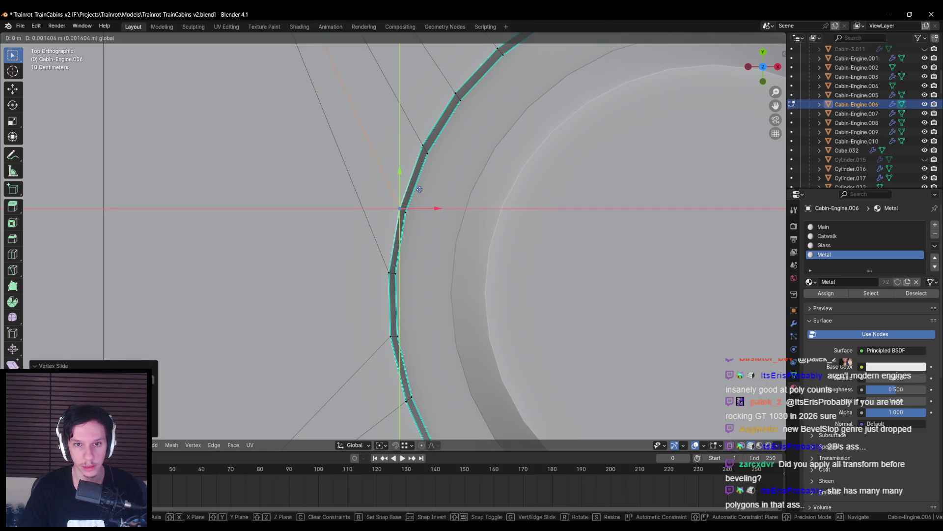
pyautogui.click(419, 189)
pyautogui.scroll(-5, 419, 196)
pyautogui.scroll(6, 408, 176)
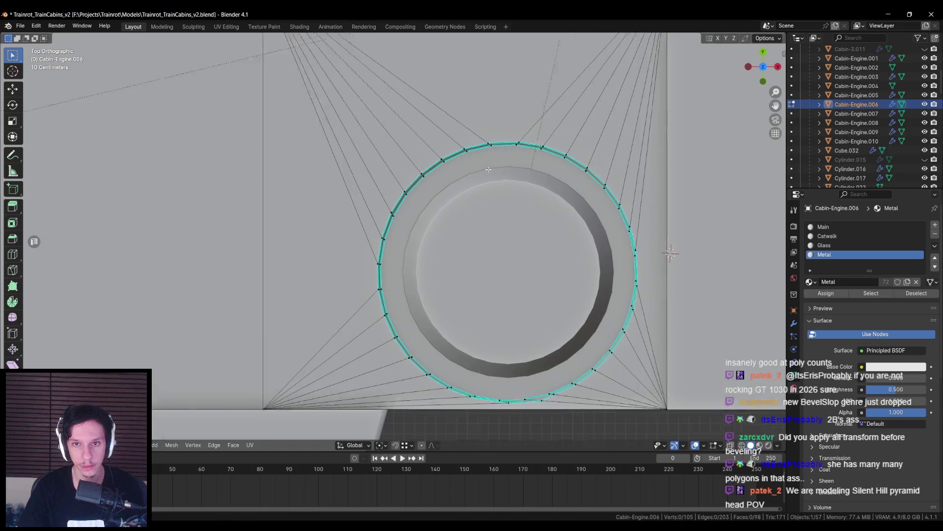
# - Slide the top ring vertices into line and leave Edit Mode
pyautogui.click(421, 181)
pyautogui.press('g')
pyautogui.click(423, 183)
pyautogui.click(467, 181)
pyautogui.press('g')
pyautogui.press('g')
pyautogui.click(421, 177)
pyautogui.click(512, 185)
pyautogui.press('g')
pyautogui.press('g')
pyautogui.click(512, 185)
pyautogui.press('g')
pyautogui.press('y')
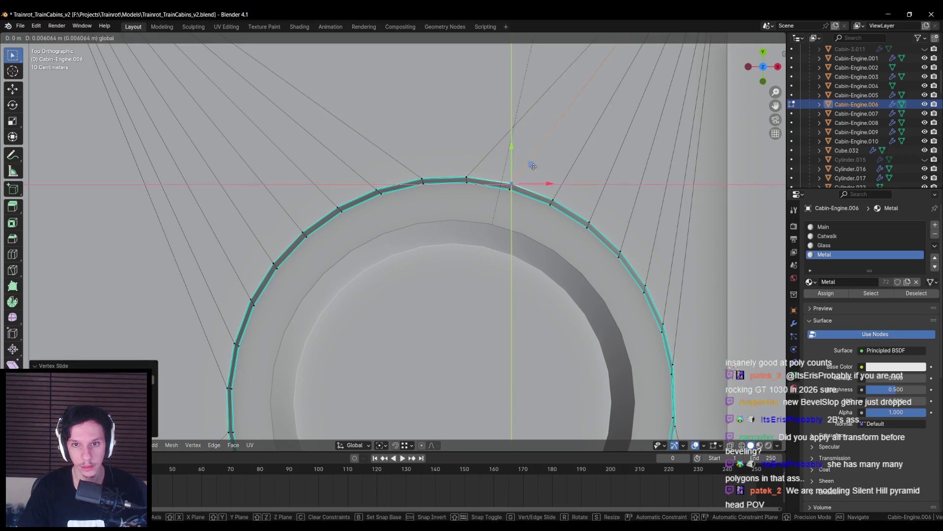
pyautogui.click(508, 211)
pyautogui.press('Tab')
# - Deselect everything and orbit to check the cabin in perspective
pyautogui.scroll(-5, 507, 214)
pyautogui.hotkey('alt', 'a')
pyautogui.scroll(1, 413, 265)
pyautogui.moveTo(413, 246); pyautogui.dragTo(336, 243, button='middle')
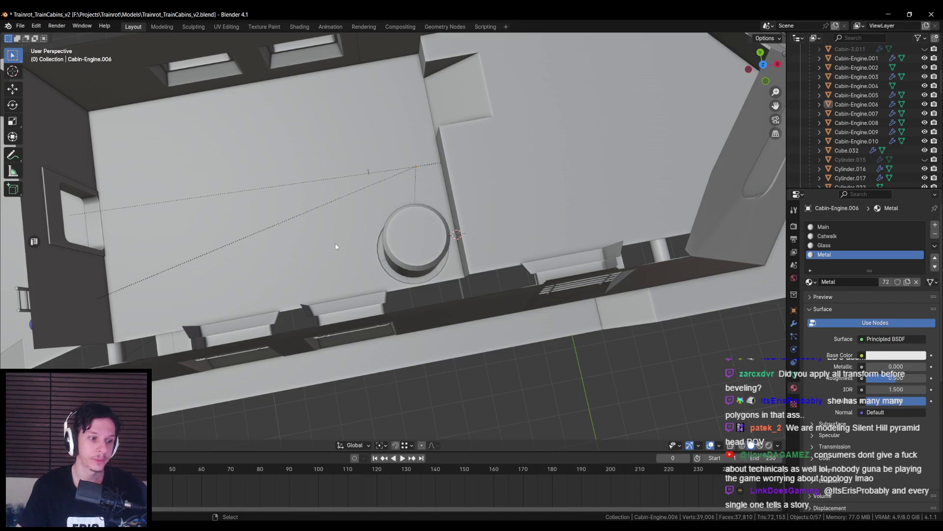
pyautogui.moveTo(336, 247); pyautogui.dragTo(348, 242, button='middle')
# - Return to Edit Mode on the floor in top view, framing the cylinder ring
pyautogui.press('Tab')
pyautogui.press('KP_7')
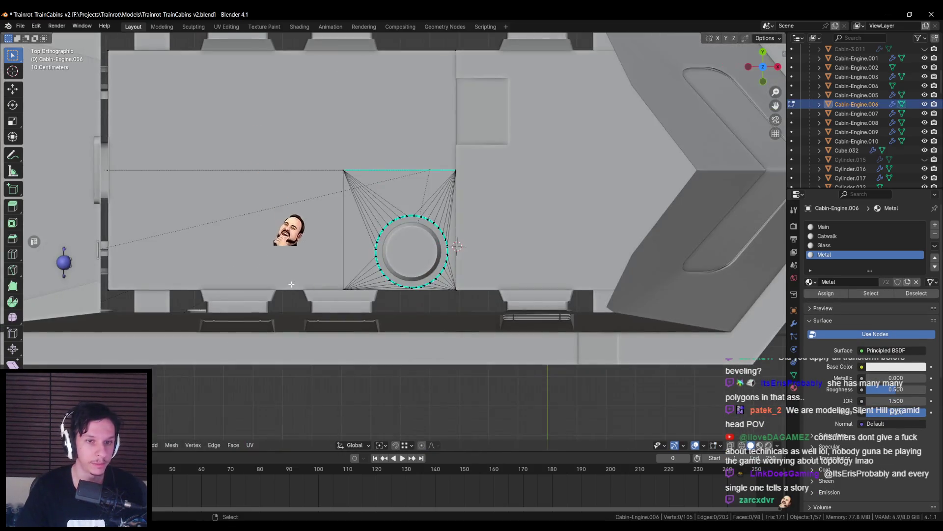
pyautogui.keyDown('shift'); pyautogui.moveTo(292, 284); pyautogui.dragTo(315, 295, button='middle'); pyautogui.keyUp('shift')
pyautogui.scroll(1, 328, 260)
pyautogui.keyDown('shift'); pyautogui.moveTo(328, 261); pyautogui.dragTo(350, 259, button='middle'); pyautogui.keyUp('shift')
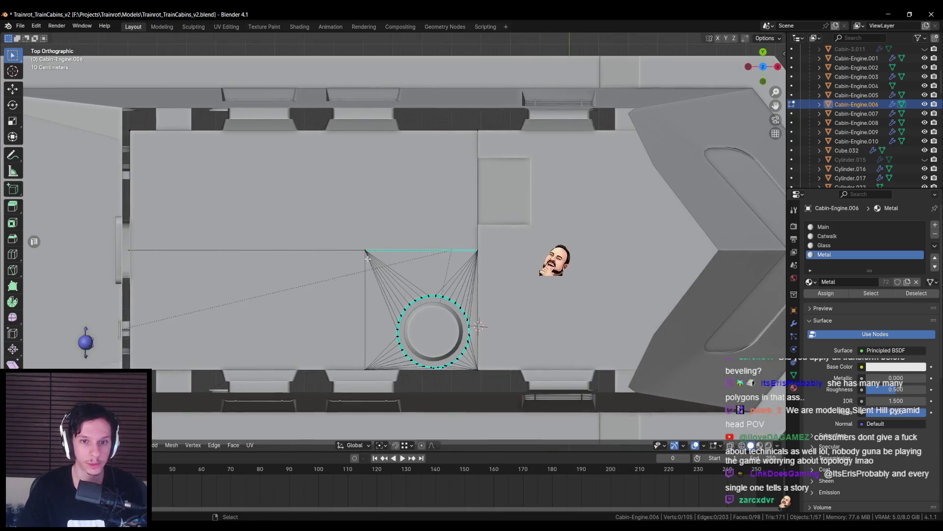
# - Check the capacity box in Unreal Engine, then come back to Blender
pyautogui.hotkey('alt', 'Tab')
pyautogui.moveTo(468, 209)
pyautogui.mouseDown(button='right')
pyautogui.moveTo(476, 216)
pyautogui.moveTo(472, 255)
pyautogui.moveTo(494, 212)
pyautogui.mouseUp(button='right')
pyautogui.hotkey('alt', 'Tab')
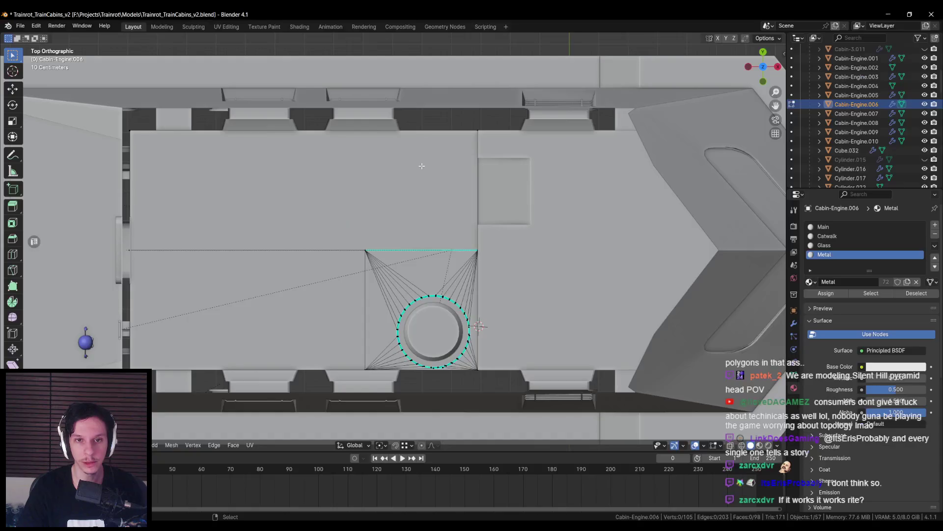
pyautogui.scroll(2, 368, 256)
# - Start a straight-angle knife cut from the floor's corner vertex, going up then across
pyautogui.press('k')
pyautogui.click(353, 254)
pyautogui.press('c')
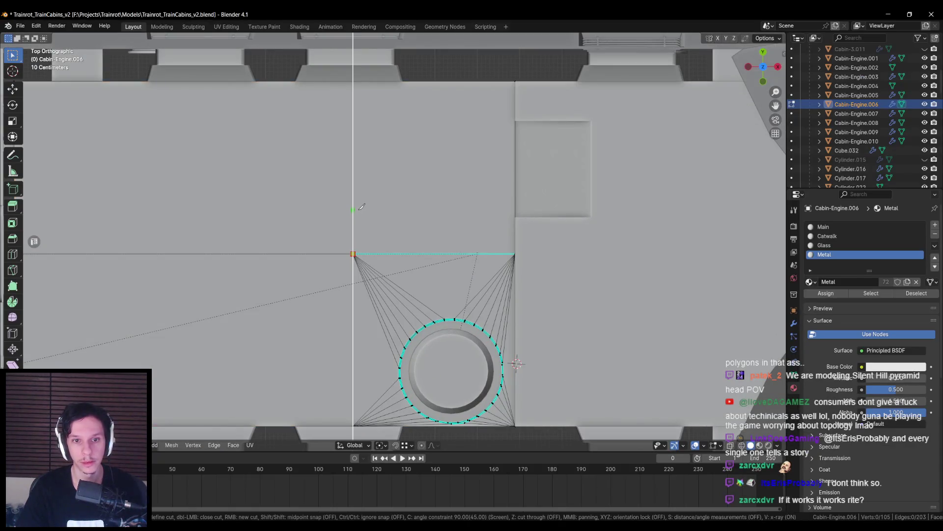
pyautogui.click(358, 208)
pyautogui.click(509, 209)
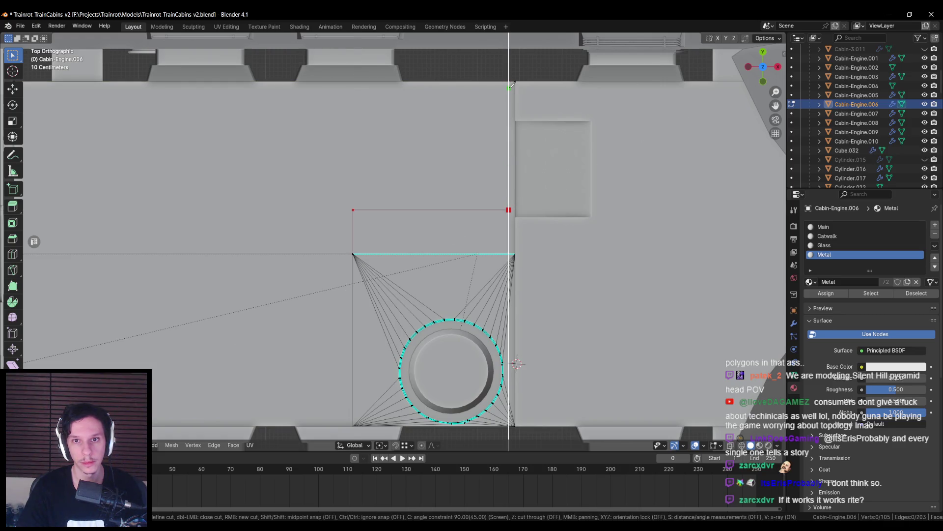
# - Extend the knife cut to the floor's top-left and lower-left corners and apply it
pyautogui.moveTo(167, 99); pyautogui.dragTo(545, 113, button='middle')
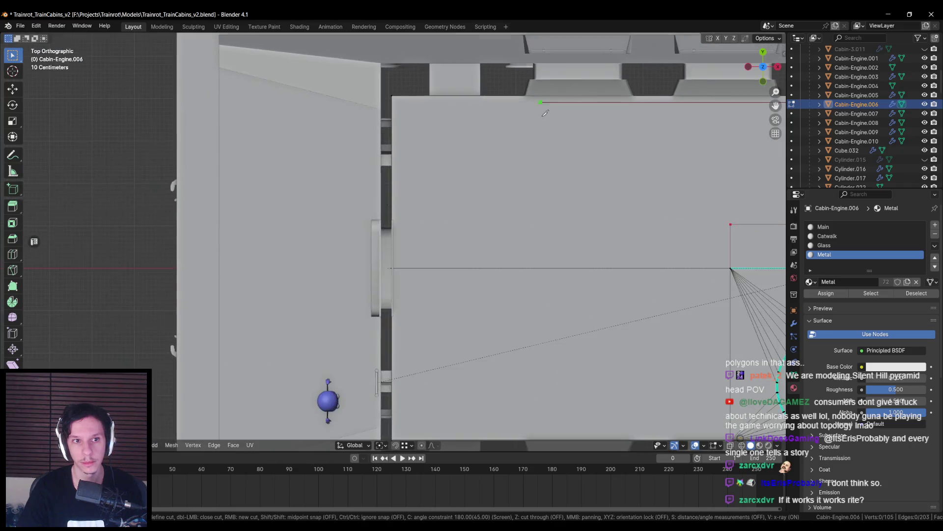
pyautogui.click(398, 102)
pyautogui.keyDown('shift'); pyautogui.moveTo(389, 378); pyautogui.dragTo(383, 237, button='middle'); pyautogui.keyUp('shift')
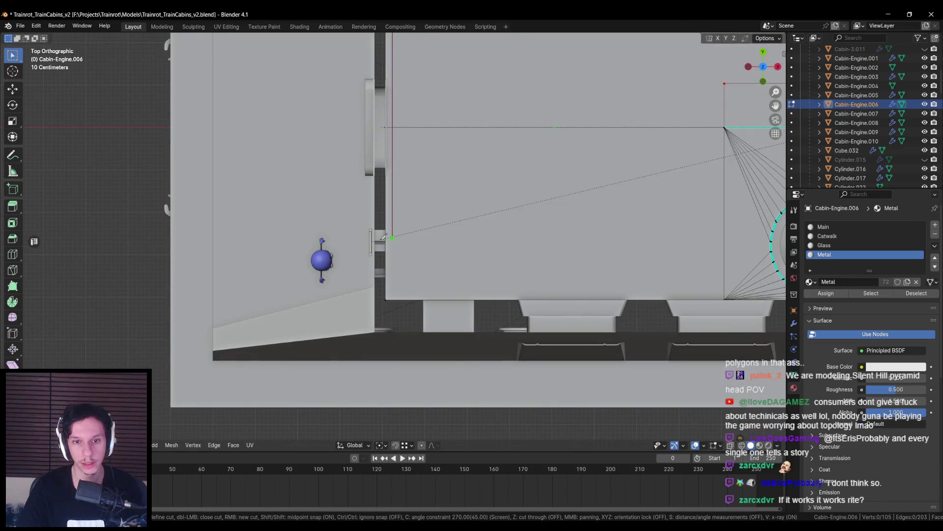
pyautogui.click(392, 293)
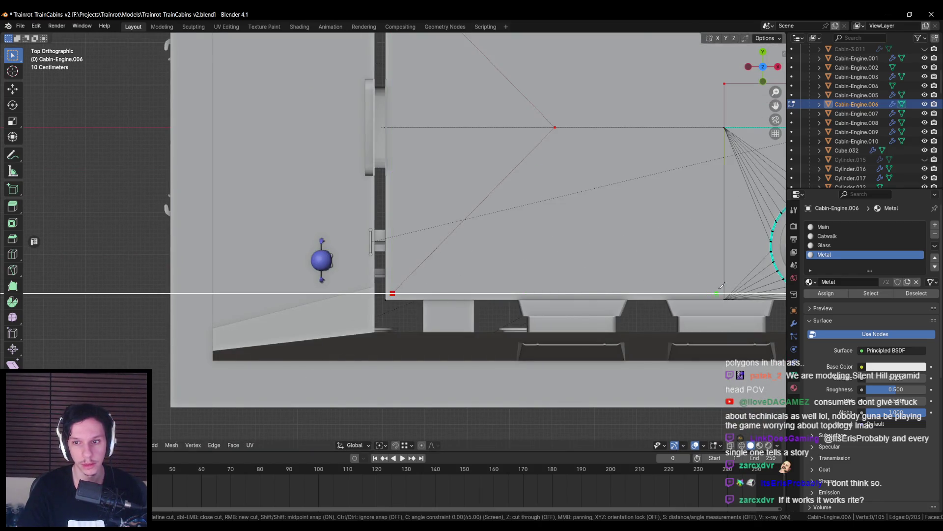
pyautogui.press('c')
pyautogui.press('r')
pyautogui.press('c')
pyautogui.keyDown('shift'); pyautogui.moveTo(490, 254); pyautogui.dragTo(329, 292, button='middle'); pyautogui.keyUp('shift')
pyautogui.press('c')
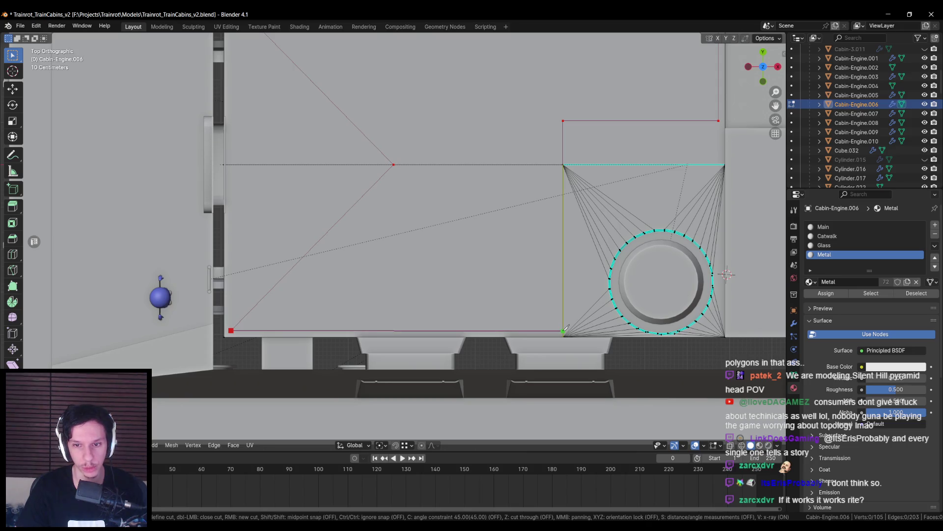
pyautogui.press('Return')
# - Move one of the new cut vertices left to the floor's edge
pyautogui.click(393, 165)
pyautogui.keyDown('shift'); pyautogui.moveTo(423, 176); pyautogui.dragTo(461, 217, button='middle'); pyautogui.keyUp('shift')
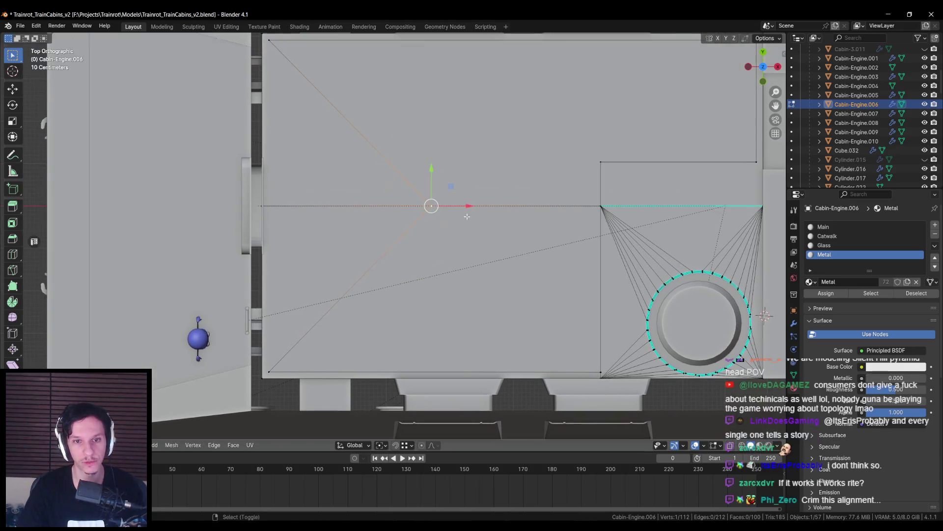
pyautogui.moveTo(467, 205); pyautogui.dragTo(295, 73)
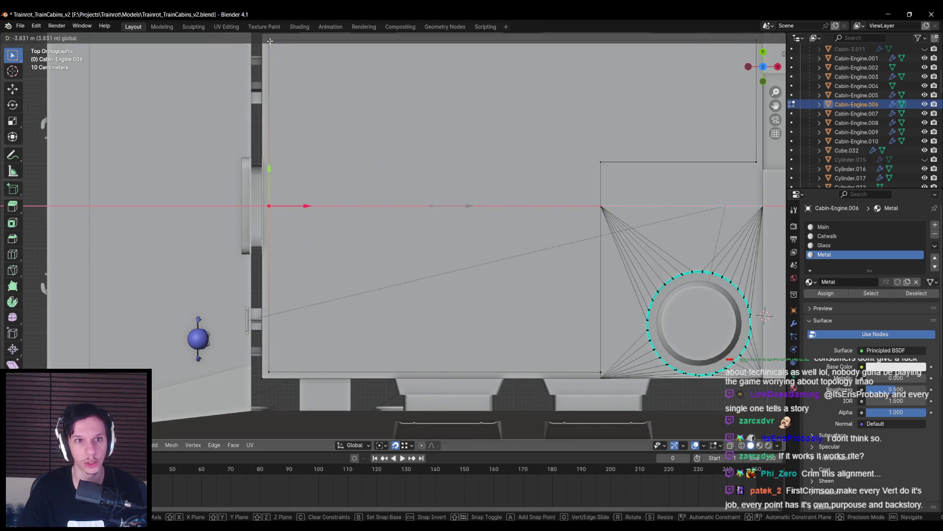
pyautogui.moveTo(270, 41); pyautogui.dragTo(270, 41)
pyautogui.keyDown('shift'); pyautogui.moveTo(370, 161); pyautogui.dragTo(253, 174, button='middle'); pyautogui.keyUp('shift')
pyautogui.hotkey('alt', 'a')
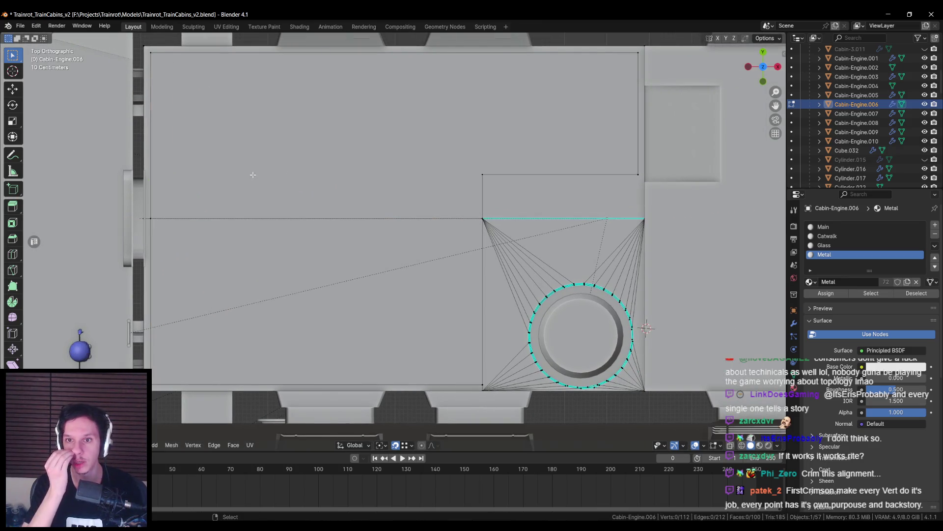
# - Cut a diagonal edge from the corner to the step vertex
pyautogui.keyDown('shift'); pyautogui.moveTo(572, 217); pyautogui.dragTo(565, 189, button='middle'); pyautogui.keyUp('shift')
pyautogui.scroll(2, 565, 188)
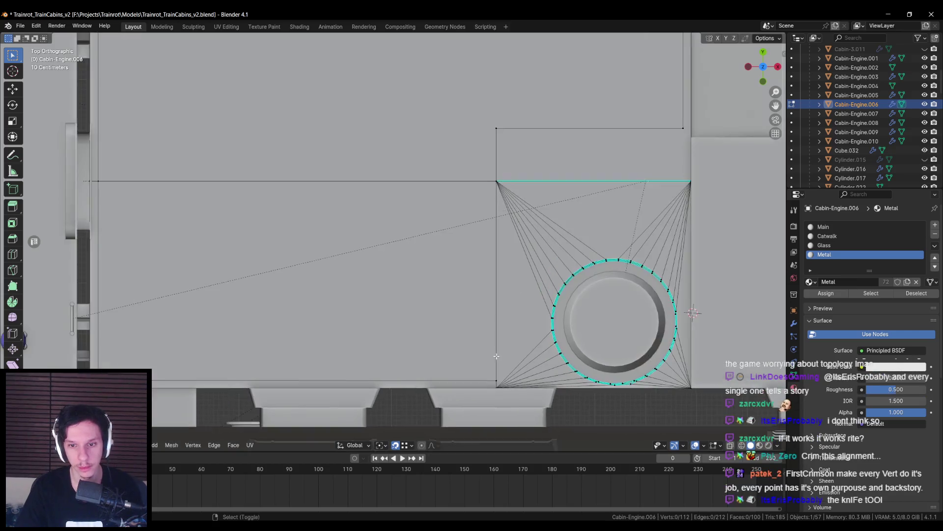
pyautogui.keyDown('shift'); pyautogui.moveTo(498, 366); pyautogui.dragTo(360, 293, button='middle'); pyautogui.keyUp('shift')
pyautogui.scroll(1, 361, 345)
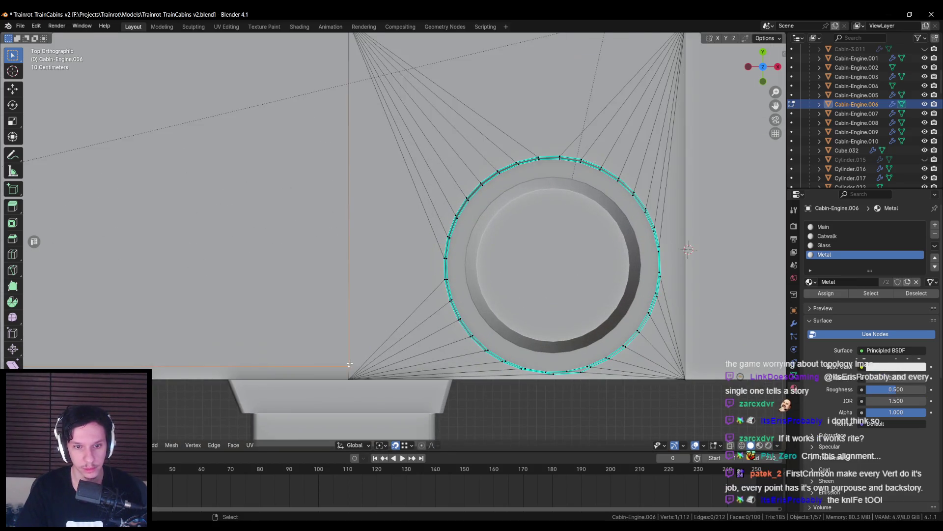
pyautogui.scroll(-1, 348, 350)
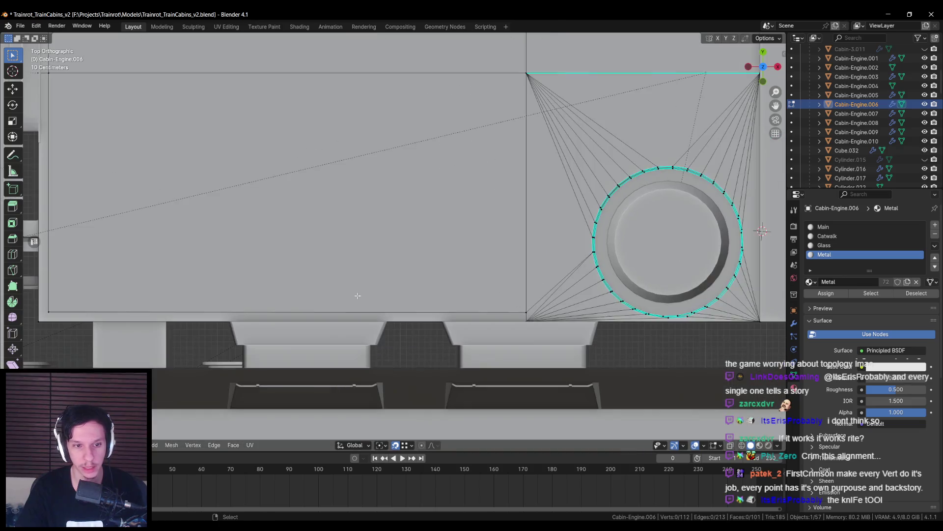
pyautogui.keyDown('shift'); pyautogui.moveTo(74, 326); pyautogui.dragTo(265, 346, button='middle'); pyautogui.keyUp('shift')
pyautogui.scroll(-1, 352, 168)
pyautogui.keyDown('shift'); pyautogui.moveTo(351, 168); pyautogui.dragTo(313, 218, button='middle'); pyautogui.keyUp('shift')
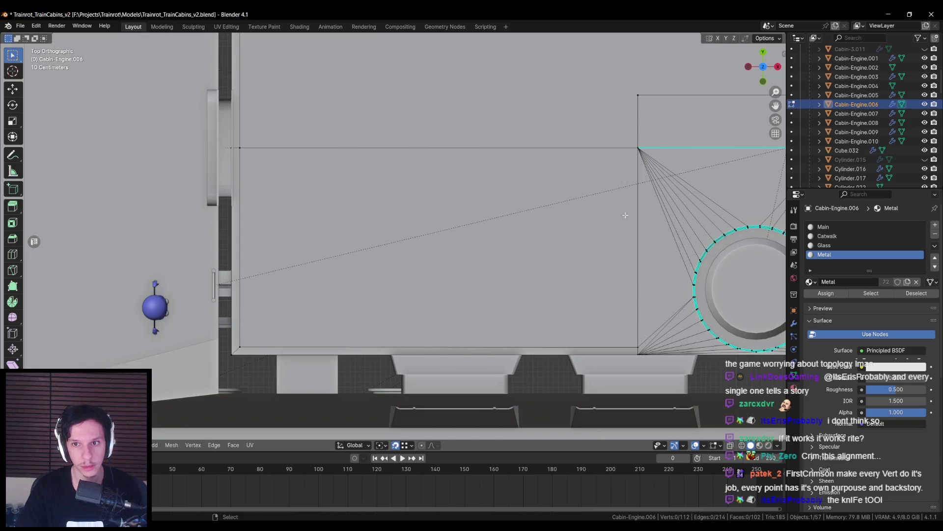
pyautogui.keyDown('shift'); pyautogui.moveTo(618, 126); pyautogui.dragTo(505, 285, button='middle'); pyautogui.keyUp('shift')
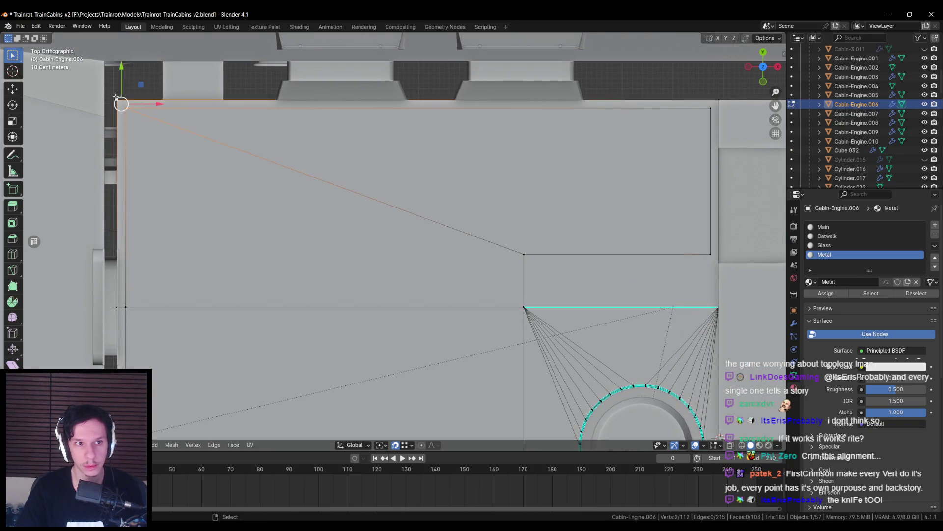
pyautogui.press('j')
pyautogui.keyDown('shift'); pyautogui.moveTo(566, 236); pyautogui.dragTo(324, 224, button='middle'); pyautogui.keyUp('shift')
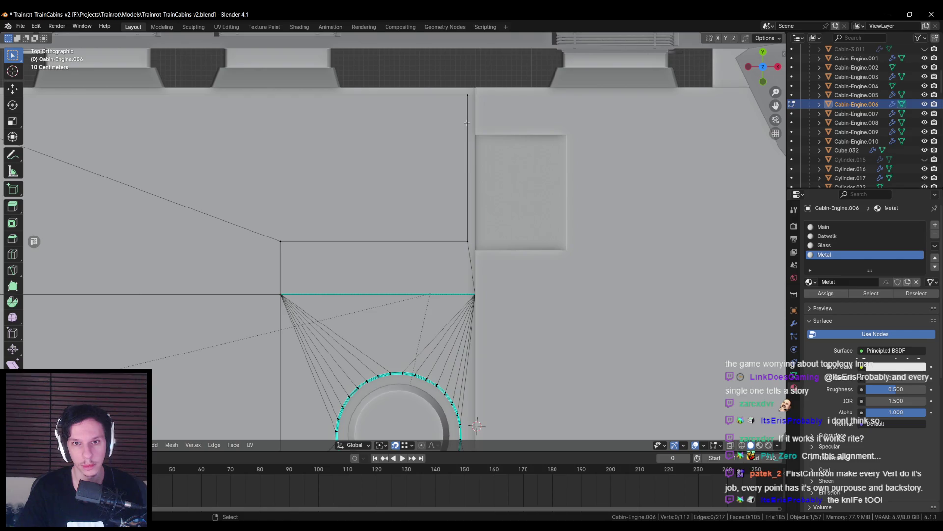
# - Isolate Cabin-Engine.006 in wireframe Local View and select the floor's bottom and left edges
pyautogui.keyDown('shift'); pyautogui.moveTo(397, 211); pyautogui.dragTo(470, 214, button='middle'); pyautogui.keyUp('shift')
pyautogui.moveTo(131, 97)
pyautogui.keyDown('shift'); pyautogui.mouseDown(button='middle')
pyautogui.moveTo(186, 125)
pyautogui.moveTo(383, 127)
pyautogui.moveTo(313, 125)
pyautogui.mouseUp(button='middle'); pyautogui.keyUp('shift')
pyautogui.scroll(-4, 692, 147)
pyautogui.scroll(5, 355, 238)
pyautogui.hotkey('shift', 'z')
pyautogui.hotkey('shift', 'z')
pyautogui.press('KP_Divide')
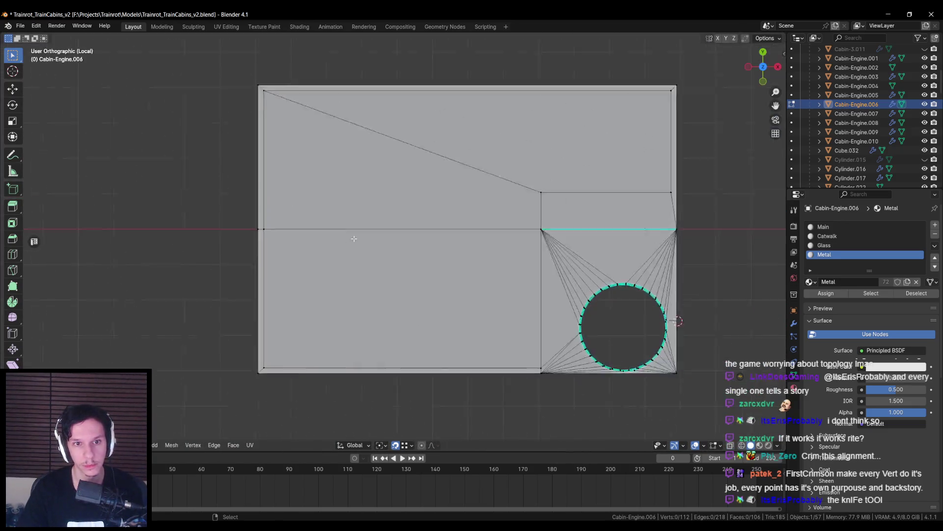
pyautogui.scroll(3, 354, 238)
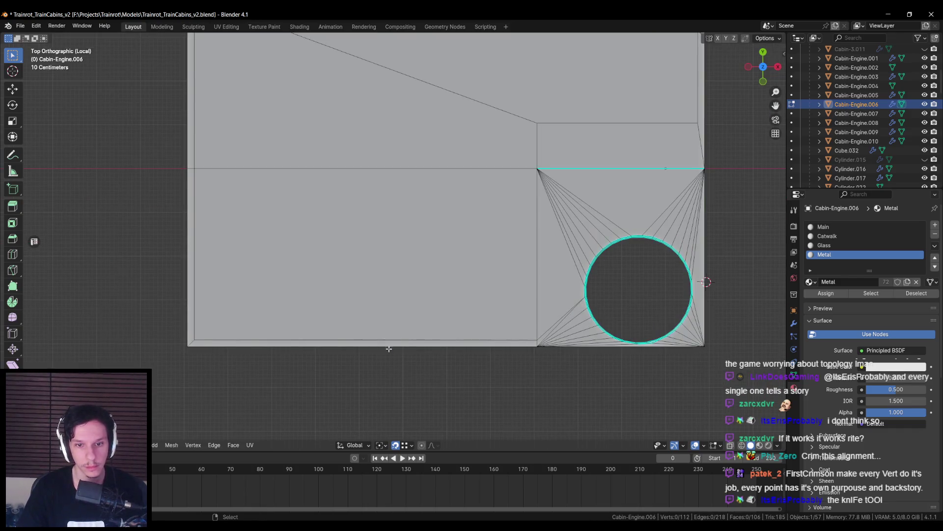
pyautogui.click(256, 342)
pyautogui.keyDown('shift'); pyautogui.click(194, 309); pyautogui.keyUp('shift')
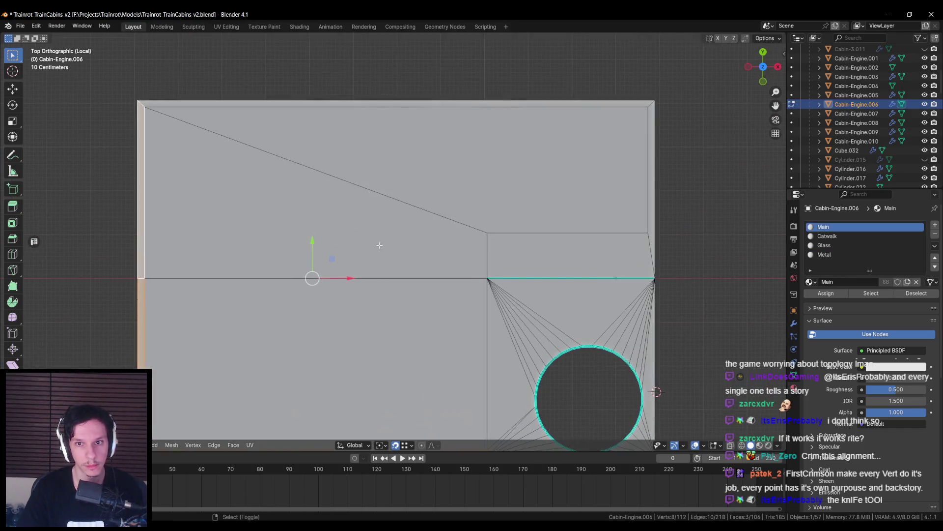
# - Assign the Metal material to the small rectangular floor face beside the round hole
pyautogui.keyDown('shift'); pyautogui.moveTo(190, 115); pyautogui.dragTo(142, 225, button='middle'); pyautogui.keyUp('shift')
pyautogui.keyDown('shift'); pyautogui.click(570, 254); pyautogui.keyUp('shift')
pyautogui.keyDown('shift'); pyautogui.click(608, 108); pyautogui.keyUp('shift')
pyautogui.keyDown('shift'); pyautogui.click(608, 108); pyautogui.keyUp('shift')
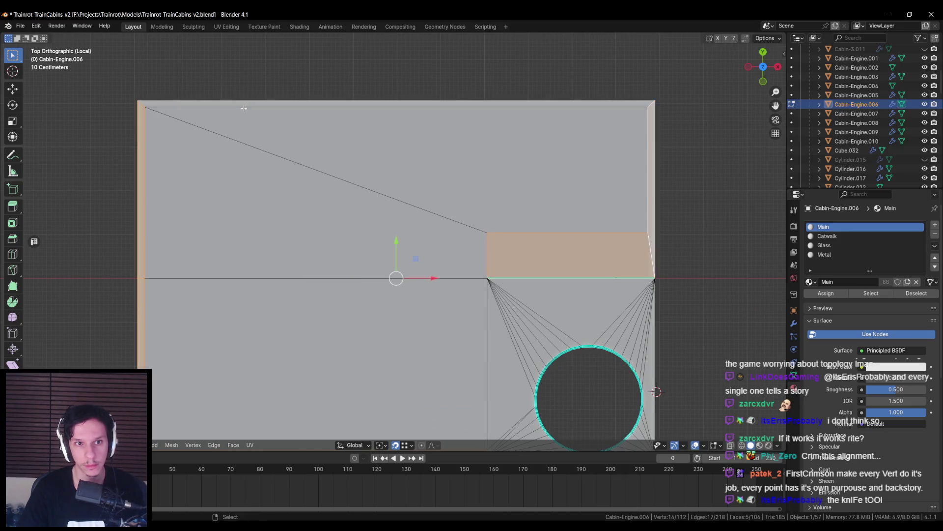
pyautogui.click(828, 294)
# - Inspect the edge along the step without changing it, then clear the selection
pyautogui.scroll(-2, 472, 275)
pyautogui.keyDown('shift'); pyautogui.moveTo(477, 282); pyautogui.dragTo(468, 263, button='middle'); pyautogui.keyUp('shift')
pyautogui.hotkey('alt', 'a')
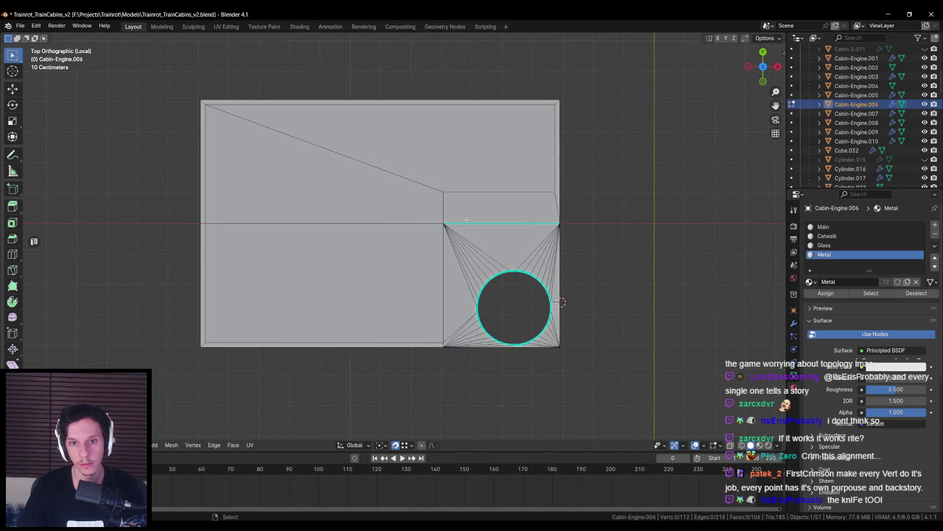
pyautogui.click(465, 222)
pyautogui.hotkey('ctrl', 'e')
pyautogui.click(448, 253)
pyautogui.hotkey('alt', 'a')
pyautogui.moveTo(421, 266); pyautogui.dragTo(394, 253, button='middle')
# - Return to Object Mode and the full scene, select Cabin-Engine and save the blend file
pyautogui.press('Tab')
pyautogui.press('KP_Divide')
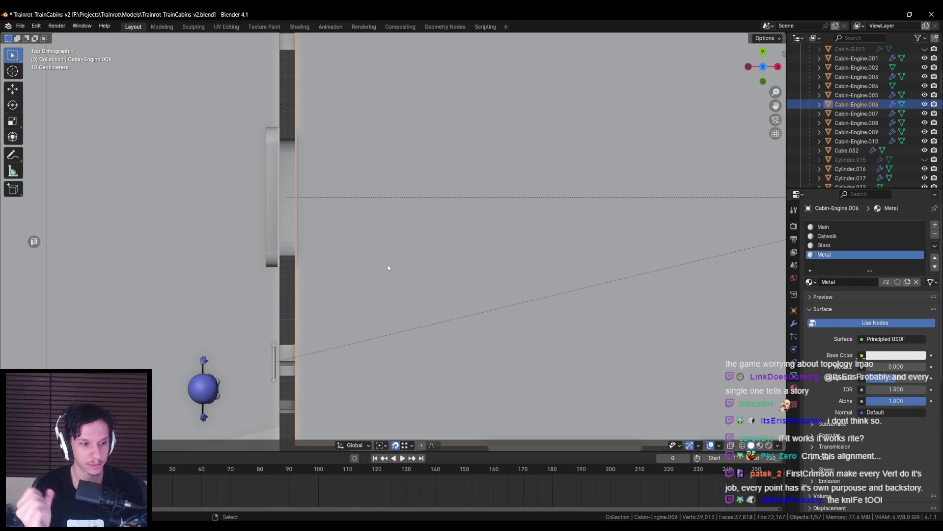
pyautogui.scroll(-8, 388, 264)
pyautogui.moveTo(406, 239)
pyautogui.mouseDown(button='middle')
pyautogui.moveTo(421, 214)
pyautogui.moveTo(482, 199)
pyautogui.moveTo(476, 229)
pyautogui.mouseUp(button='middle')
pyautogui.scroll(3, 479, 217)
pyautogui.click(416, 236)
pyautogui.moveTo(416, 236); pyautogui.dragTo(382, 279, button='middle')
pyautogui.hotkey('ctrl', 's')
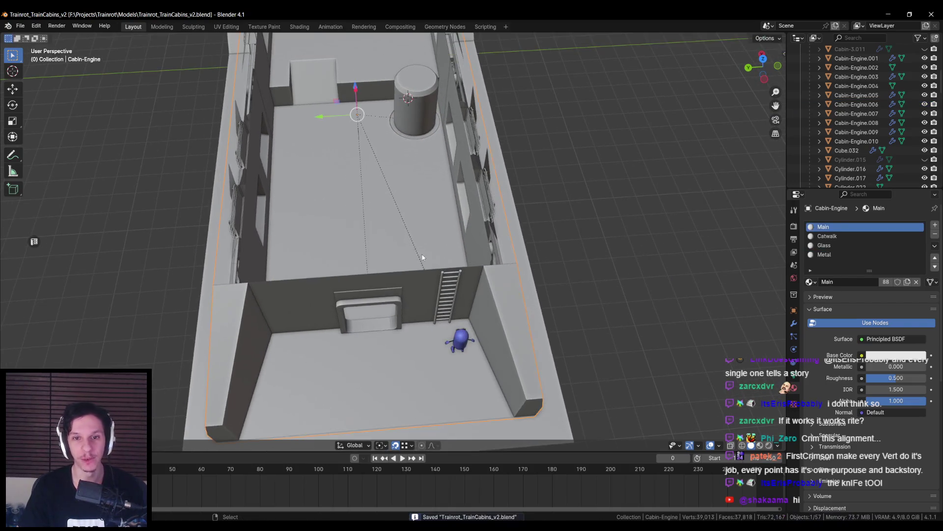
pyautogui.press('n')
pyautogui.hotkey('alt', 'Tab')
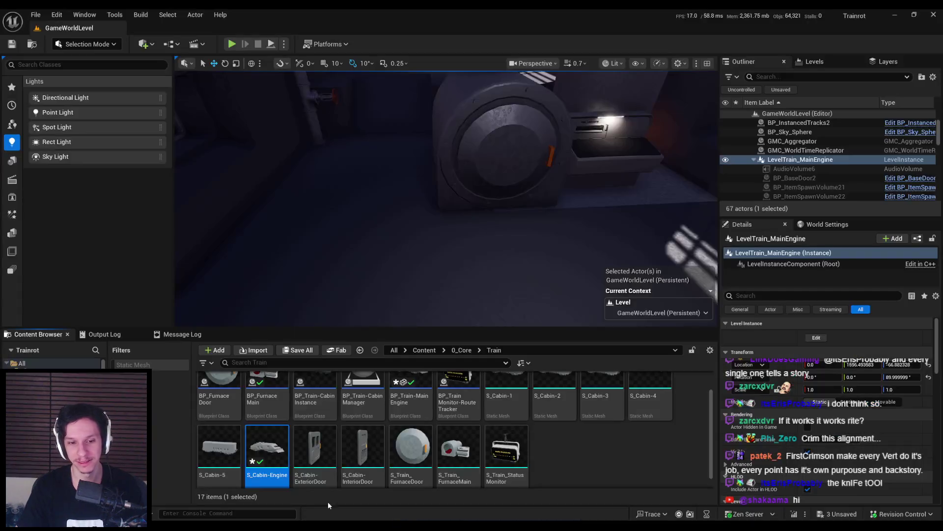
# - Reimport S_Cabin-Engine from the Content Browser and start Play-in-Editor
pyautogui.rightClick(283, 455)
pyautogui.click(327, 153)
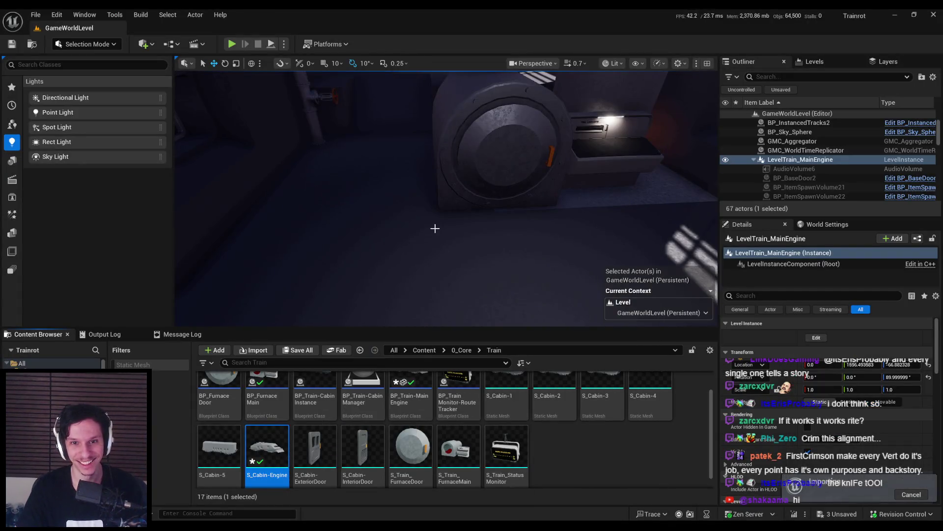
pyautogui.moveTo(442, 196)
pyautogui.mouseDown(button='right')
pyautogui.moveTo(408, 231)
pyautogui.moveTo(412, 221)
pyautogui.moveTo(438, 227)
pyautogui.moveTo(422, 211)
pyautogui.mouseUp(button='right')
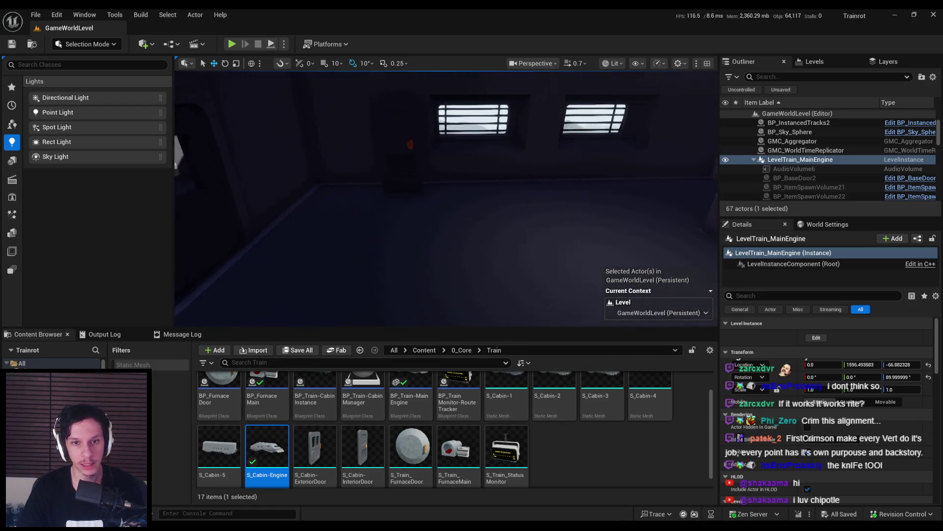
pyautogui.click(232, 44)
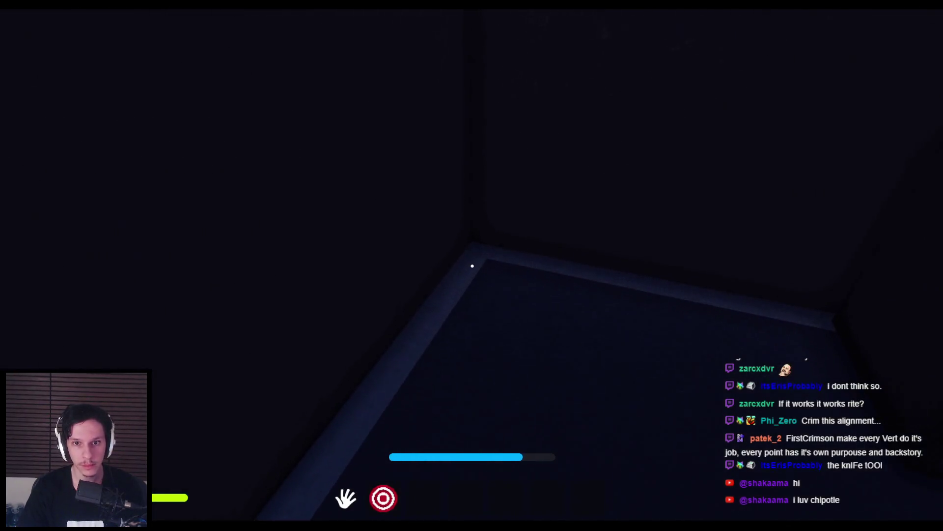
# - Walk around the engine cabin in first person, viewing the engine, windows and fuse panel
pyautogui.press('w')
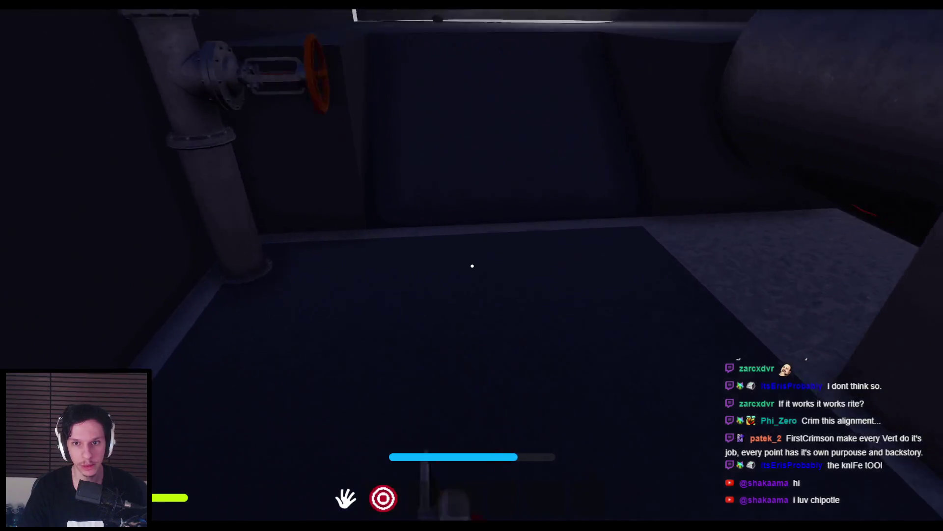
pyautogui.press('s')
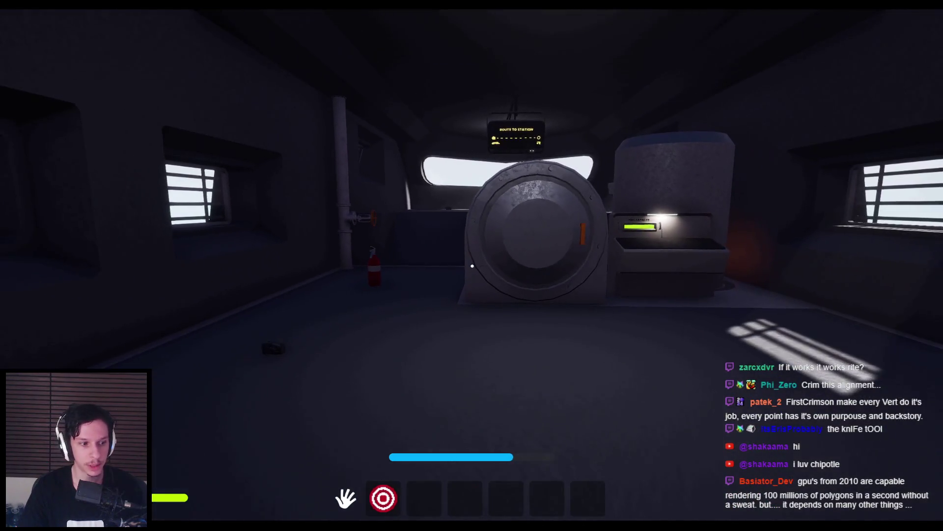
pyautogui.press('s')
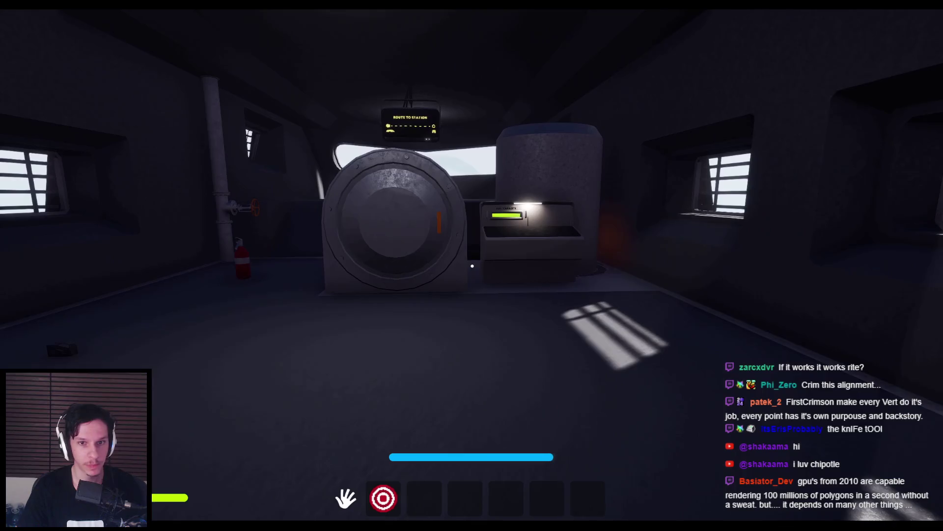
pyautogui.press('w')
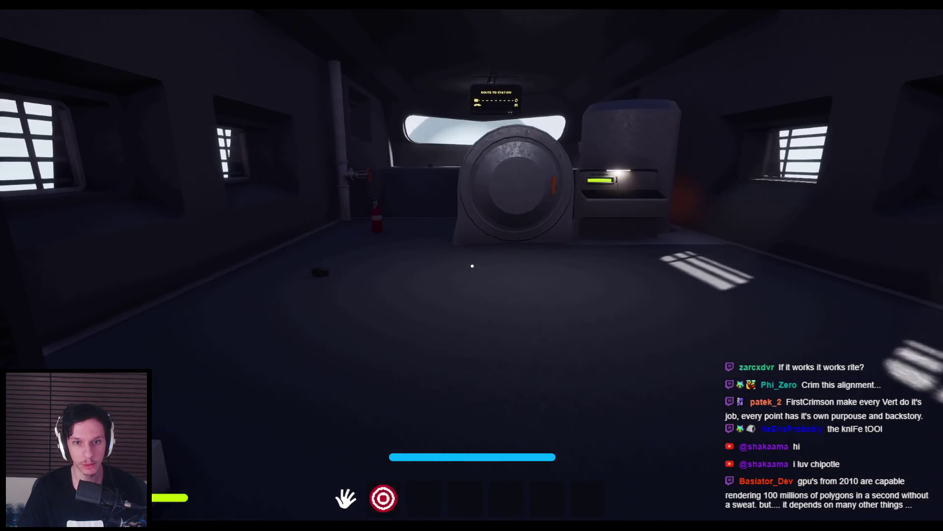
pyautogui.press('s')
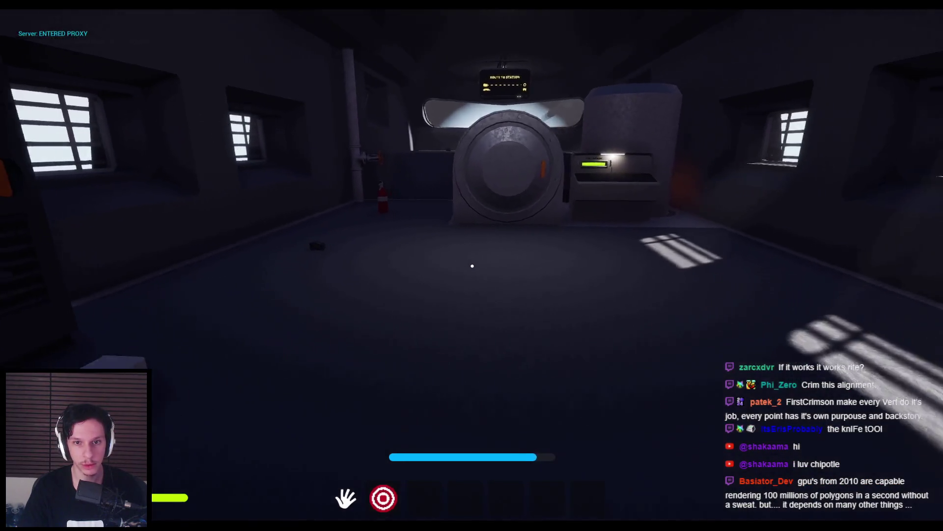
pyautogui.press('w')
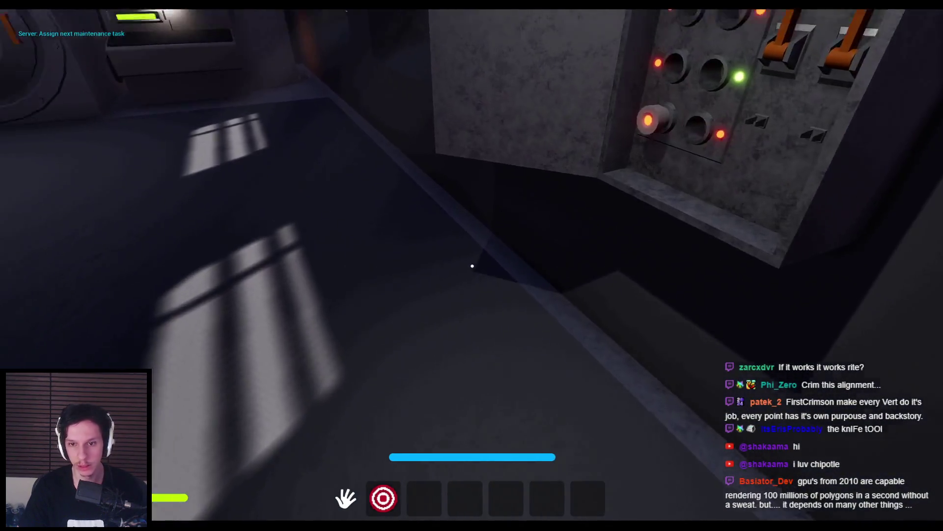
pyautogui.press('w')
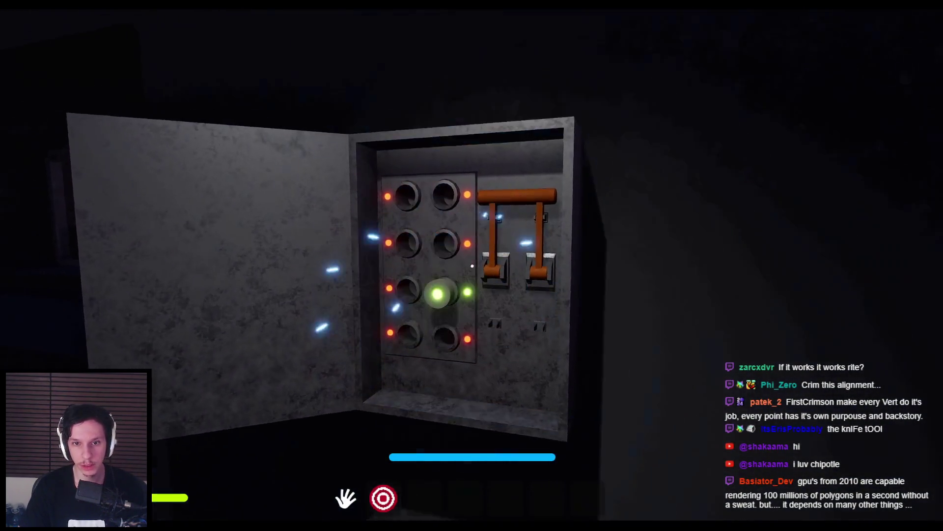
# - Pull the orange fuse lever down, step back across the cabin, and stop the play test
pyautogui.moveTo(547, 211); pyautogui.dragTo(471, 319)
pyautogui.press('s')
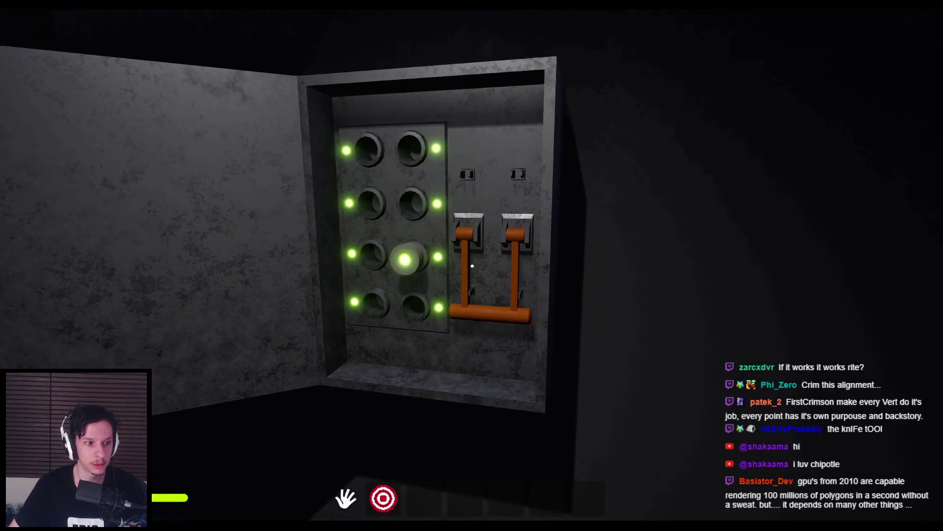
pyautogui.press('a')
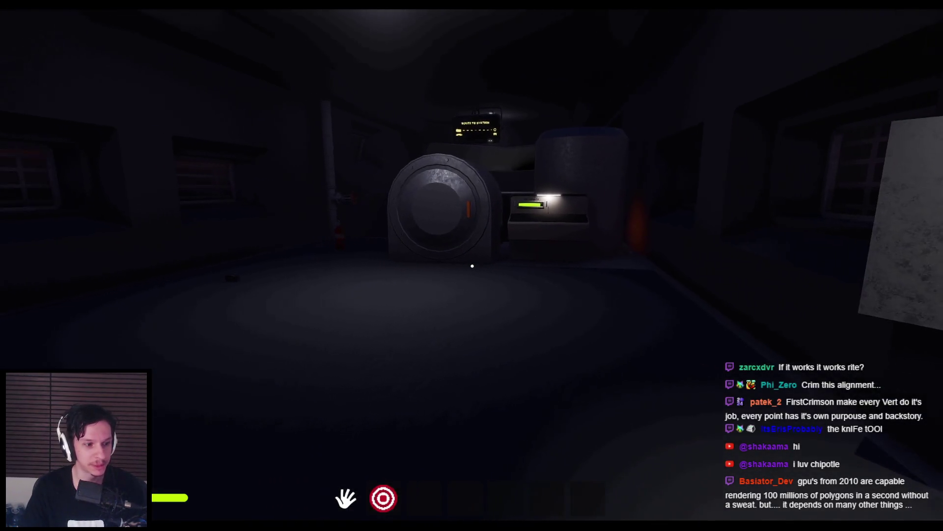
pyautogui.press('Escape')
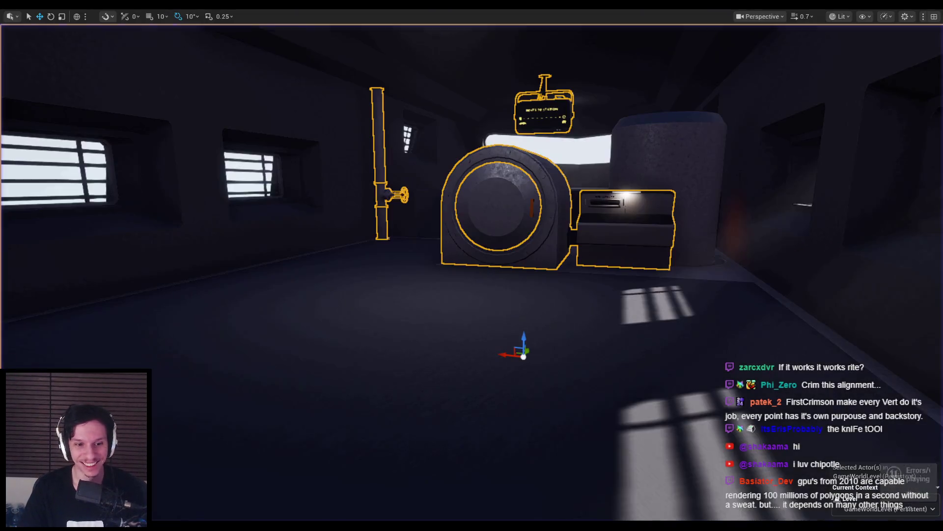
# - Open Cabin-Engine.006 in Edit Mode and view it from the top
pyautogui.click(275, 489)
pyautogui.moveTo(471, 251)
pyautogui.mouseDown(button='middle')
pyautogui.moveTo(442, 256)
pyautogui.moveTo(434, 313)
pyautogui.mouseUp(button='middle')
pyautogui.click(442, 256)
pyautogui.press('Tab')
pyautogui.scroll(3, 434, 313)
pyautogui.press('KP_7')
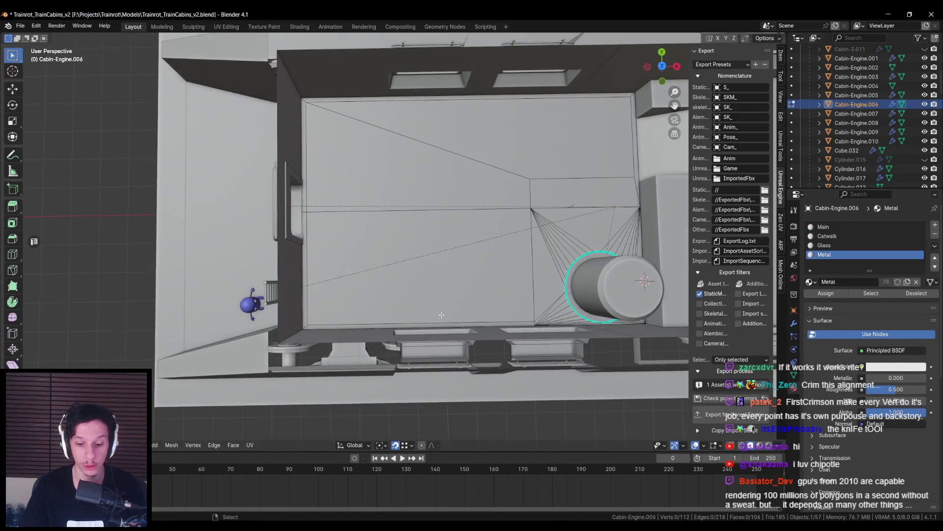
pyautogui.scroll(4, 261, 312)
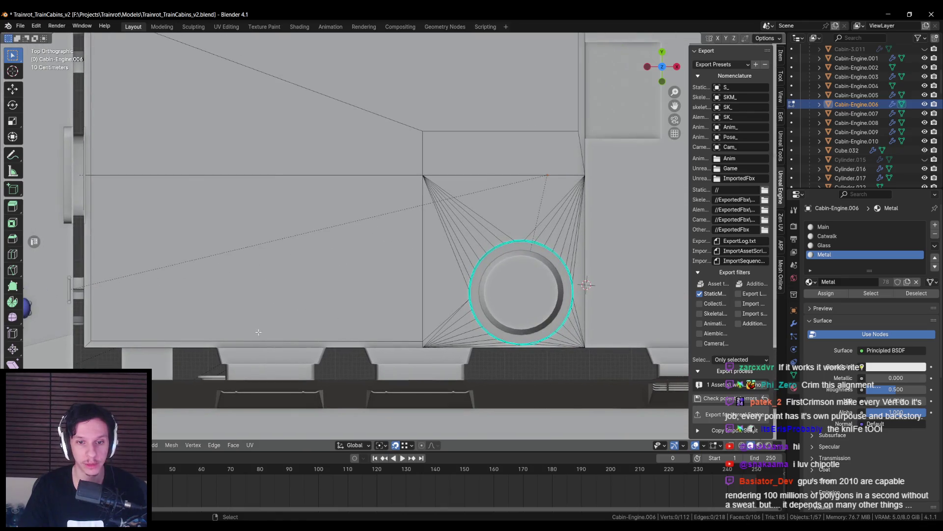
pyautogui.keyDown('shift'); pyautogui.moveTo(256, 303); pyautogui.dragTo(309, 303, button='middle'); pyautogui.keyUp('shift')
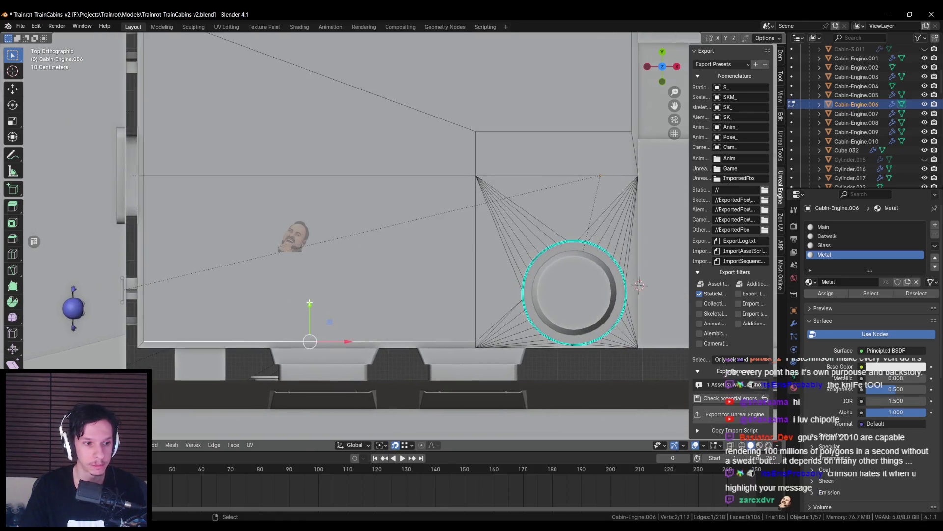
# - Move a selected vertex along Y, then shift other vertices sideways along X
pyautogui.press('g')
pyautogui.press('y')
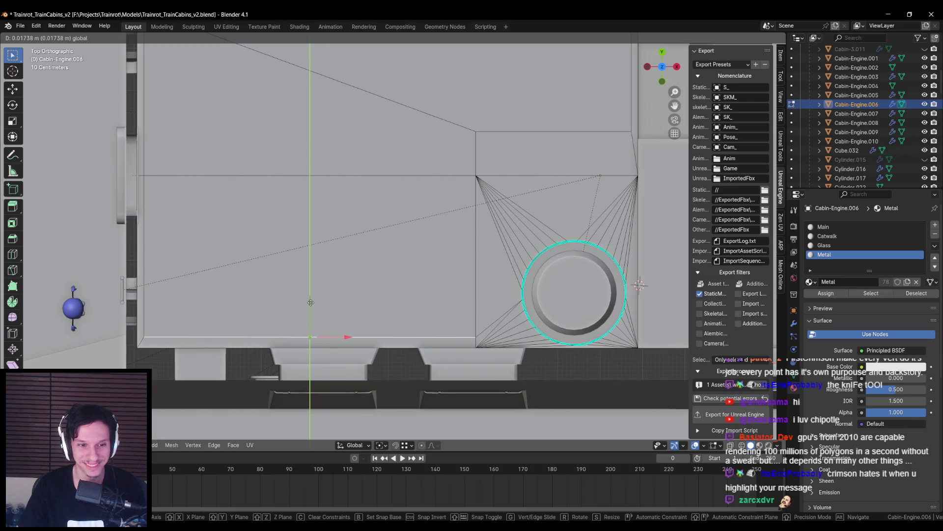
pyautogui.click(311, 302)
pyautogui.click(142, 244)
pyautogui.keyDown('shift'); pyautogui.moveTo(144, 131); pyautogui.dragTo(192, 177, button='middle'); pyautogui.keyUp('shift')
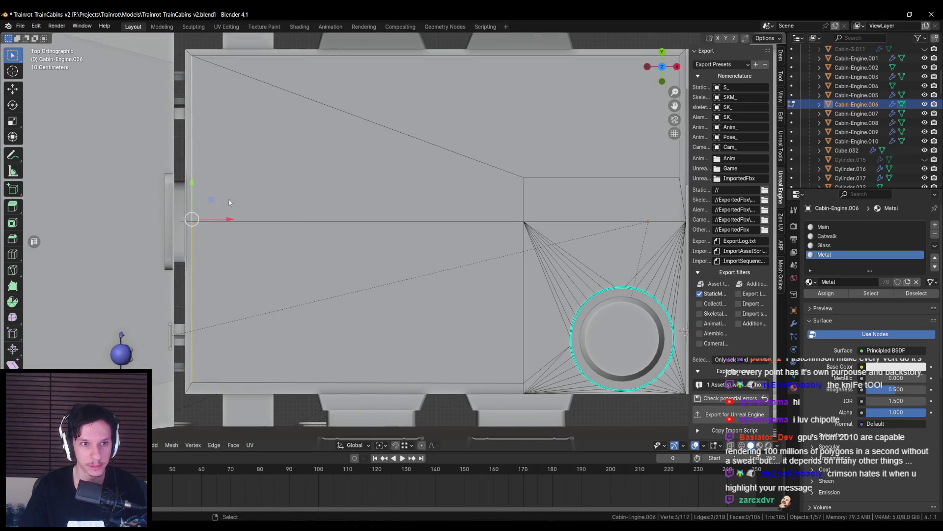
pyautogui.press('g')
pyautogui.press('x')
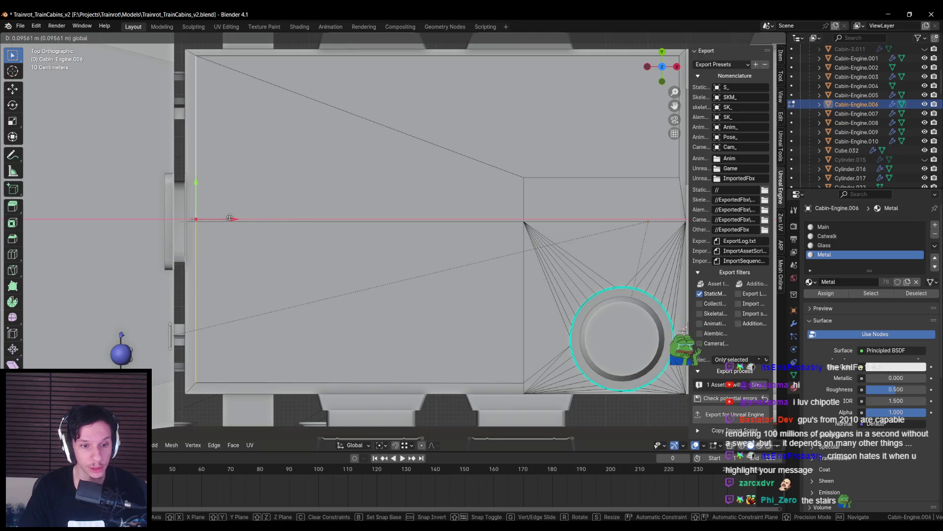
pyautogui.click(230, 217)
# - Shift the vertical floor edge beside the round pillar slightly left along X
pyautogui.moveTo(184, 189)
pyautogui.keyDown('shift'); pyautogui.mouseDown(button='middle')
pyautogui.moveTo(58, 210)
pyautogui.moveTo(271, 208)
pyautogui.mouseUp(button='middle'); pyautogui.keyUp('shift')
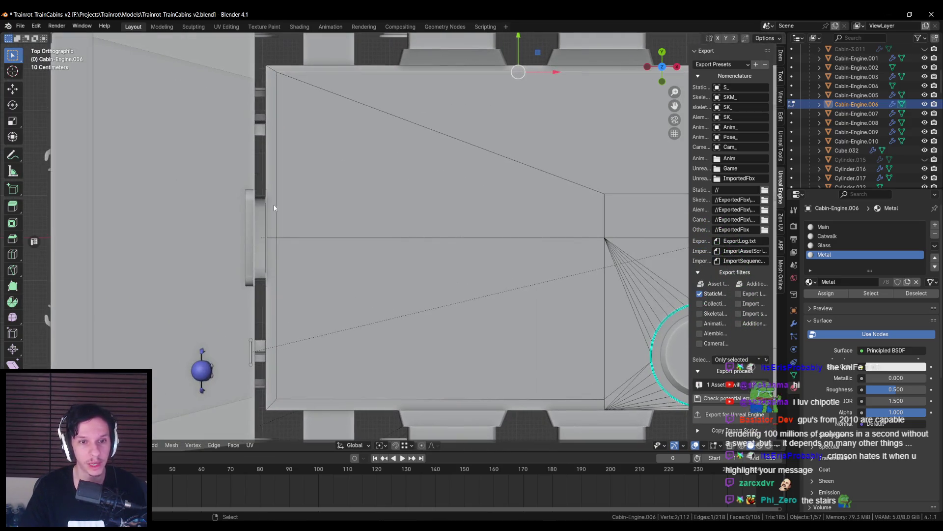
pyautogui.scroll(-1, 281, 267)
pyautogui.moveTo(394, 236)
pyautogui.keyDown('shift'); pyautogui.mouseDown(button='middle')
pyautogui.moveTo(343, 283)
pyautogui.moveTo(255, 288)
pyautogui.mouseUp(button='middle'); pyautogui.keyUp('shift')
pyautogui.scroll(1, 318, 101)
pyautogui.moveTo(353, 118); pyautogui.dragTo(352, 123)
pyautogui.moveTo(624, 221); pyautogui.dragTo(615, 219)
pyautogui.keyDown('ctrl'); pyautogui.hscroll(3, 386, 226); pyautogui.keyUp('ctrl')
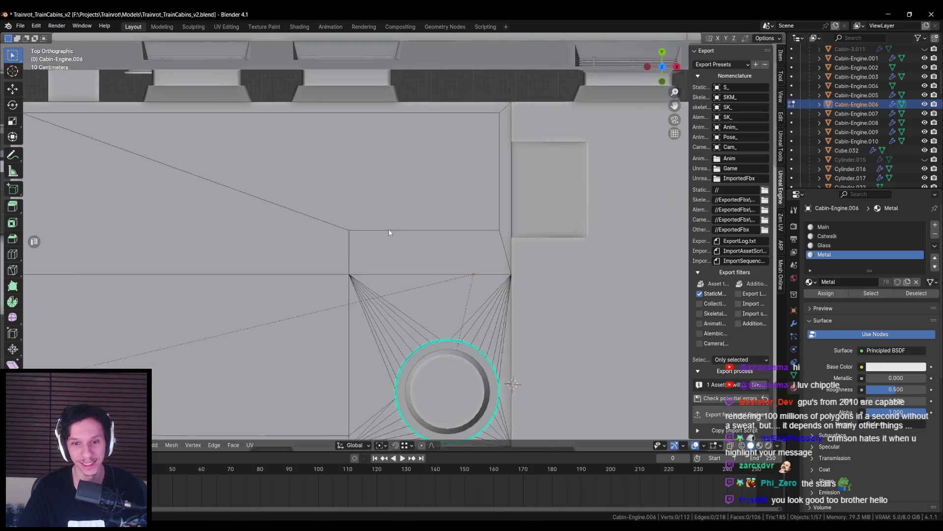
pyautogui.keyDown('shift'); pyautogui.scroll(-5, 386, 227); pyautogui.keyUp('shift')
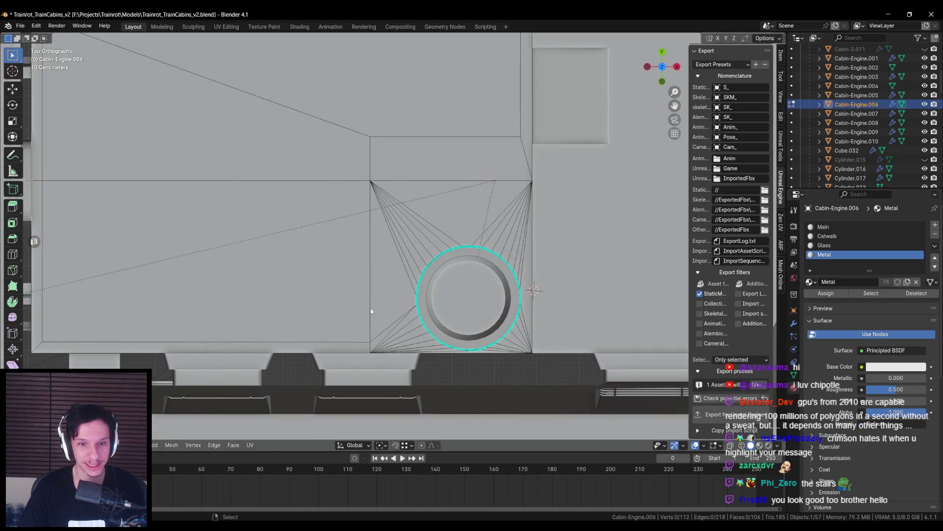
pyautogui.moveTo(373, 361); pyautogui.dragTo(373, 360)
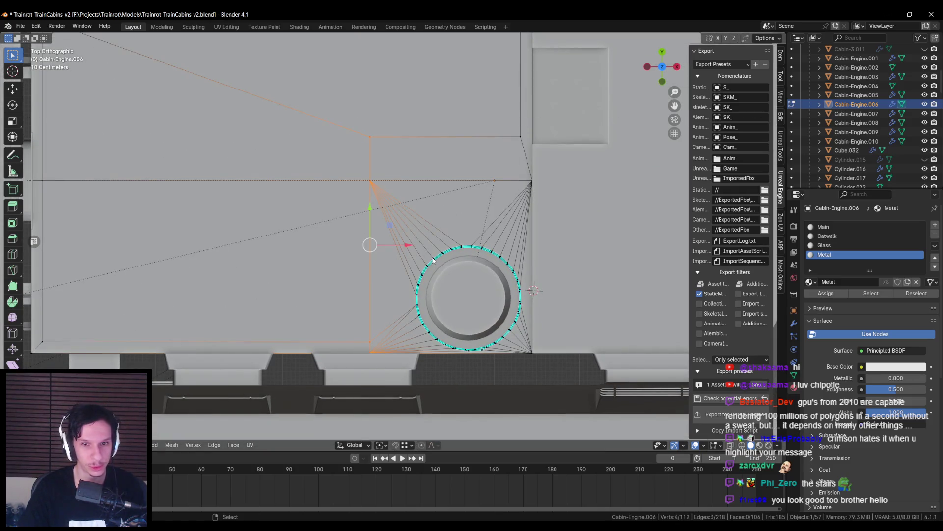
pyautogui.moveTo(407, 247); pyautogui.dragTo(404, 245)
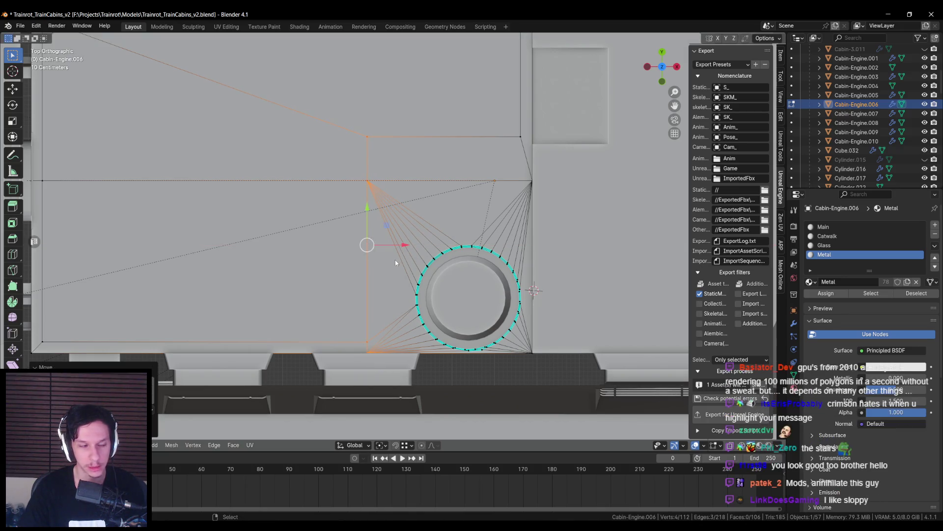
pyautogui.click(375, 292)
# - Leave Edit Mode, select the Cabin-Engine object and save the blend file
pyautogui.moveTo(282, 293); pyautogui.dragTo(365, 263, button='middle')
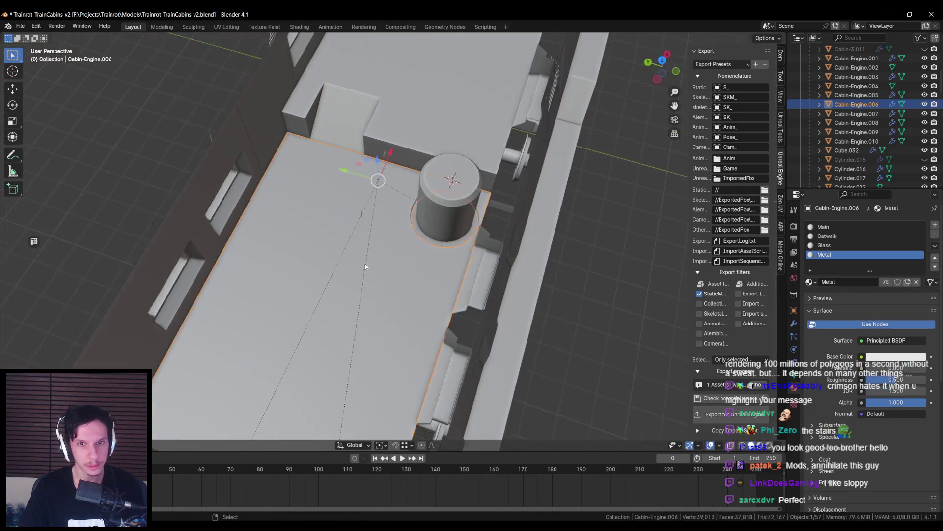
pyautogui.press('a')
pyautogui.scroll(3, 451, 237)
pyautogui.rightClick(450, 236)
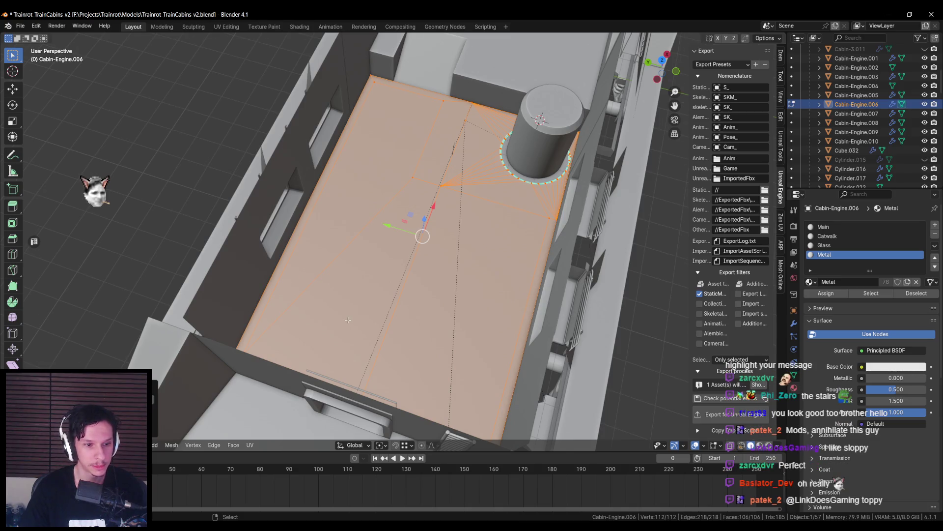
pyautogui.press('Tab')
pyautogui.scroll(-5, 357, 272)
pyautogui.click(551, 282)
pyautogui.hotkey('ctrl', 's')
pyautogui.scroll(3, 366, 258)
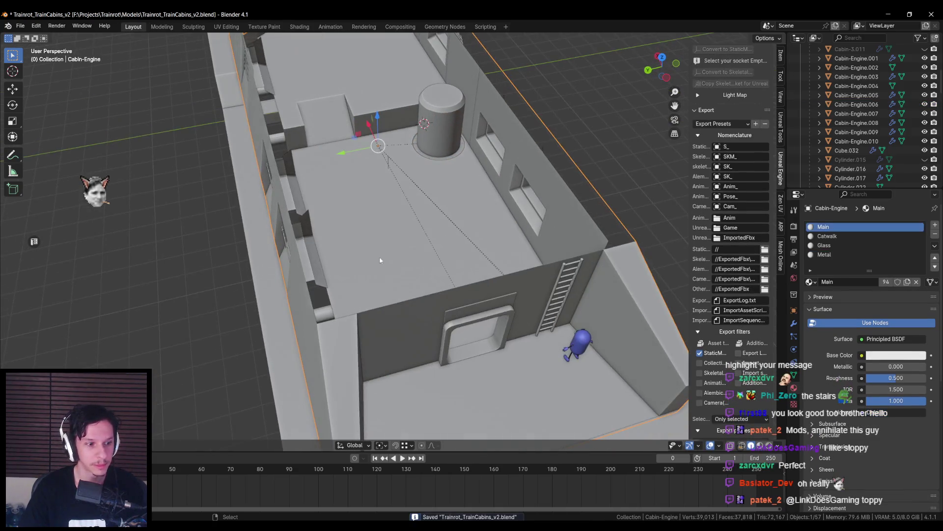
pyautogui.scroll(-5, 731, 197)
pyautogui.hotkey('alt', 'Tab')
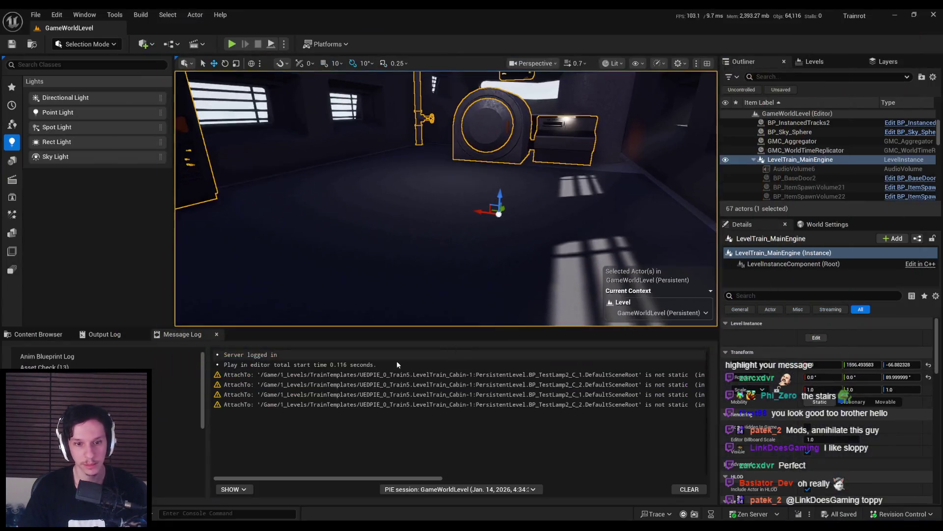
# - Reimport S_Cabin-Engine, check the cabin interior in the viewport, and save all modified assets
pyautogui.click(38, 334)
pyautogui.click(275, 431)
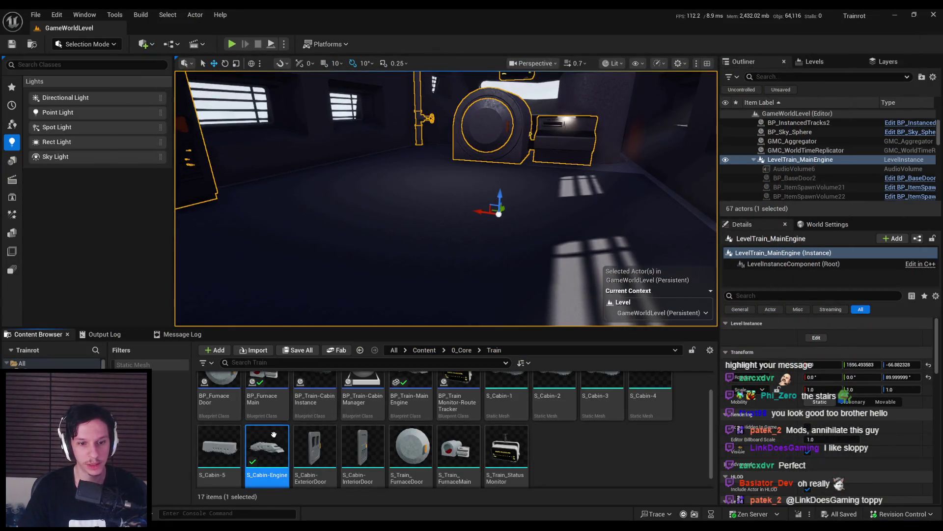
pyautogui.rightClick(275, 431)
pyautogui.click(304, 146)
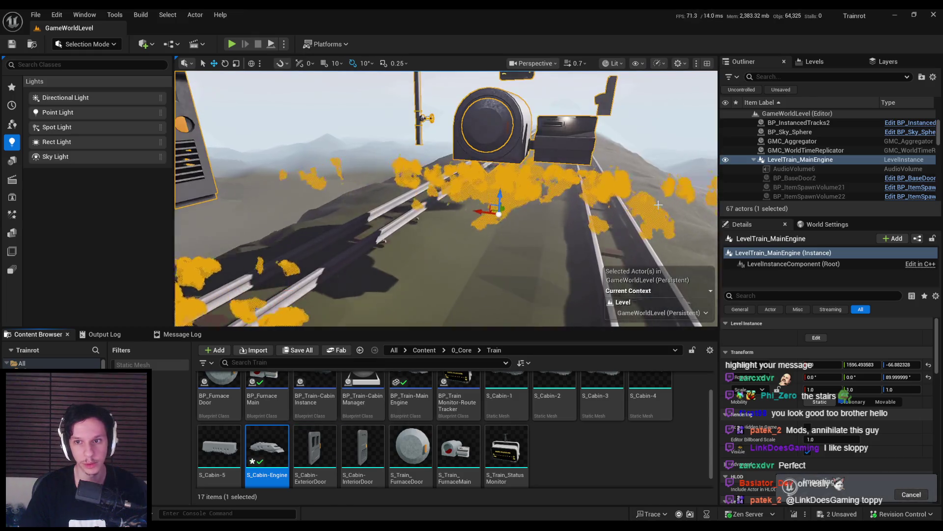
pyautogui.moveTo(658, 204)
pyautogui.mouseDown(button='right')
pyautogui.moveTo(698, 201)
pyautogui.moveTo(708, 177)
pyautogui.moveTo(702, 221)
pyautogui.mouseUp(button='right')
pyautogui.moveTo(528, 240)
pyautogui.mouseDown(button='right')
pyautogui.moveTo(516, 231)
pyautogui.moveTo(491, 241)
pyautogui.moveTo(529, 240)
pyautogui.mouseUp(button='right')
pyautogui.hotkey('ctrl', 's')
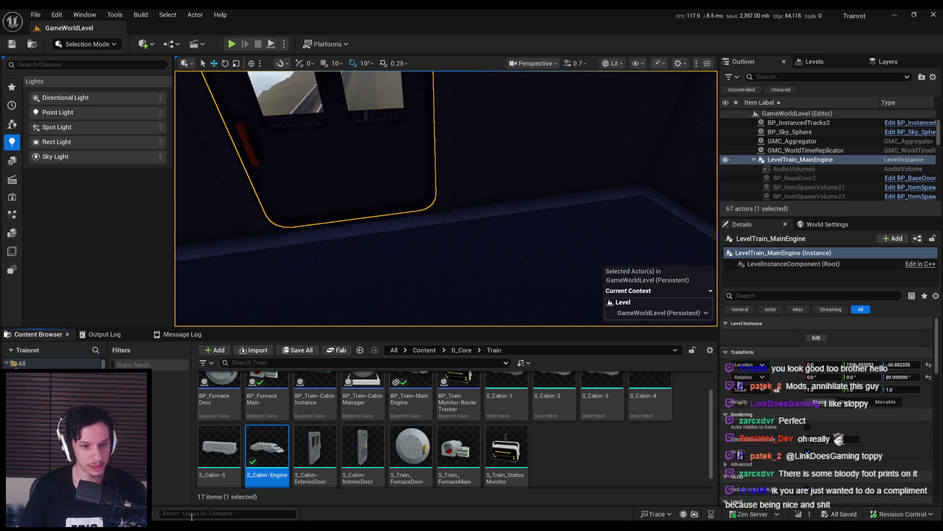
# - Back in Blender, orbit down to the cabin's interior floor
pyautogui.hotkey('alt', 'Tab')
pyautogui.moveTo(374, 265)
pyautogui.mouseDown(button='middle')
pyautogui.moveTo(331, 300)
pyautogui.moveTo(426, 243)
pyautogui.moveTo(400, 312)
pyautogui.mouseUp(button='middle')
pyautogui.scroll(5, 371, 273)
pyautogui.moveTo(370, 274)
pyautogui.mouseDown(button='middle')
pyautogui.moveTo(379, 257)
pyautogui.moveTo(370, 227)
pyautogui.moveTo(368, 248)
pyautogui.mouseUp(button='middle')
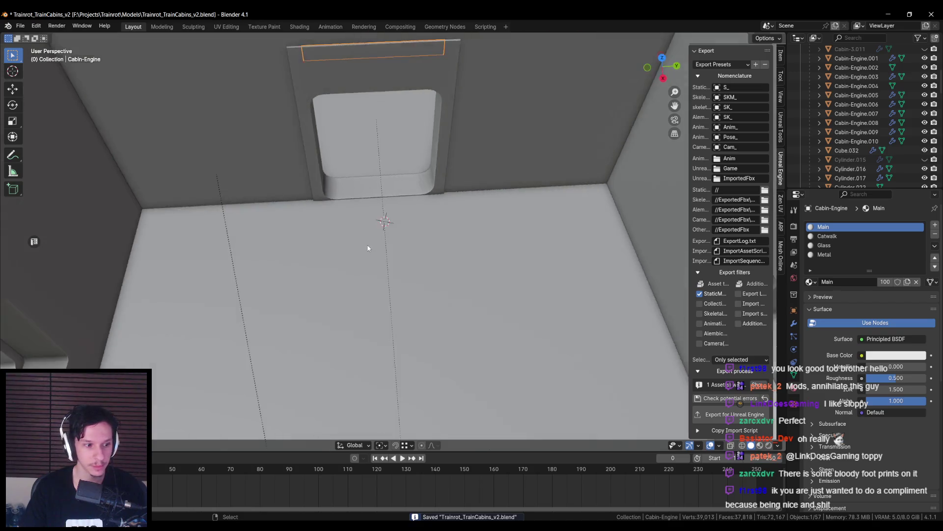
# - Add a cube via F3 search and scale it down twice along Z
pyautogui.scroll(-3, 367, 248)
pyautogui.press('F3')
pyautogui.write('cube')
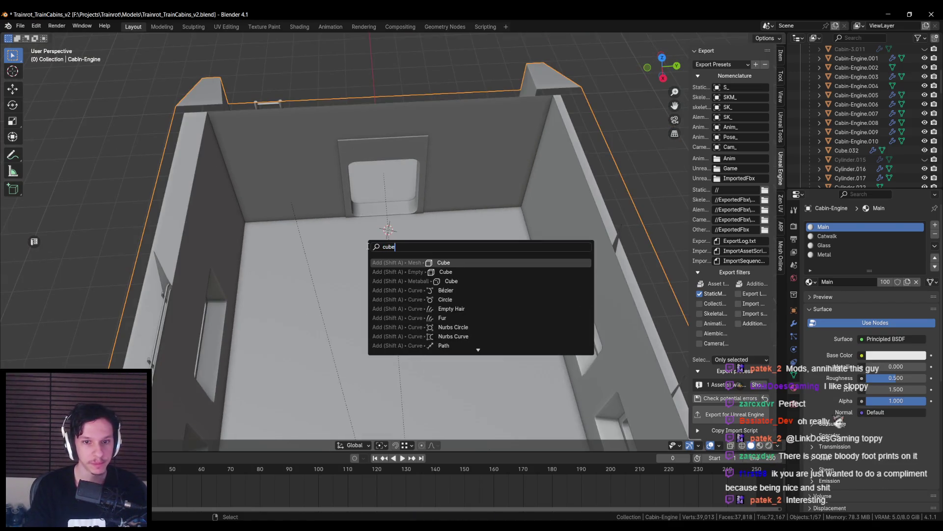
pyautogui.press('Return')
pyautogui.press('s')
pyautogui.press('z')
pyautogui.click(463, 261)
pyautogui.moveTo(463, 261)
pyautogui.mouseDown(button='middle')
pyautogui.moveTo(449, 229)
pyautogui.moveTo(465, 253)
pyautogui.mouseUp(button='middle')
pyautogui.press('s')
pyautogui.press('z')
pyautogui.click(448, 252)
# - Flatten the cube into a thin slab along Z and narrow it along X
pyautogui.scroll(2, 448, 253)
pyautogui.press('s')
pyautogui.press('z')
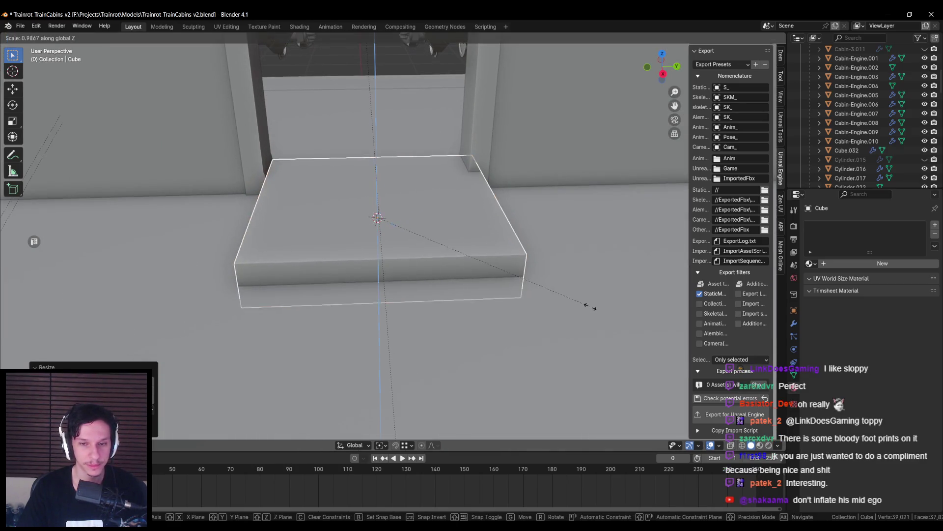
pyautogui.click(417, 240)
pyautogui.moveTo(416, 240)
pyautogui.mouseDown(button='middle')
pyautogui.moveTo(378, 211)
pyautogui.moveTo(403, 256)
pyautogui.moveTo(462, 280)
pyautogui.mouseUp(button='middle')
pyautogui.press('s')
pyautogui.press('x')
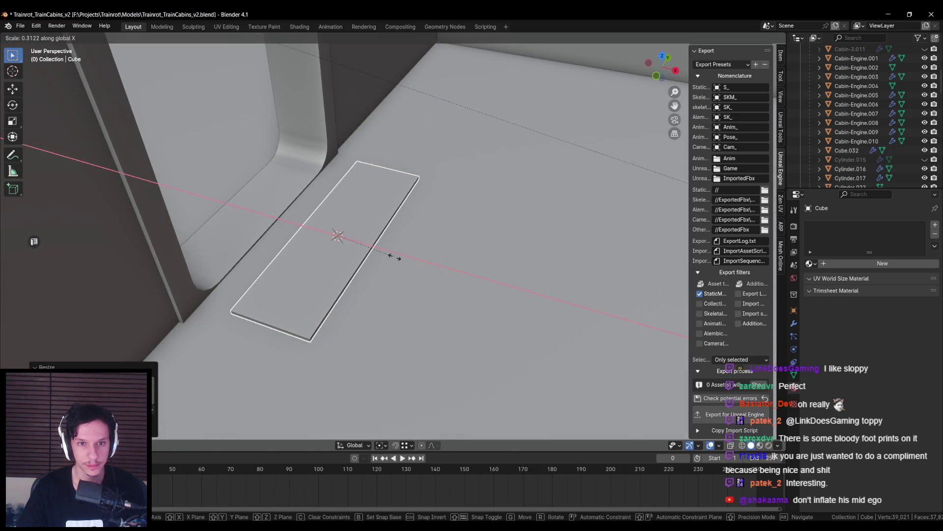
pyautogui.click(411, 263)
pyautogui.moveTo(410, 263)
pyautogui.mouseDown(button='middle')
pyautogui.moveTo(341, 274)
pyautogui.moveTo(464, 290)
pyautogui.moveTo(453, 257)
pyautogui.moveTo(370, 187)
pyautogui.mouseUp(button='middle')
# - Raise the slab along Z and select one of its faces in Edit Mode
pyautogui.press('g')
pyautogui.press('z')
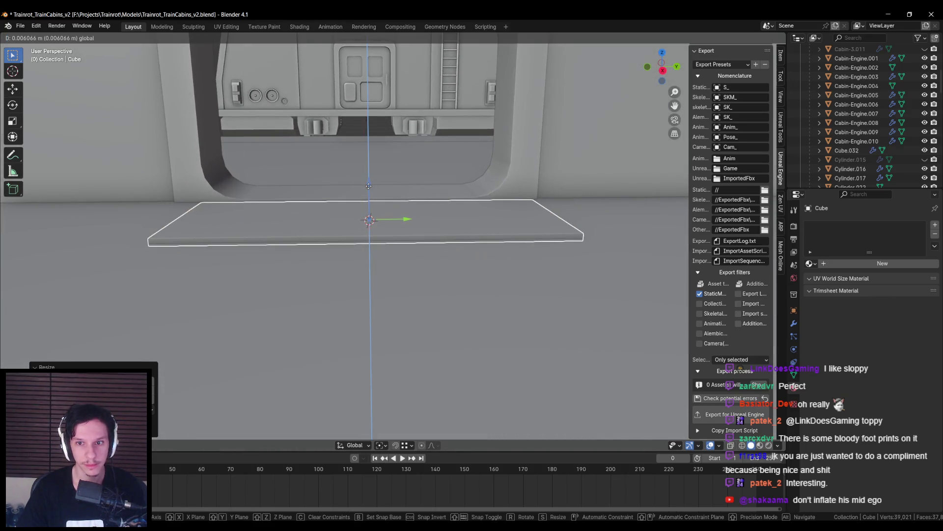
pyautogui.click(368, 186)
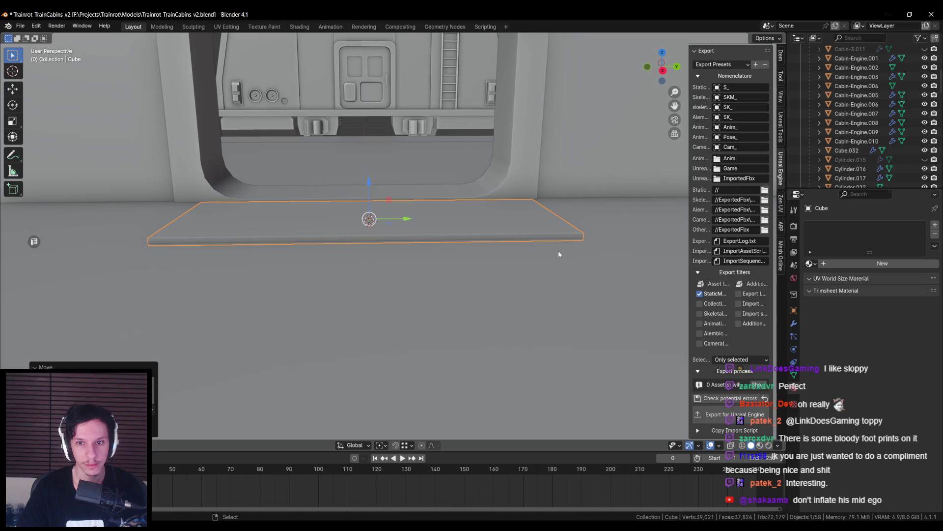
pyautogui.press('Tab')
pyautogui.hotkey('alt', 'z')
pyautogui.click(369, 224)
pyautogui.hotkey('alt', 'z')
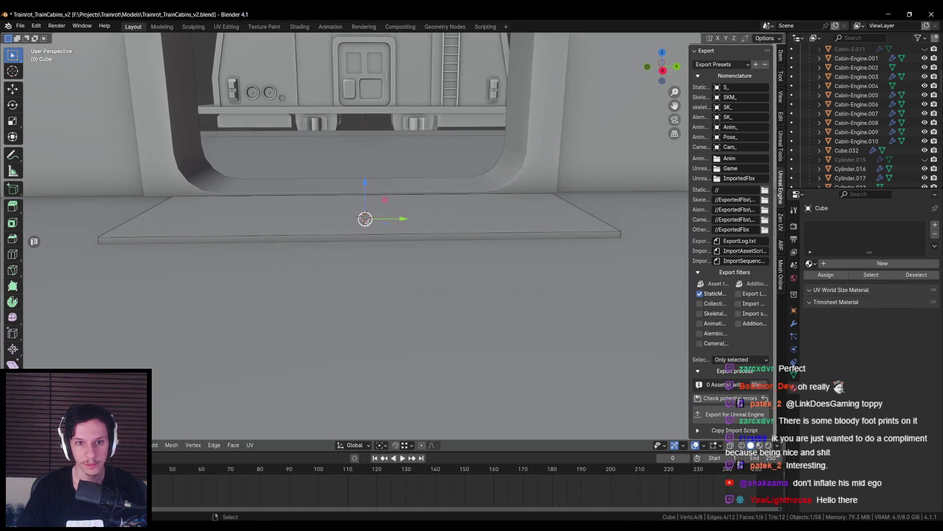
# - Snap the selected face down onto the floor along Z, then restore the snap target
pyautogui.hotkey('ctrl', 'shift', 'Tab')
pyautogui.click(366, 249)
pyautogui.press('g')
pyautogui.press('z')
pyautogui.click(345, 292)
pyautogui.hotkey('ctrl', 'shift', 'Tab')
pyautogui.click(374, 246)
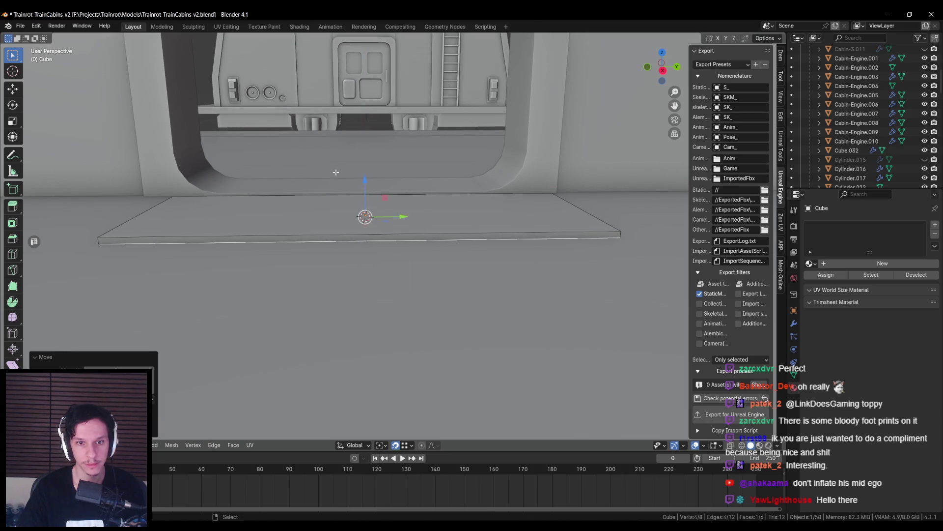
pyautogui.press('Tab')
pyautogui.moveTo(300, 256); pyautogui.dragTo(294, 226, button='middle')
pyautogui.press('Tab')
pyautogui.press('KP_Decimal')
pyautogui.press('Tab')
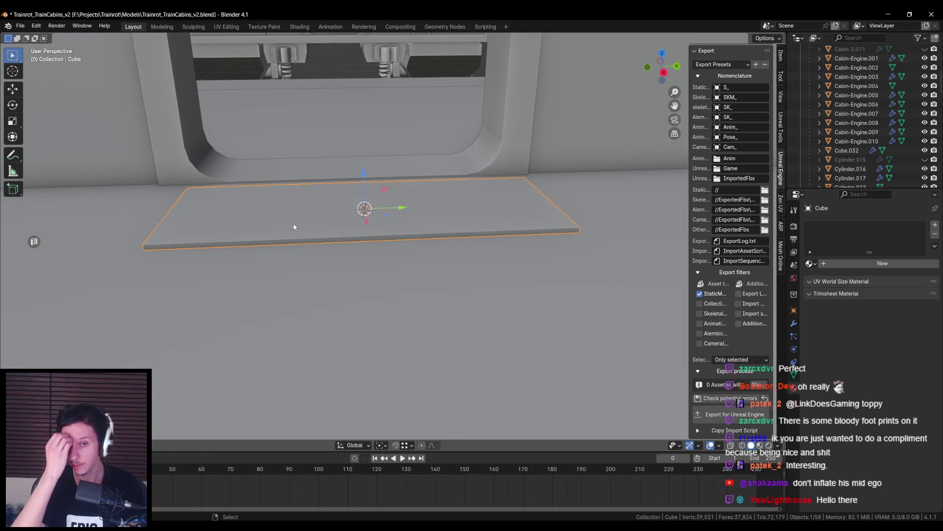
pyautogui.moveTo(294, 227); pyautogui.dragTo(483, 251, button='middle')
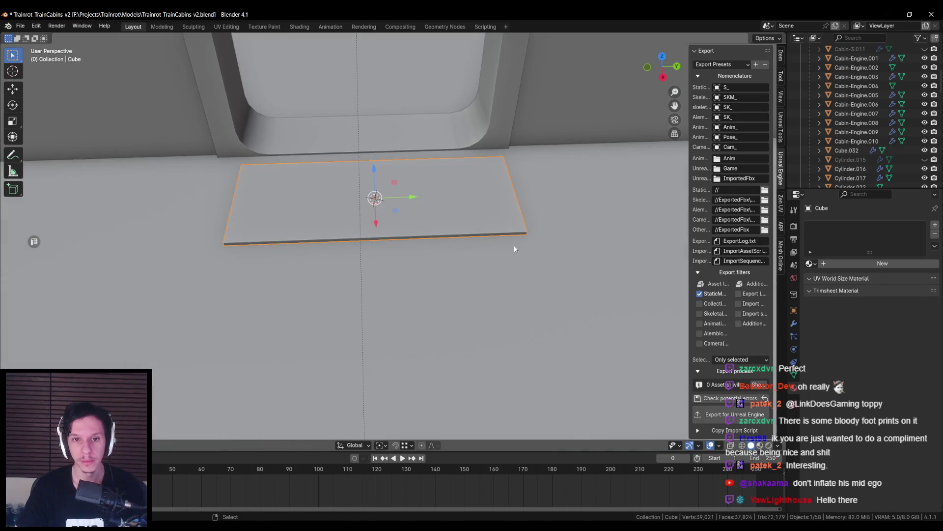
# - Shorten the carpet slab along Y
pyautogui.press('s')
pyautogui.press('y')
pyautogui.click(560, 229)
pyautogui.moveTo(560, 229)
pyautogui.mouseDown(button='middle')
pyautogui.moveTo(499, 255)
pyautogui.moveTo(541, 320)
pyautogui.moveTo(469, 264)
pyautogui.mouseUp(button='middle')
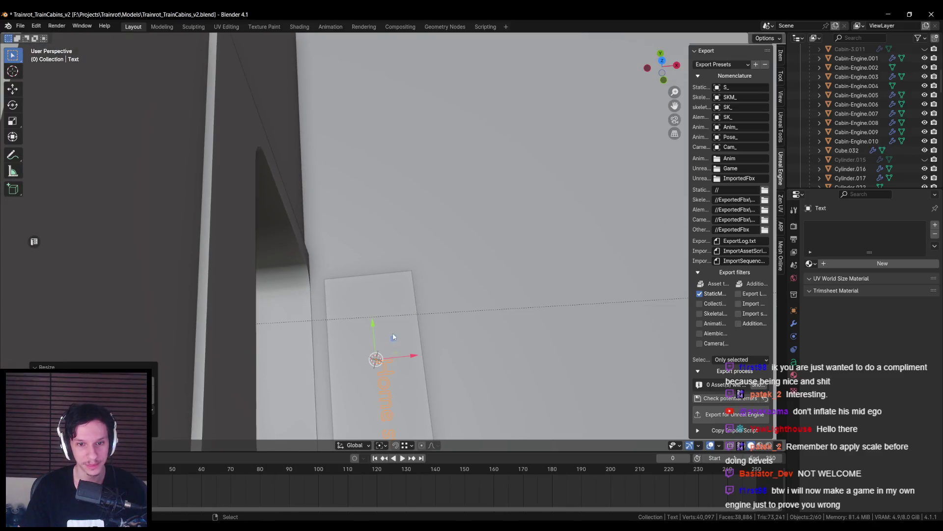
# - Position the Home sweet home text object on the slab and enter its text editing
pyautogui.press('g')
pyautogui.click(389, 265)
pyautogui.moveTo(388, 265)
pyautogui.mouseDown(button='middle')
pyautogui.moveTo(398, 210)
pyautogui.moveTo(385, 203)
pyautogui.mouseUp(button='middle')
pyautogui.moveTo(387, 192); pyautogui.dragTo(392, 191)
pyautogui.press('Tab')
pyautogui.moveTo(396, 264)
pyautogui.mouseDown(button='middle')
pyautogui.moveTo(475, 286)
pyautogui.moveTo(428, 290)
pyautogui.moveTo(423, 300)
pyautogui.mouseUp(button='middle')
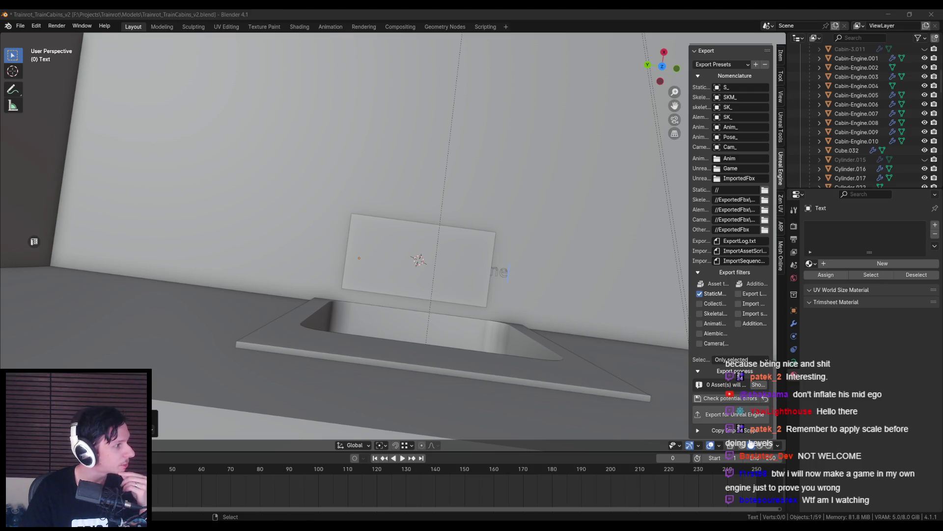
# - Lift the 'Home sweet home' text up above the panel
pyautogui.moveTo(422, 241); pyautogui.dragTo(435, 258, button='middle')
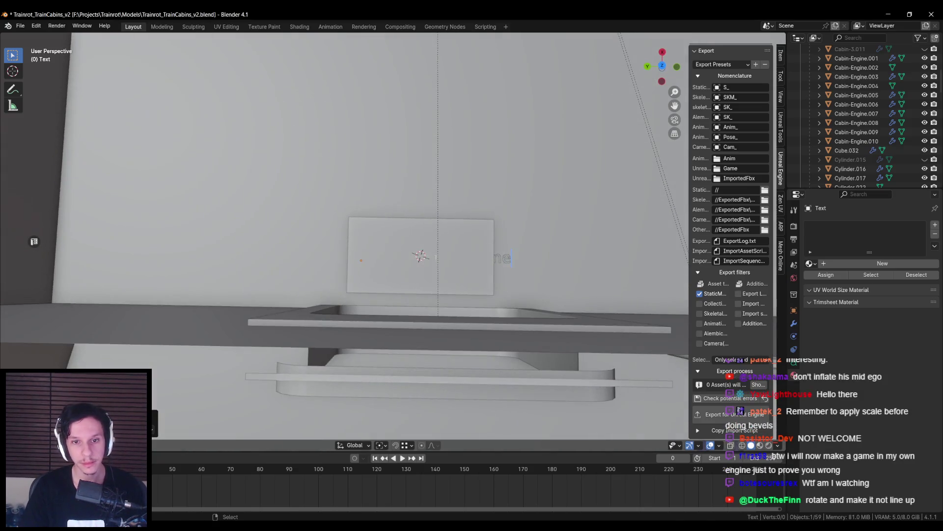
pyautogui.press('Tab')
pyautogui.moveTo(375, 230); pyautogui.dragTo(374, 150)
pyautogui.scroll(2, 343, 218)
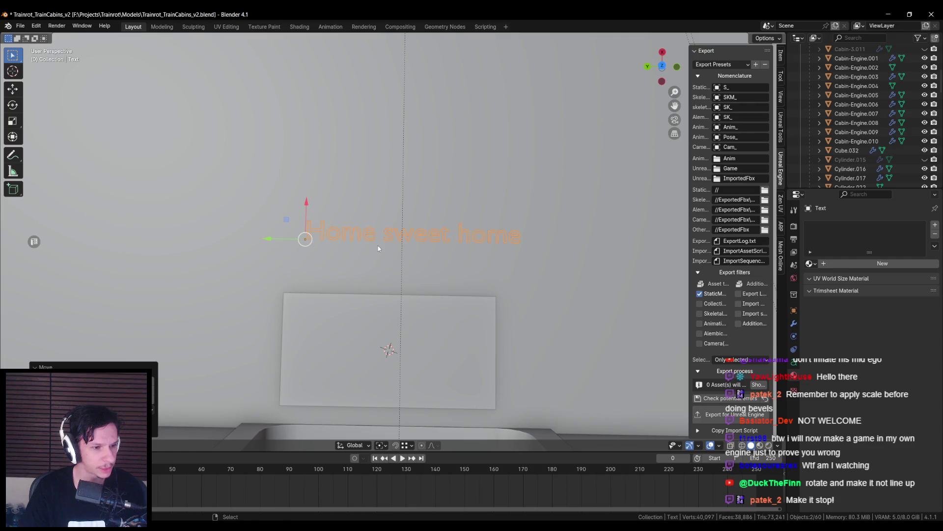
# - Edit the text down to the single word 'home'
pyautogui.press('Tab')
pyautogui.press('BackSpace')
pyautogui.press('BackSpace')
pyautogui.press('BackSpace')
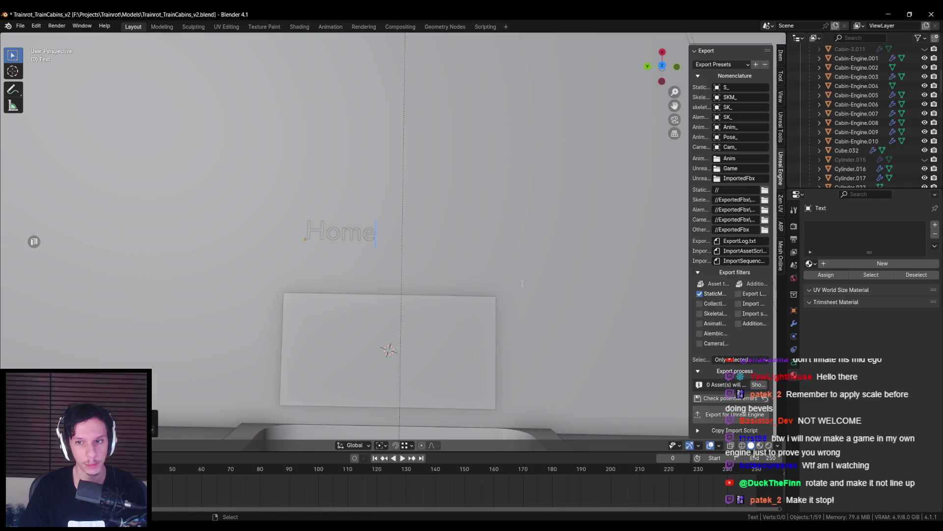
pyautogui.press('BackSpace')
pyautogui.press('BackSpace')
pyautogui.press('BackSpace')
pyautogui.write('home')
pyautogui.press('Tab')
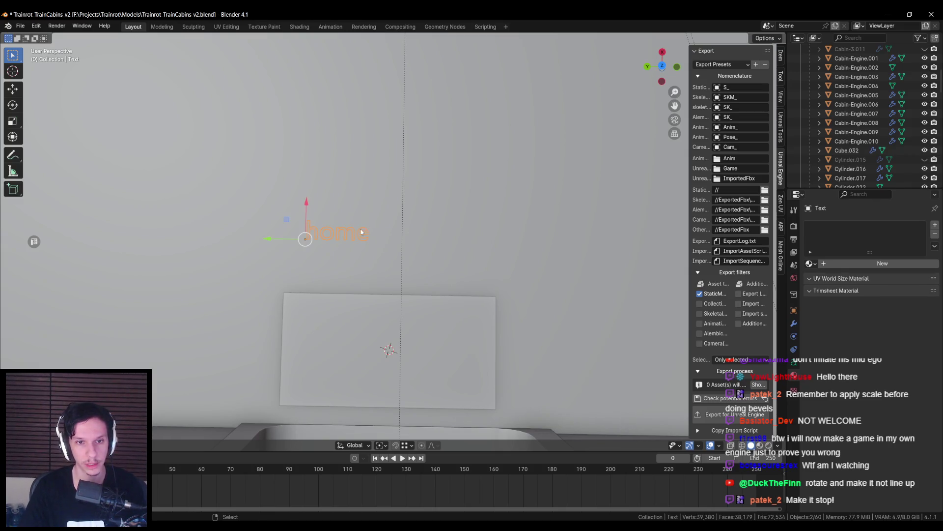
# - Duplicate the 'home' text and change the copy to 'sweet'
pyautogui.keyDown('shift'); pyautogui.moveTo(362, 226); pyautogui.dragTo(401, 206, button='middle'); pyautogui.keyUp('shift')
pyautogui.hotkey('shift', 'd')
pyautogui.click(347, 230)
pyautogui.press('Tab')
pyautogui.press('BackSpace')
pyautogui.press('BackSpace')
pyautogui.press('BackSpace')
pyautogui.write('sweet')
pyautogui.press('Tab')
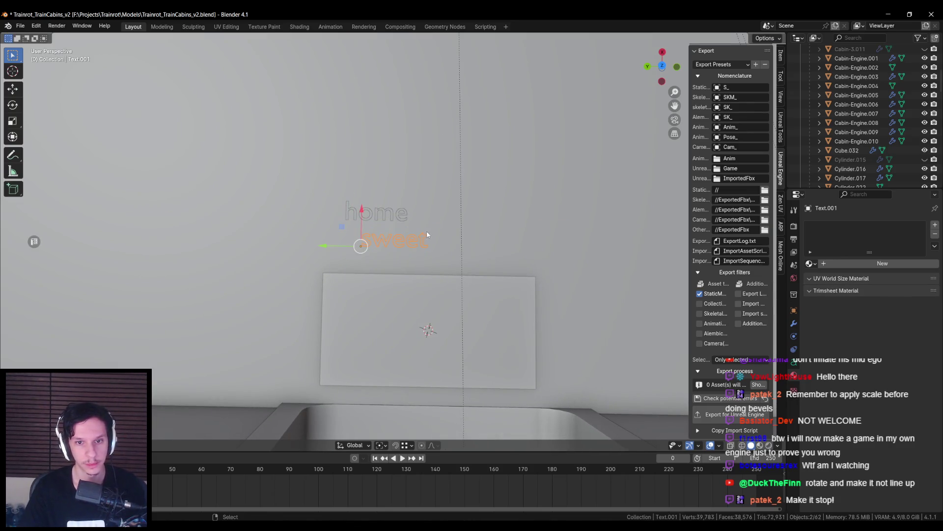
# - Move 'sweet' along X to sit below 'home' and enlarge it
pyautogui.press('g')
pyautogui.press('x')
pyautogui.click(360, 207)
pyautogui.press('s')
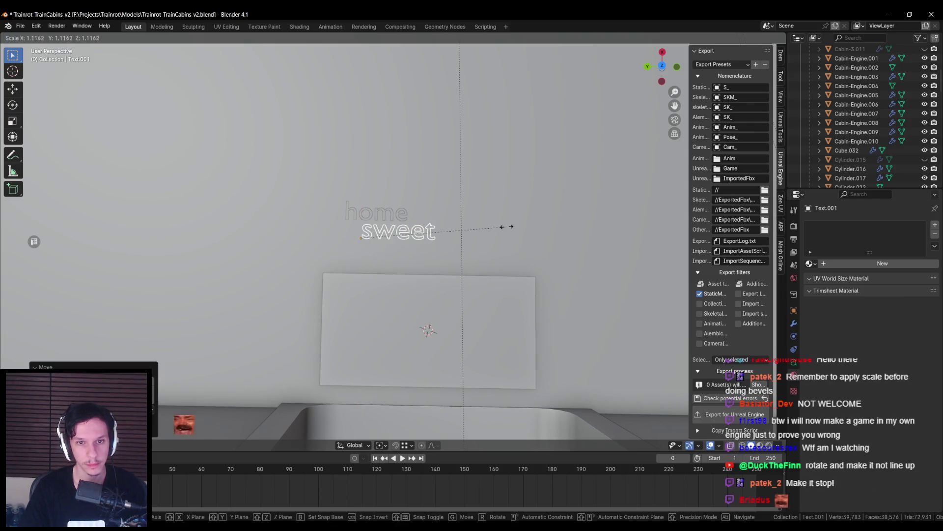
pyautogui.click(524, 228)
# - Duplicate 'home' and place the copy as the third line
pyautogui.click(363, 218)
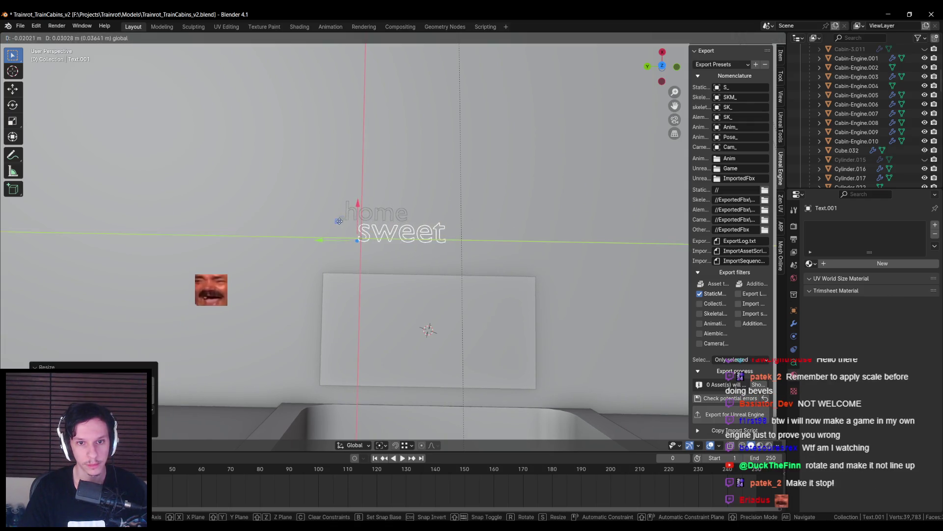
pyautogui.hotkey('shift', 'd')
pyautogui.press('Escape')
pyautogui.press('g')
pyautogui.hotkey('shift', 'z')
pyautogui.click(379, 239)
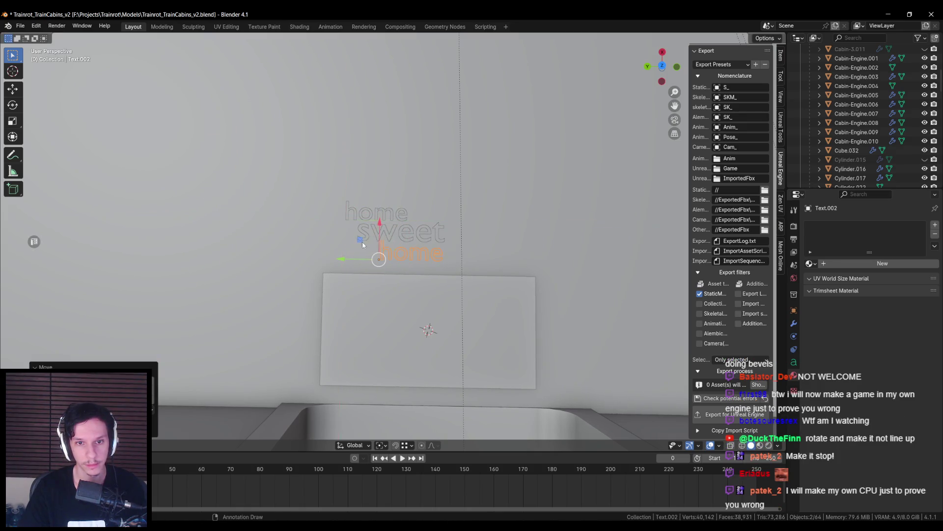
# - Move all three words down onto the plate with Shift+Z and scale them up
pyautogui.keyDown('shift'); pyautogui.click(426, 232); pyautogui.keyUp('shift')
pyautogui.keyDown('shift'); pyautogui.click(378, 215); pyautogui.keyUp('shift')
pyautogui.press('g')
pyautogui.hotkey('shift', 'z')
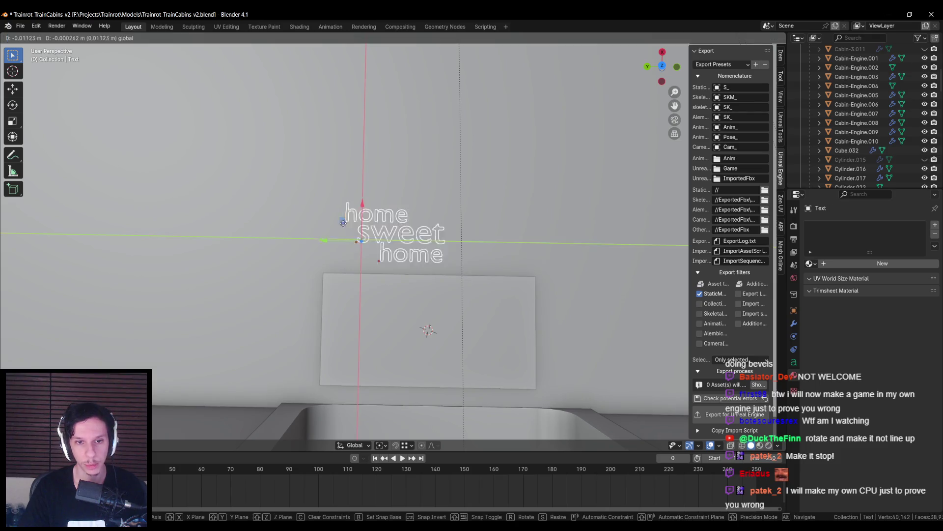
pyautogui.click(374, 317)
pyautogui.press('s')
pyautogui.click(526, 325)
pyautogui.click(415, 352)
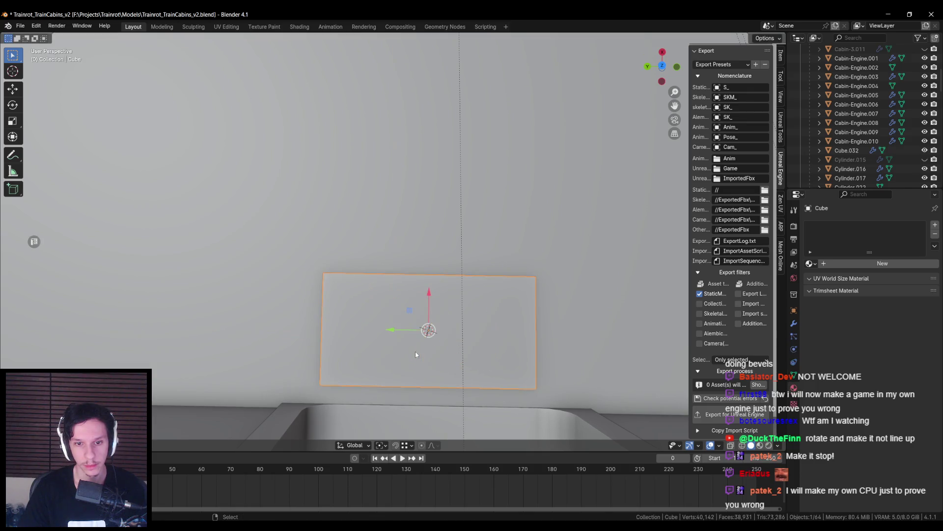
# - In wireframe, slide the bottom 'home' sideways, then shift all three words across the plate
pyautogui.hotkey('shift', 'z')
pyautogui.keyDown('shift'); pyautogui.click(414, 354); pyautogui.keyUp('shift')
pyautogui.moveTo(372, 364); pyautogui.dragTo(357, 366)
pyautogui.hotkey('shift', 'z')
pyautogui.hotkey('shift', 'z')
pyautogui.keyDown('shift'); pyautogui.click(427, 328); pyautogui.keyUp('shift')
pyautogui.keyDown('shift'); pyautogui.click(399, 303); pyautogui.keyUp('shift')
pyautogui.hotkey('shift', 'z')
pyautogui.moveTo(399, 302)
pyautogui.mouseDown(button='middle')
pyautogui.moveTo(363, 284)
pyautogui.moveTo(344, 222)
pyautogui.mouseUp(button='middle')
pyautogui.moveTo(337, 216); pyautogui.dragTo(332, 218)
pyautogui.moveTo(373, 216)
pyautogui.mouseDown(button='middle')
pyautogui.moveTo(390, 215)
pyautogui.moveTo(377, 220)
pyautogui.moveTo(367, 189)
pyautogui.moveTo(377, 209)
pyautogui.moveTo(361, 280)
pyautogui.moveTo(340, 210)
pyautogui.mouseUp(button='middle')
# - In top view, reposition the text and shorten the plate along Y to about 0.78
pyautogui.press('KP_7')
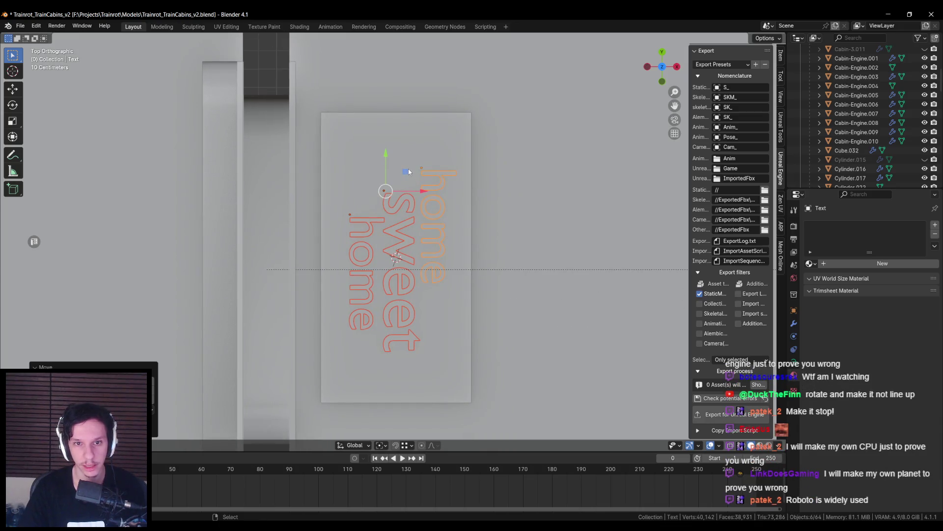
pyautogui.press('g')
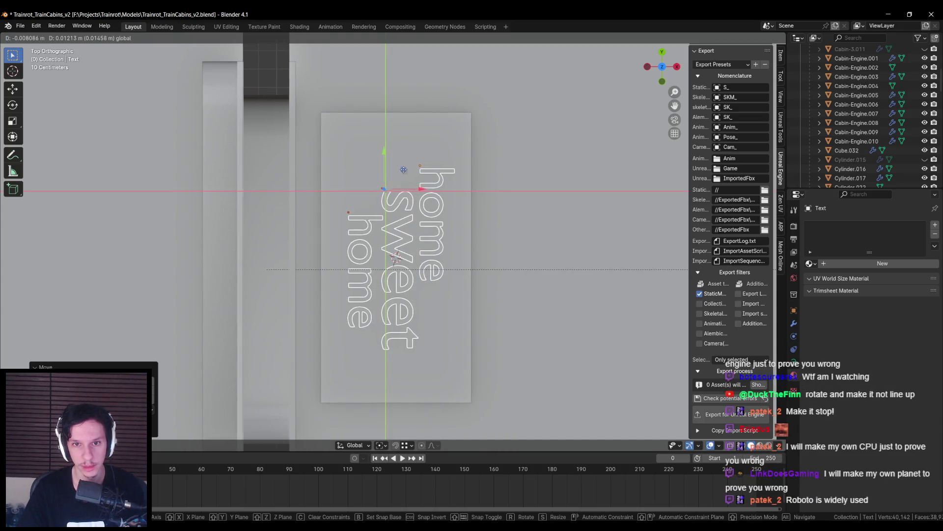
pyautogui.click(440, 277)
pyautogui.click(441, 278)
pyautogui.press('s')
pyautogui.press('y')
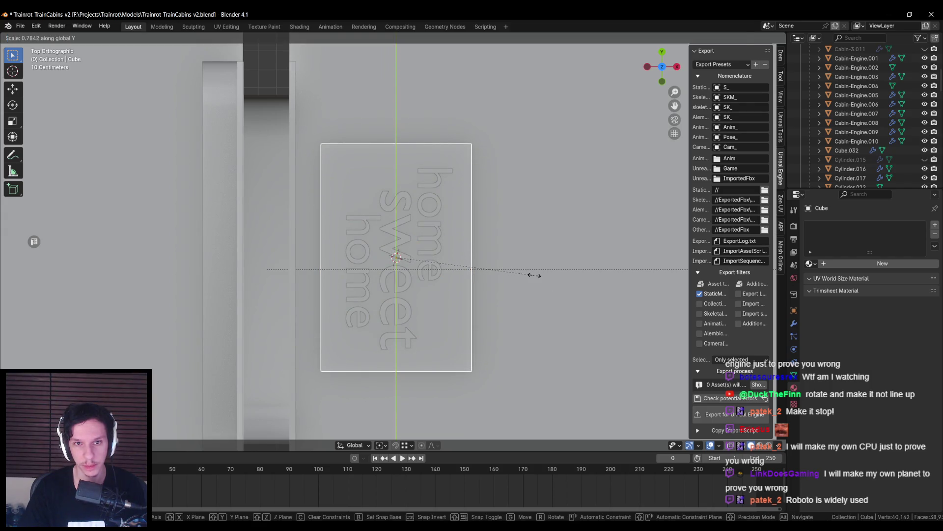
pyautogui.click(533, 273)
# - Select the top 'home' text and show its Text data properties
pyautogui.keyDown('shift'); pyautogui.click(431, 221); pyautogui.keyUp('shift')
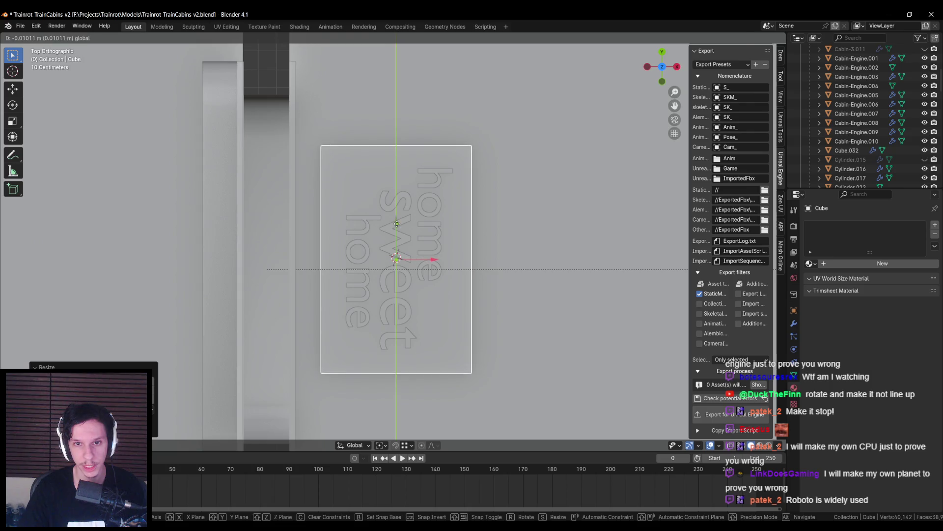
pyautogui.moveTo(432, 197)
pyautogui.mouseDown(button='middle')
pyautogui.moveTo(471, 252)
pyautogui.moveTo(379, 266)
pyautogui.moveTo(638, 314)
pyautogui.mouseUp(button='middle')
pyautogui.click(794, 362)
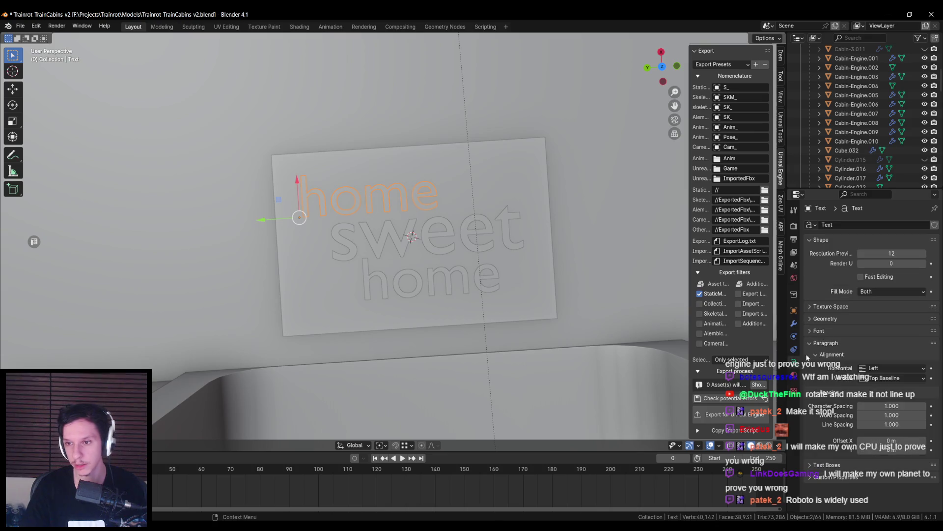
# - Load Impact Regular from C:\Windows\Fonts as the top 'home' word's Regular font
pyautogui.click(827, 333)
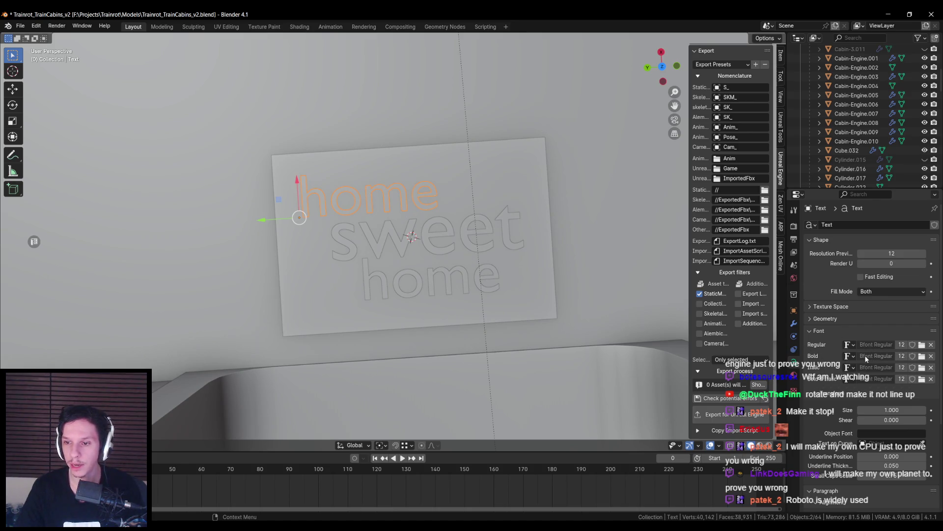
pyautogui.scroll(-4, 857, 356)
pyautogui.scroll(4, 821, 363)
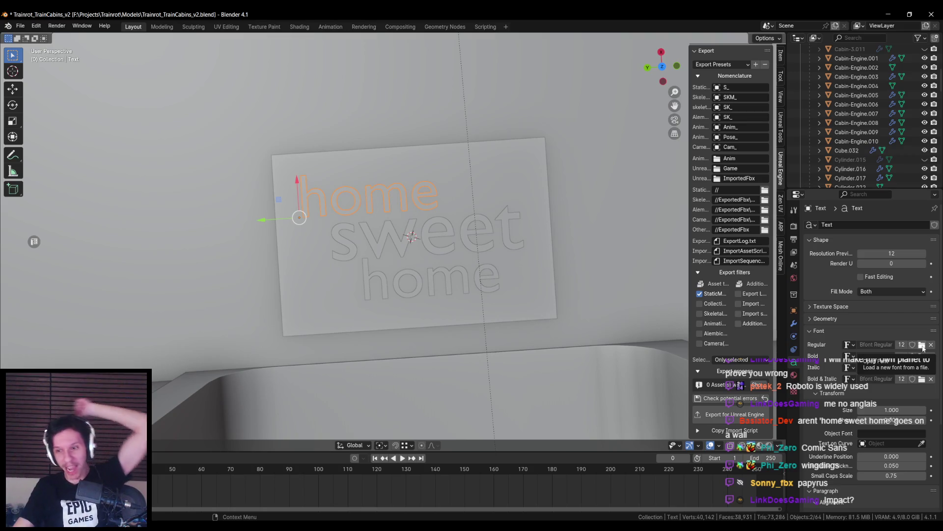
pyautogui.click(922, 345)
pyautogui.moveTo(389, 125); pyautogui.dragTo(372, 116)
pyautogui.click(546, 131)
pyautogui.write('papy')
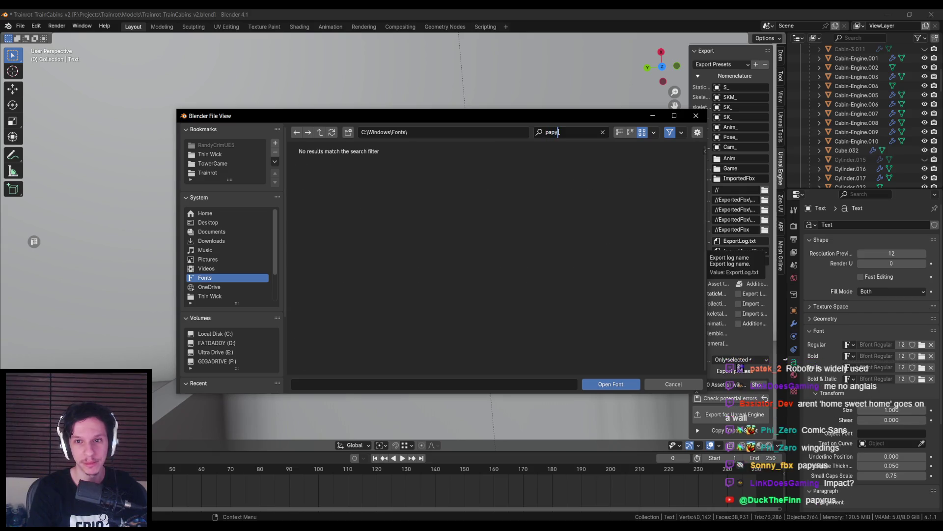
pyautogui.press('BackSpace')
pyautogui.press('BackSpace')
pyautogui.press('BackSpace')
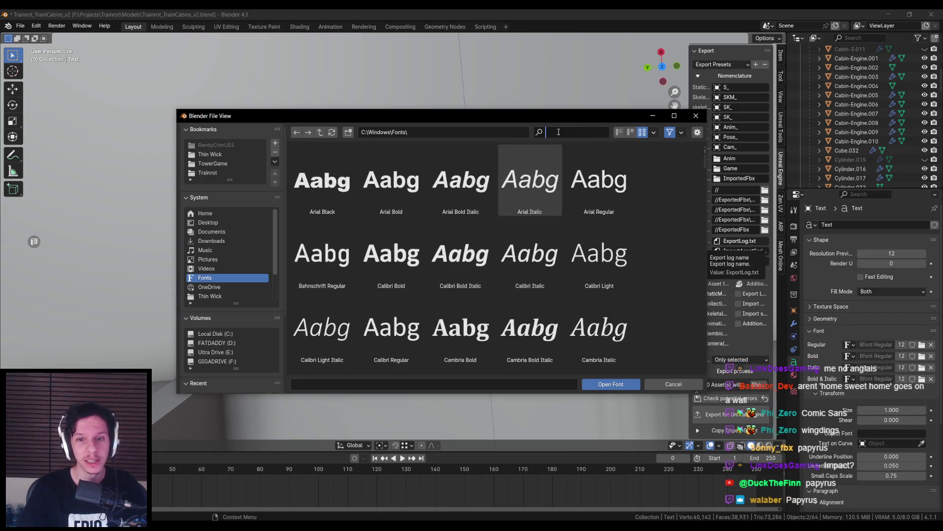
pyautogui.click(659, 202)
pyautogui.moveTo(704, 162)
pyautogui.mouseDown()
pyautogui.moveTo(696, 372)
pyautogui.moveTo(674, 240)
pyautogui.mouseUp()
pyautogui.click(614, 243)
pyautogui.doubleClick(614, 243)
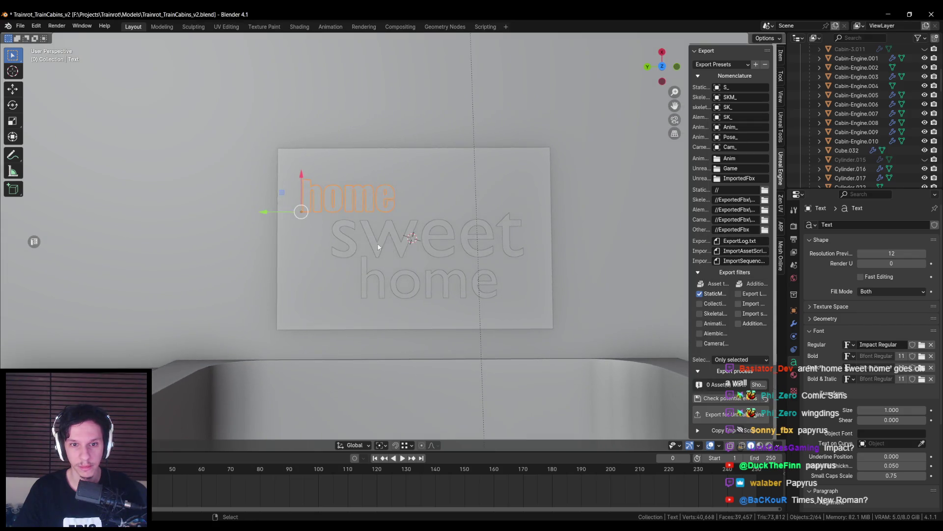
# - Apply the loaded Impact Regular font to 'sweet' and the bottom 'home'
pyautogui.click(921, 344)
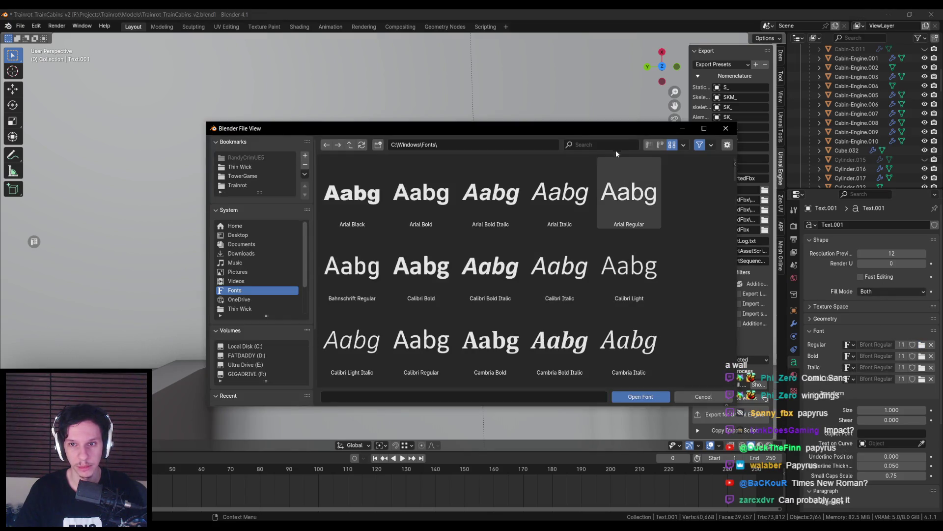
pyautogui.click(692, 393)
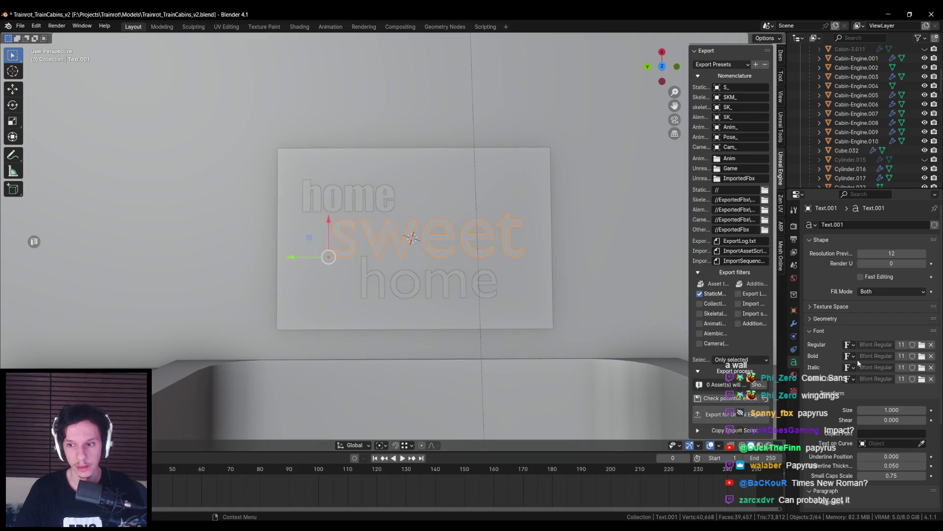
pyautogui.click(849, 345)
pyautogui.click(819, 367)
pyautogui.click(416, 284)
pyautogui.click(849, 345)
pyautogui.click(825, 369)
# - Nudge the bottom 'home' up, then move all three words right on the plate
pyautogui.moveTo(321, 298)
pyautogui.mouseDown()
pyautogui.moveTo(280, 297)
pyautogui.moveTo(325, 294)
pyautogui.mouseUp()
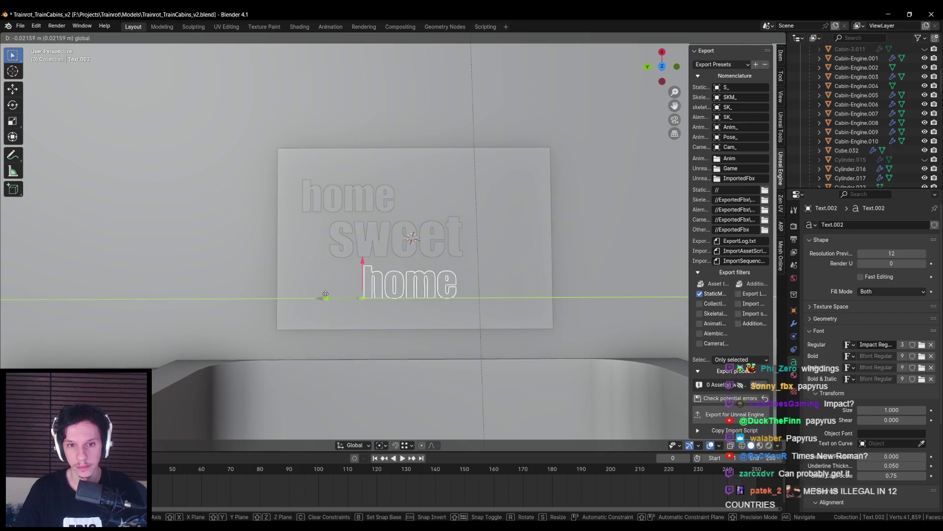
pyautogui.rightClick(326, 293)
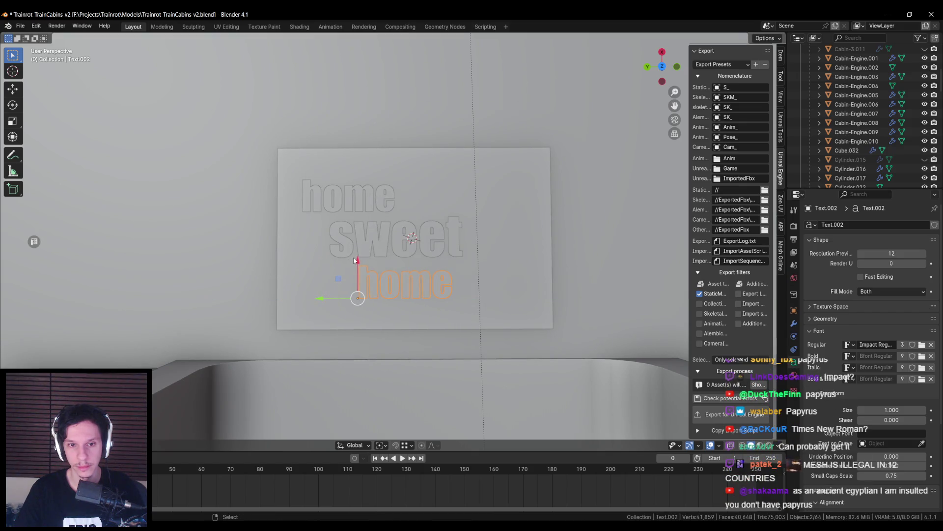
pyautogui.moveTo(357, 258); pyautogui.dragTo(358, 259)
pyautogui.keyDown('shift'); pyautogui.click(356, 243); pyautogui.keyUp('shift')
pyautogui.keyDown('shift'); pyautogui.click(349, 202); pyautogui.keyUp('shift')
pyautogui.moveTo(310, 235); pyautogui.dragTo(337, 237)
pyautogui.click(300, 237)
pyautogui.moveTo(300, 236); pyautogui.dragTo(434, 283, button='middle')
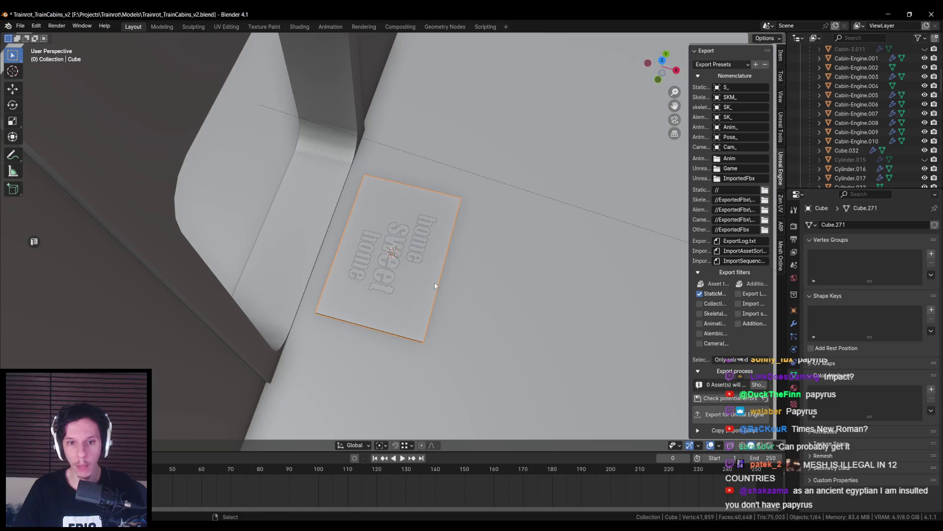
# - In top view, scale the plate slightly shorter along Y
pyautogui.press('KP_7')
pyautogui.scroll(2, 429, 257)
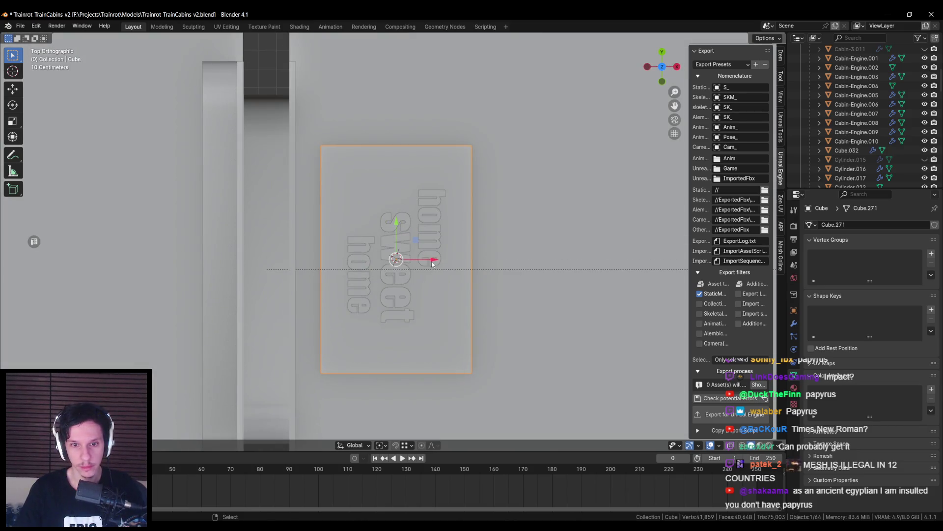
pyautogui.press('s')
pyautogui.press('x')
pyautogui.press('Escape')
pyautogui.press('s')
pyautogui.press('y')
pyautogui.press('Escape')
pyautogui.press('s')
pyautogui.press('y')
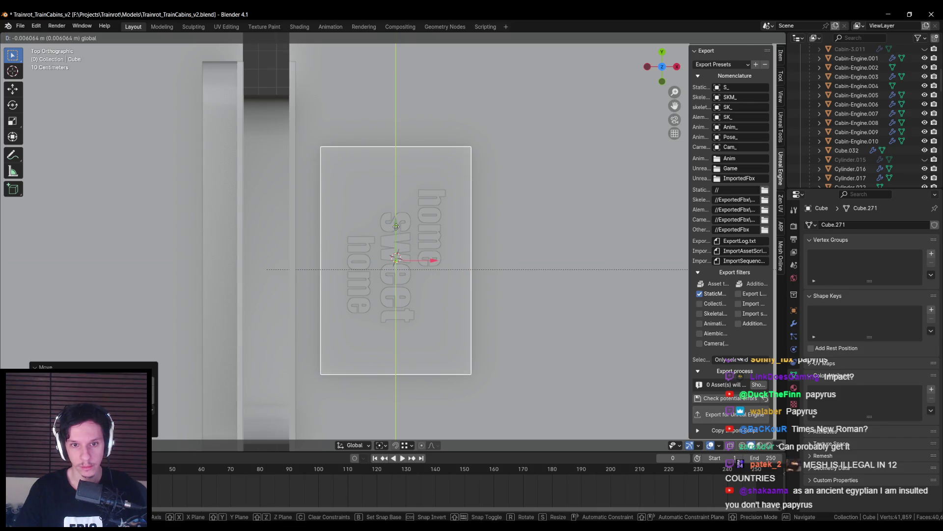
pyautogui.click(528, 256)
pyautogui.moveTo(527, 256)
pyautogui.mouseDown(button='middle')
pyautogui.moveTo(502, 275)
pyautogui.moveTo(433, 293)
pyautogui.moveTo(413, 275)
pyautogui.moveTo(441, 260)
pyautogui.mouseUp(button='middle')
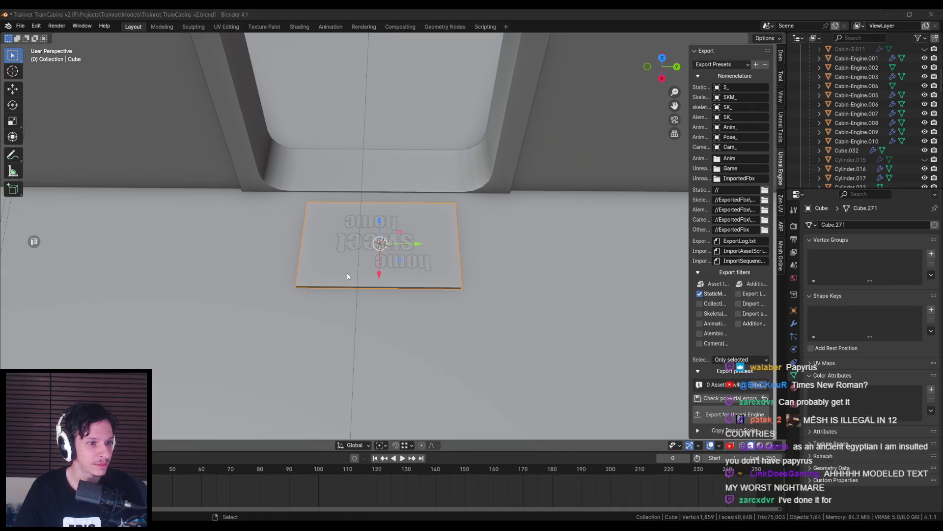
# - Nudge the top 'home' text slightly into position from the top view
pyautogui.moveTo(348, 275); pyautogui.dragTo(394, 269, button='middle')
pyautogui.press('KP_7')
pyautogui.scroll(3, 392, 271)
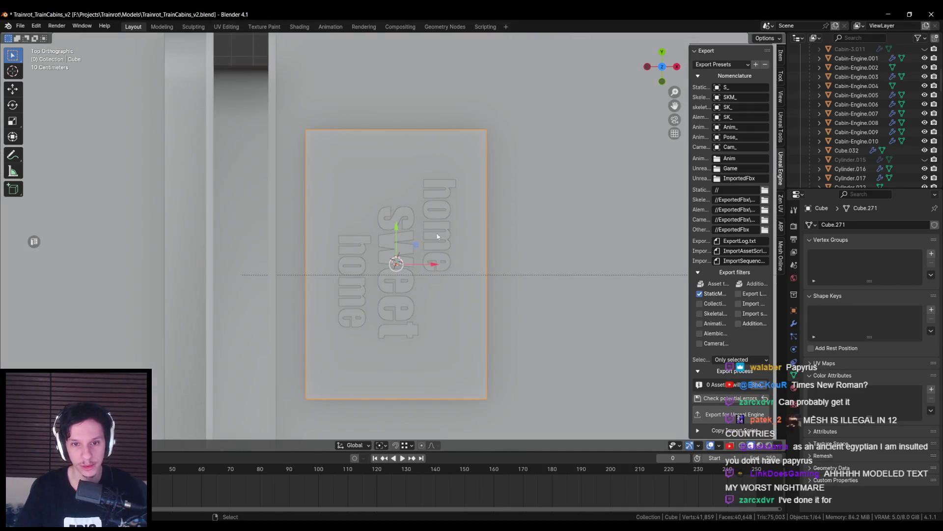
pyautogui.click(454, 245)
pyautogui.press('g')
pyautogui.press('Escape')
pyautogui.moveTo(444, 158); pyautogui.dragTo(439, 161)
# - Select the bottom 'home' and 'sweet' texts, then select the plate
pyautogui.click(354, 246)
pyautogui.press('g')
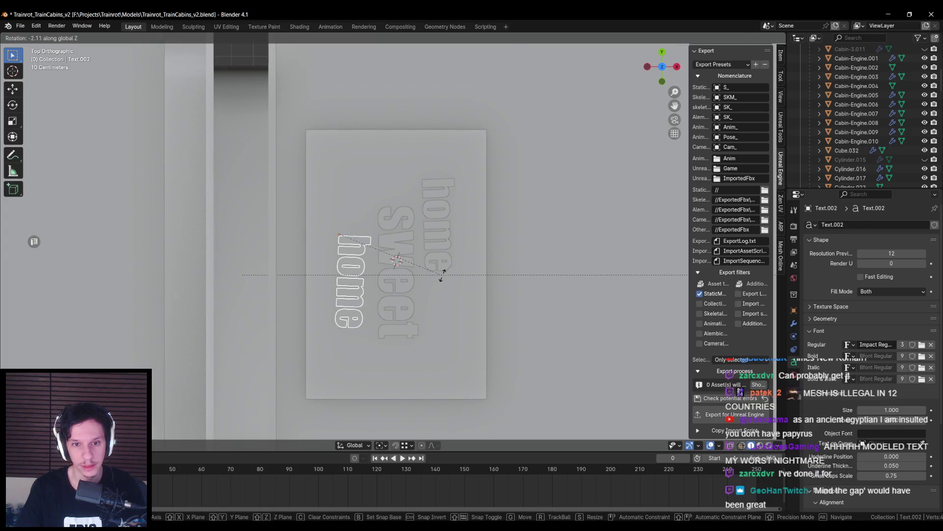
pyautogui.press('Escape')
pyautogui.press('g')
pyautogui.press('Escape')
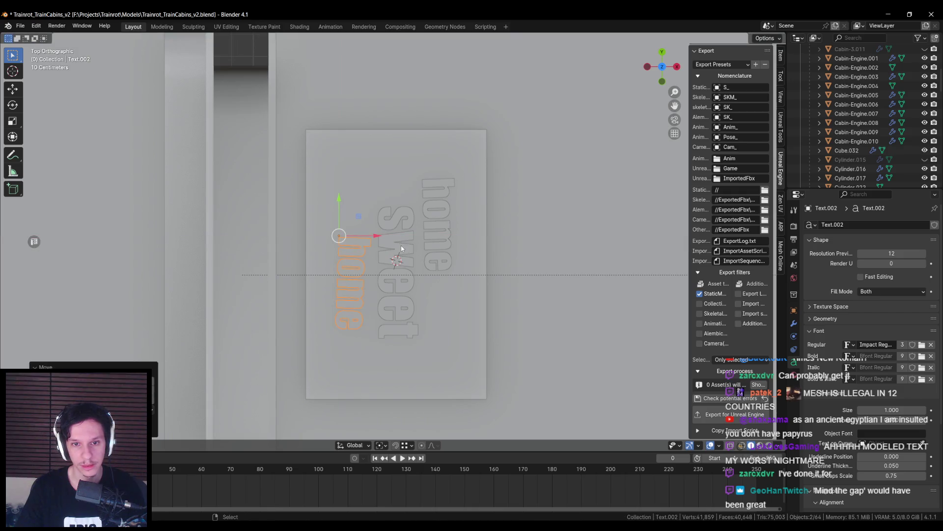
pyautogui.keyDown('shift'); pyautogui.click(401, 246); pyautogui.keyUp('shift')
pyautogui.click(451, 224)
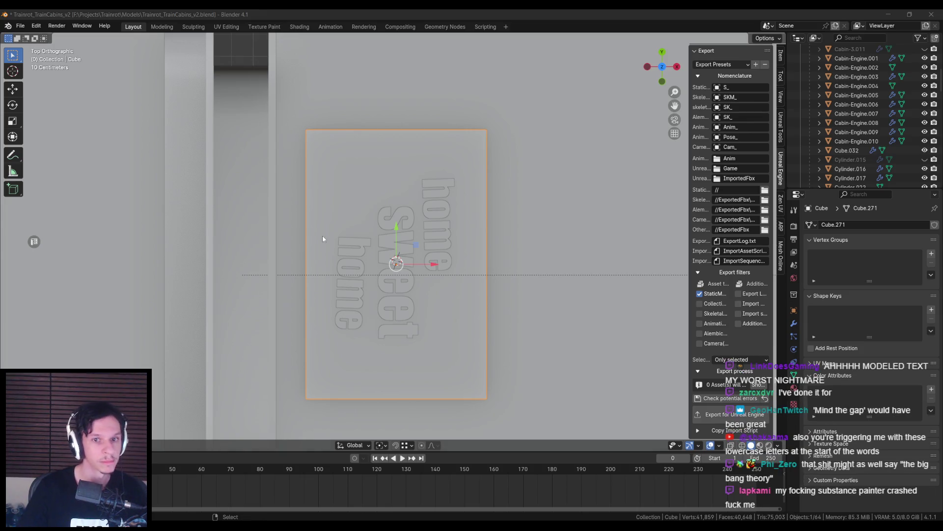
pyautogui.scroll(-2, 322, 238)
pyautogui.scroll(1, 352, 245)
pyautogui.moveTo(353, 244)
pyautogui.mouseDown(button='middle')
pyautogui.moveTo(388, 214)
pyautogui.moveTo(552, 315)
pyautogui.mouseUp(button='middle')
# - Add a Bevel modifier to the doormat plate
pyautogui.press('Tab')
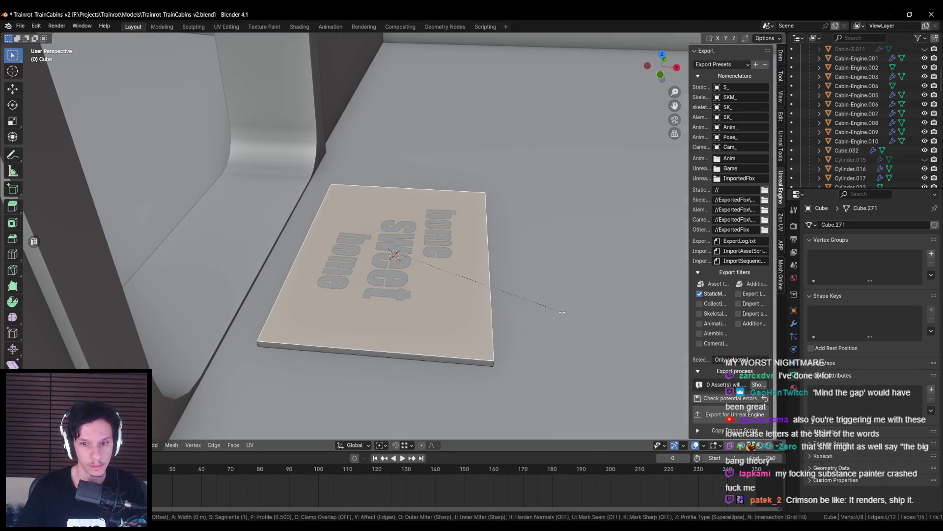
pyautogui.press('Tab')
pyautogui.press('Tab')
pyautogui.press('Tab')
pyautogui.scroll(-2, 564, 317)
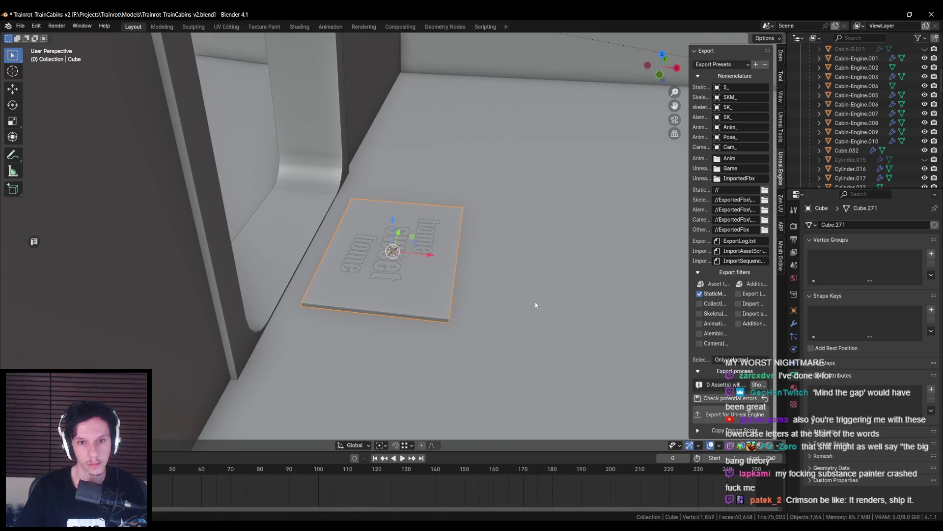
pyautogui.click(794, 323)
pyautogui.click(875, 225)
pyautogui.write('bevel')
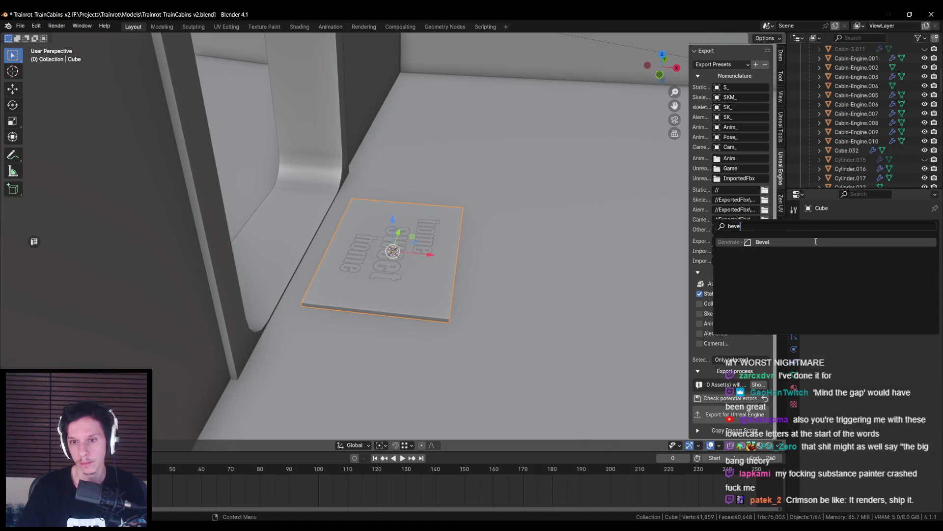
pyautogui.press('Return')
pyautogui.moveTo(529, 281)
pyautogui.mouseDown(button='middle')
pyautogui.moveTo(507, 278)
pyautogui.moveTo(443, 327)
pyautogui.moveTo(505, 274)
pyautogui.moveTo(467, 279)
pyautogui.mouseUp(button='middle')
# - Apply rotation and scale to the plate and narrow the bevel amount to 0.007 m
pyautogui.hotkey('ctrl', 'a')
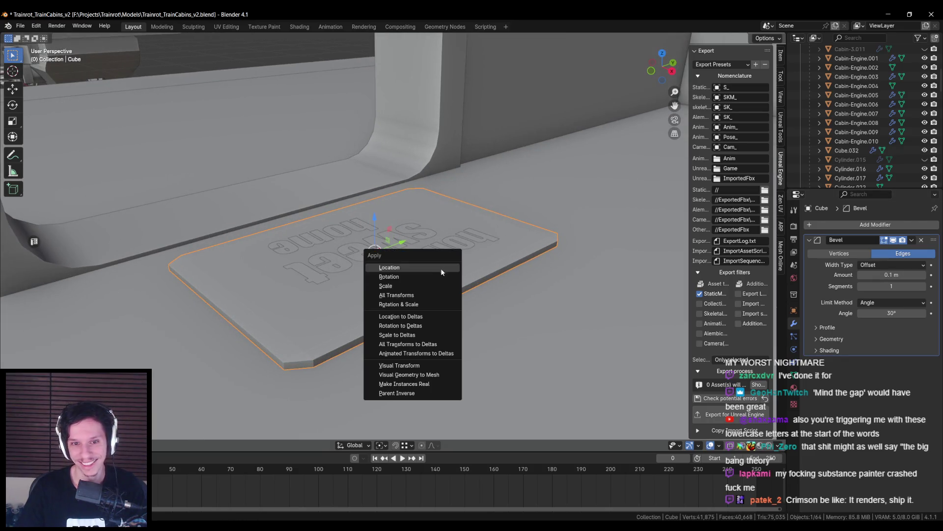
pyautogui.click(425, 304)
pyautogui.moveTo(425, 307); pyautogui.dragTo(444, 285, button='middle')
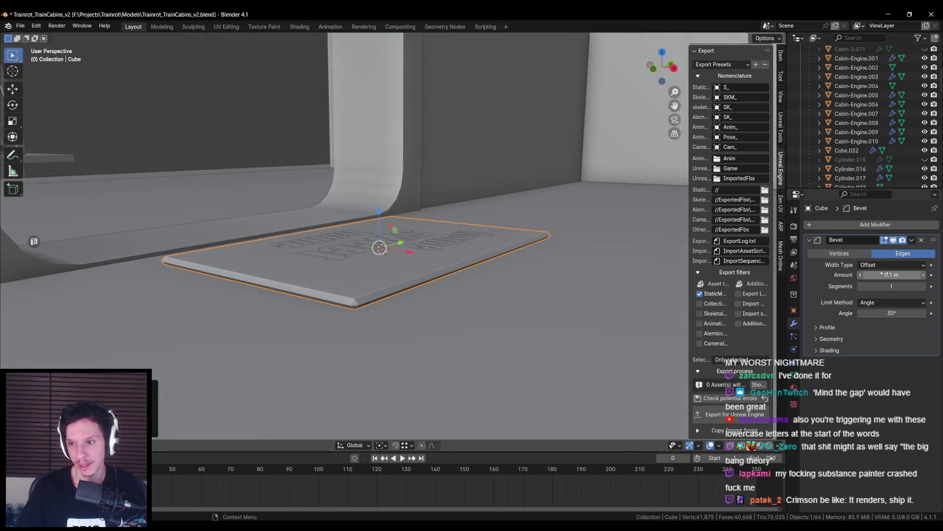
pyautogui.press('BackSpace')
pyautogui.press('BackSpace')
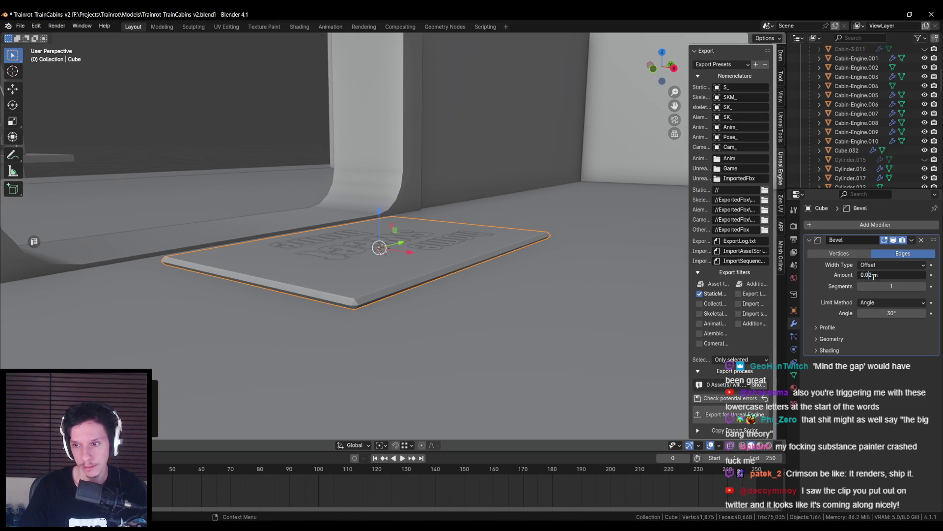
pyautogui.press('Return')
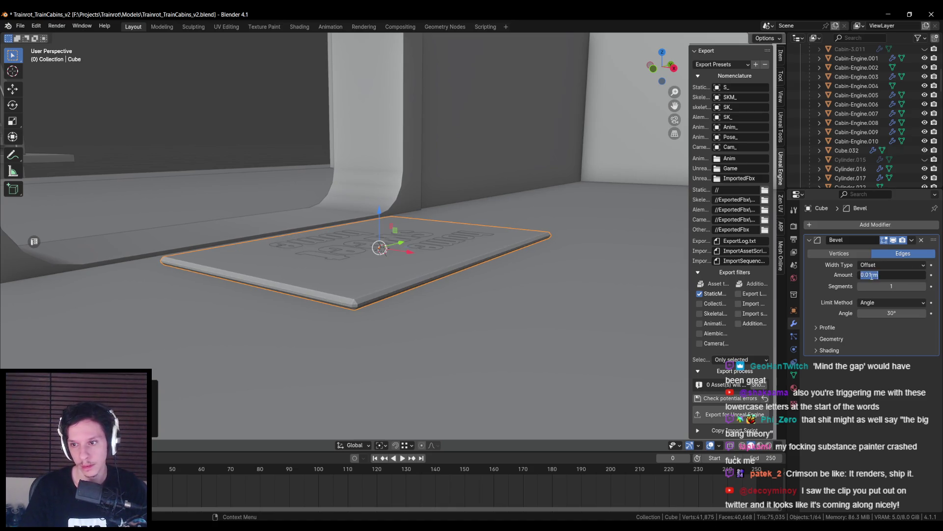
pyautogui.moveTo(878, 275); pyautogui.dragTo(870, 275)
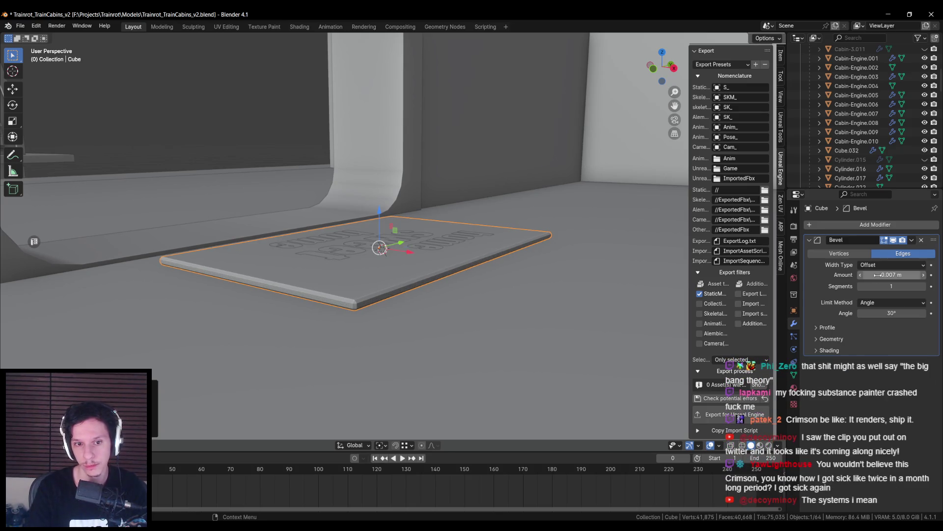
pyautogui.moveTo(533, 244); pyautogui.dragTo(484, 290, button='middle')
# - Add a Weighted Normal modifier after the bevel
pyautogui.scroll(2, 484, 290)
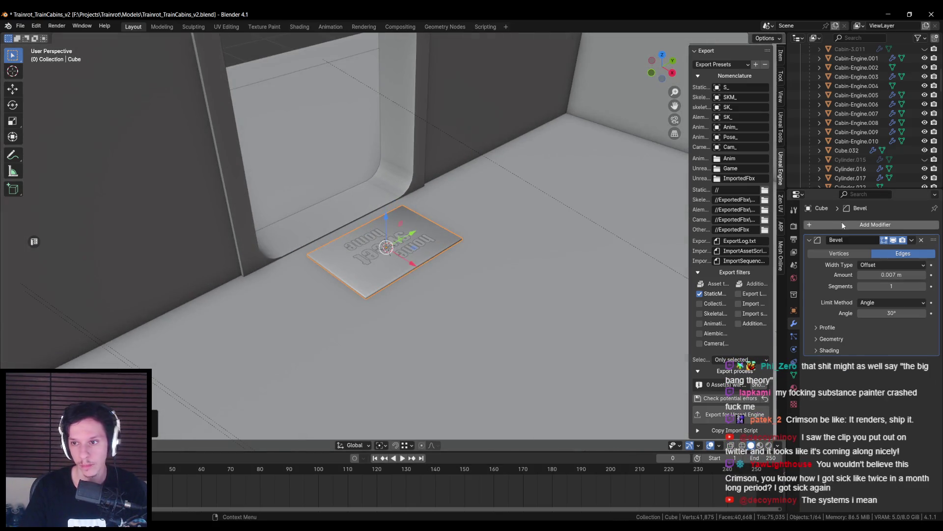
pyautogui.click(846, 224)
pyautogui.write('w')
pyautogui.press('Return')
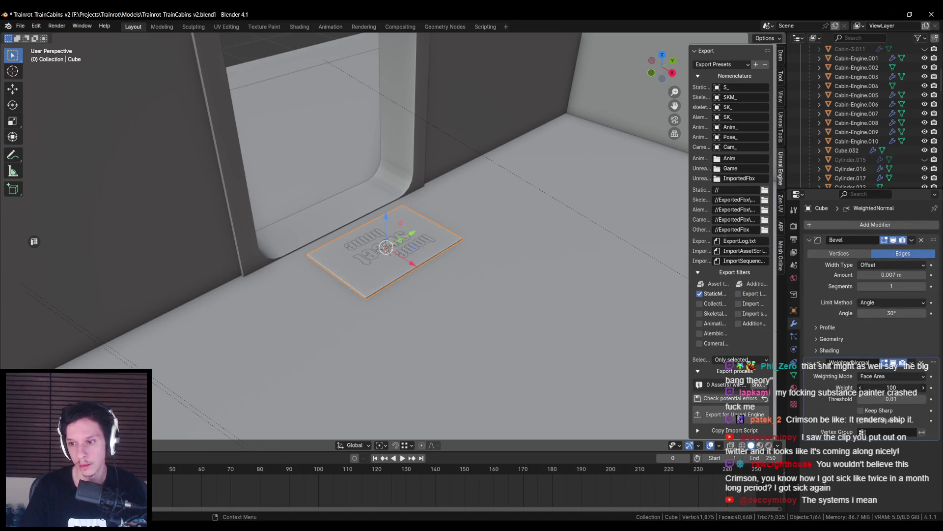
# - Select the home sweet home lettering objects and browse their materials
pyautogui.moveTo(402, 255); pyautogui.dragTo(429, 282, button='middle')
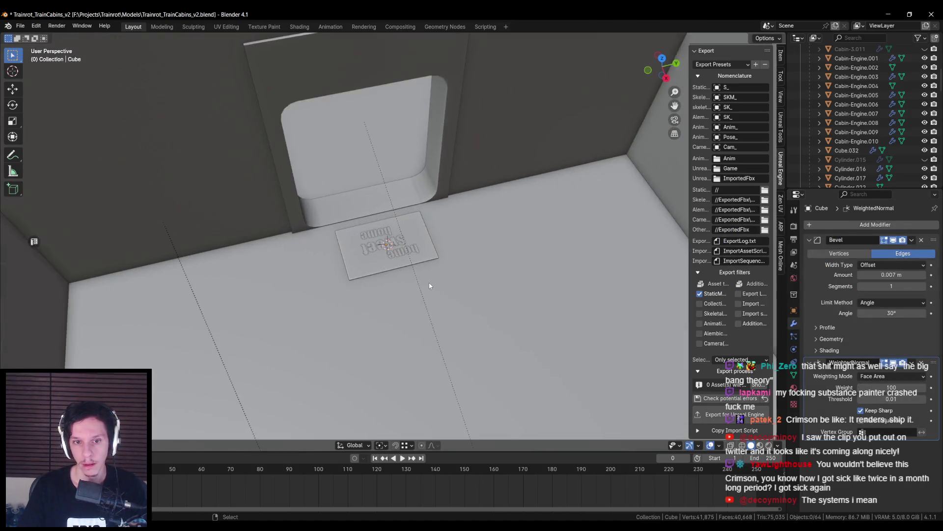
pyautogui.scroll(3, 429, 282)
pyautogui.click(398, 274)
pyautogui.keyDown('shift'); pyautogui.click(393, 249); pyautogui.keyUp('shift')
pyautogui.keyDown('shift'); pyautogui.click(380, 216); pyautogui.keyUp('shift')
pyautogui.moveTo(380, 216)
pyautogui.mouseDown(button='middle')
pyautogui.moveTo(403, 241)
pyautogui.moveTo(578, 267)
pyautogui.moveTo(510, 327)
pyautogui.moveTo(508, 266)
pyautogui.moveTo(496, 257)
pyautogui.moveTo(472, 294)
pyautogui.mouseUp(button='middle')
pyautogui.hotkey('alt', 'a')
pyautogui.click(459, 314)
pyautogui.keyDown('shift'); pyautogui.click(442, 243); pyautogui.keyUp('shift')
pyautogui.keyDown('shift'); pyautogui.click(383, 199); pyautogui.keyUp('shift')
pyautogui.click(793, 374)
pyautogui.click(810, 263)
pyautogui.scroll(-8, 835, 300)
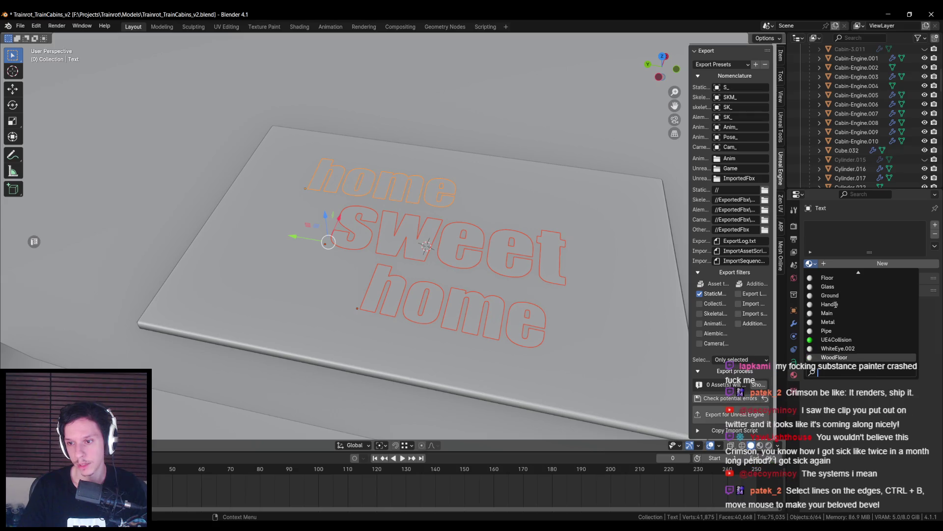
# - Create a new BlackText material for the lettering, then select the doormat plate
pyautogui.click(841, 265)
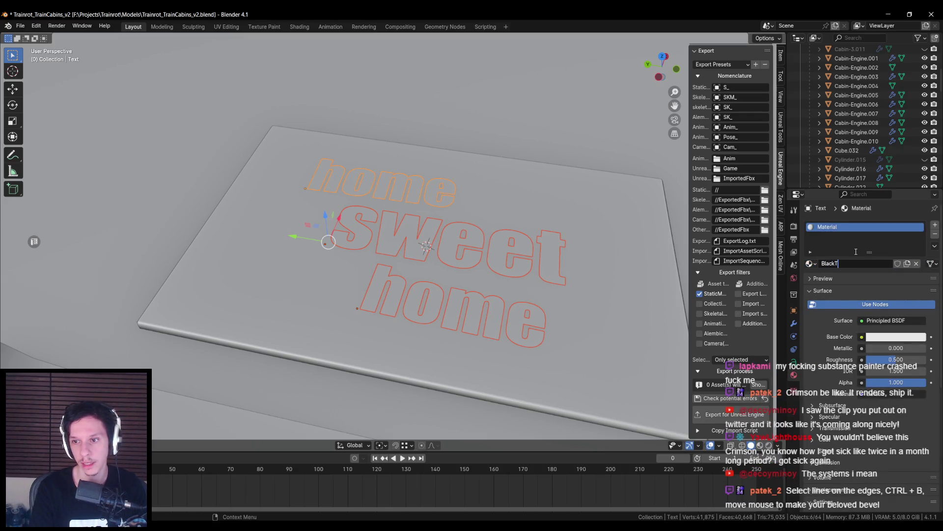
pyautogui.moveTo(506, 266)
pyautogui.mouseDown(button='middle')
pyautogui.moveTo(522, 329)
pyautogui.moveTo(519, 302)
pyautogui.moveTo(525, 310)
pyautogui.mouseUp(button='middle')
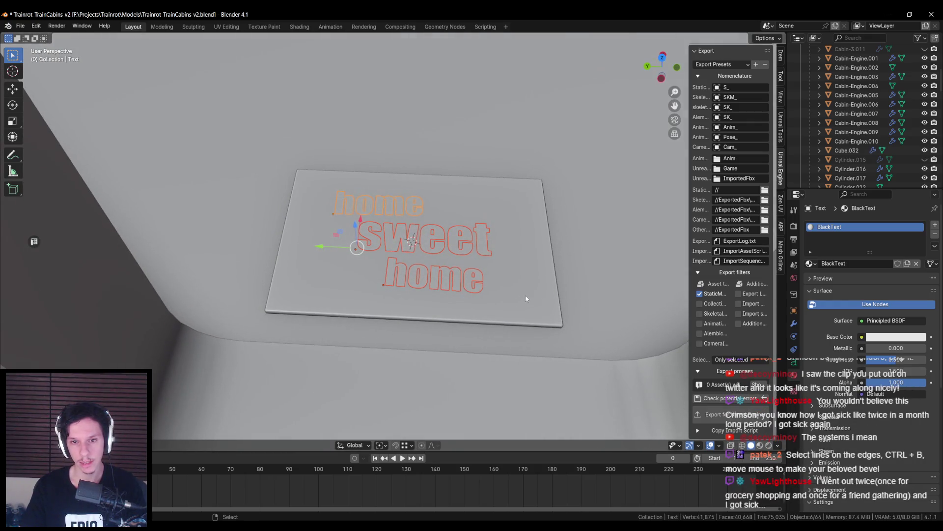
pyautogui.click(524, 296)
# - Assign Main.001 to the plate and begin renaming it
pyautogui.rightClick(526, 291)
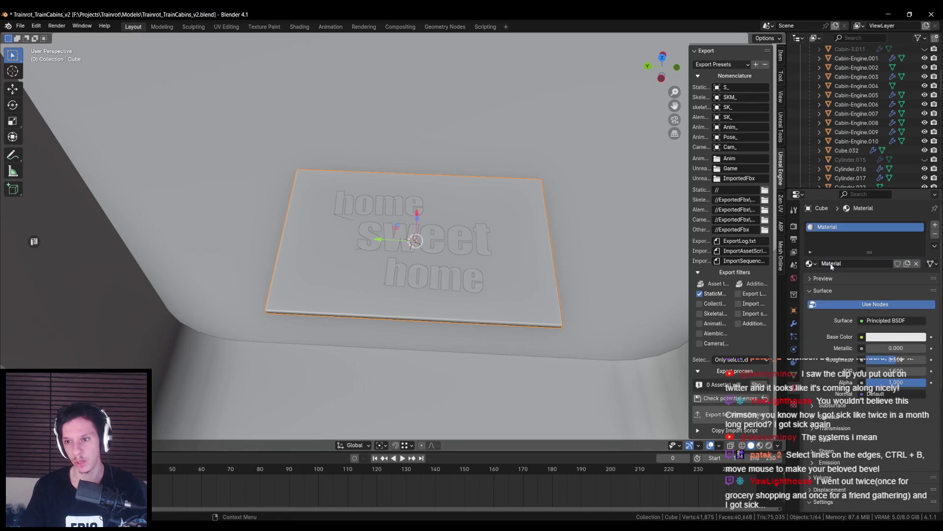
pyautogui.moveTo(590, 273); pyautogui.dragTo(678, 206, button='middle')
pyautogui.scroll(5, 850, 160)
pyautogui.scroll(-10, 846, 155)
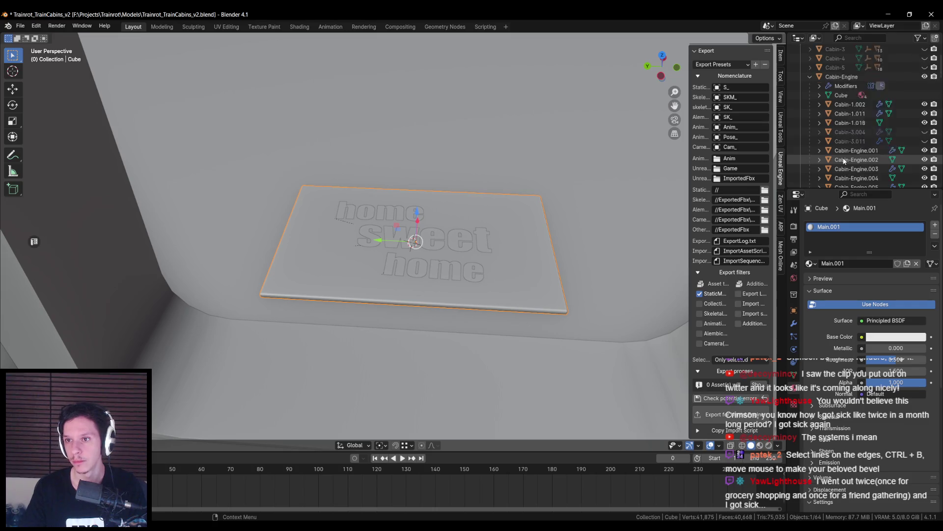
pyautogui.press('F2')
pyautogui.scroll(1, 833, 98)
pyautogui.write('HomeSweetHomeCarpe')
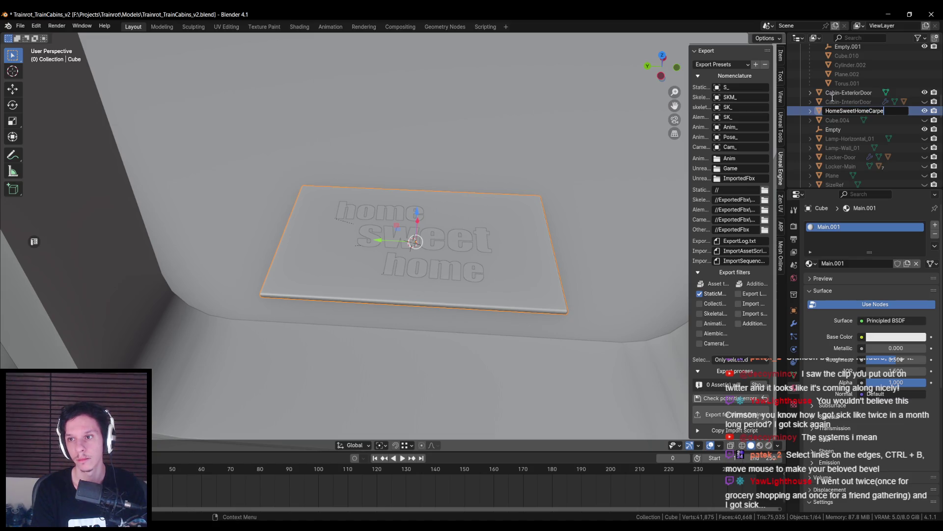
# - Rename the plate to Train-Carpet and frame it in the view
pyautogui.hotkey('ctrl', 'BackSpace')
pyautogui.write('Train-C')
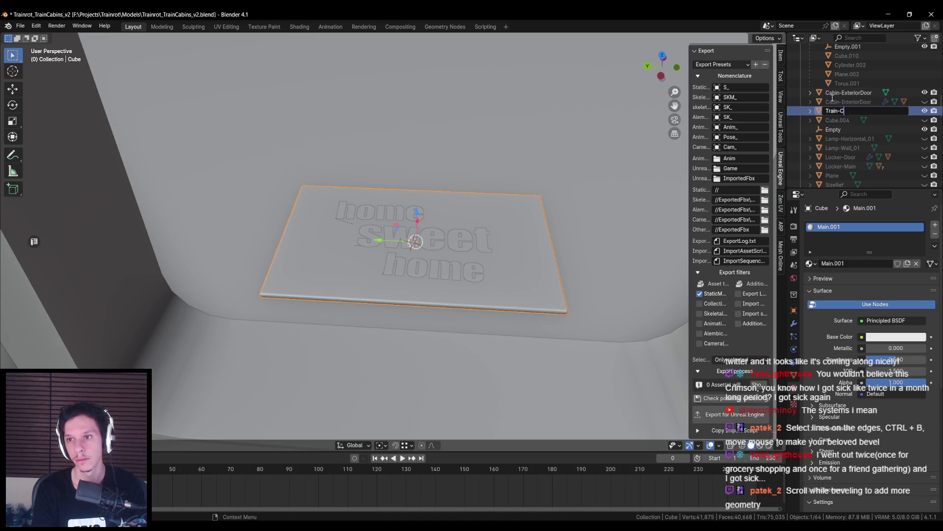
pyautogui.write('arpet')
pyautogui.press('Return')
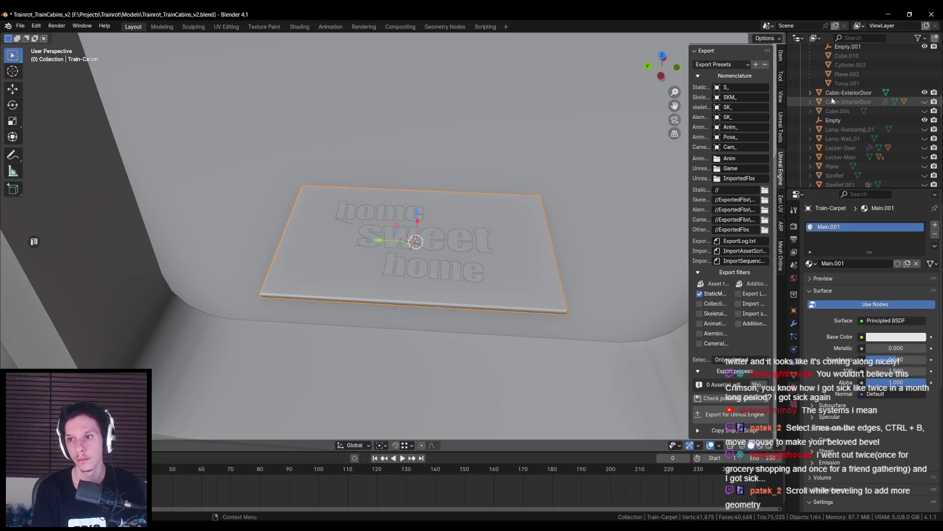
pyautogui.press('KP_Decimal')
pyautogui.press('g')
pyautogui.click(432, 257)
pyautogui.scroll(-5, 430, 270)
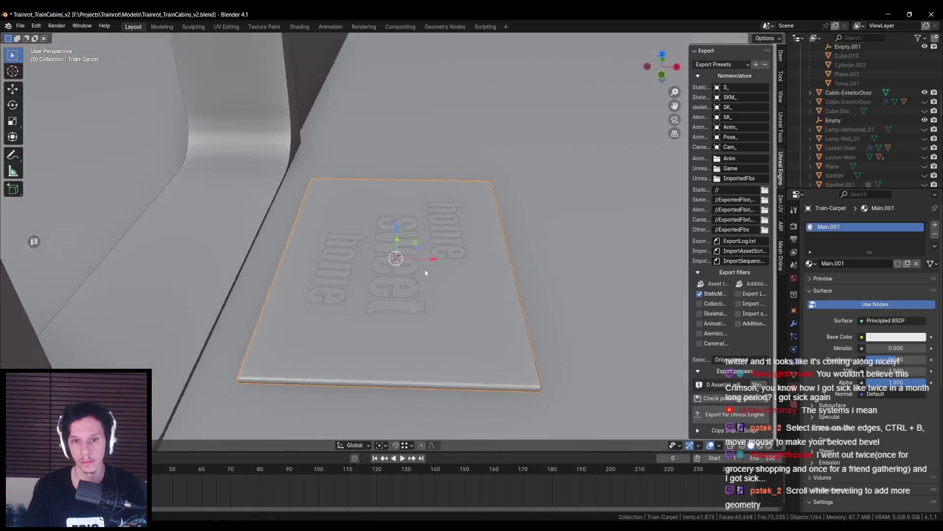
# - Re-unwrap the whole carpet mesh's UVs and save the blend file
pyautogui.press('Tab')
pyautogui.press('Tab')
pyautogui.press('Tab')
pyautogui.press('a')
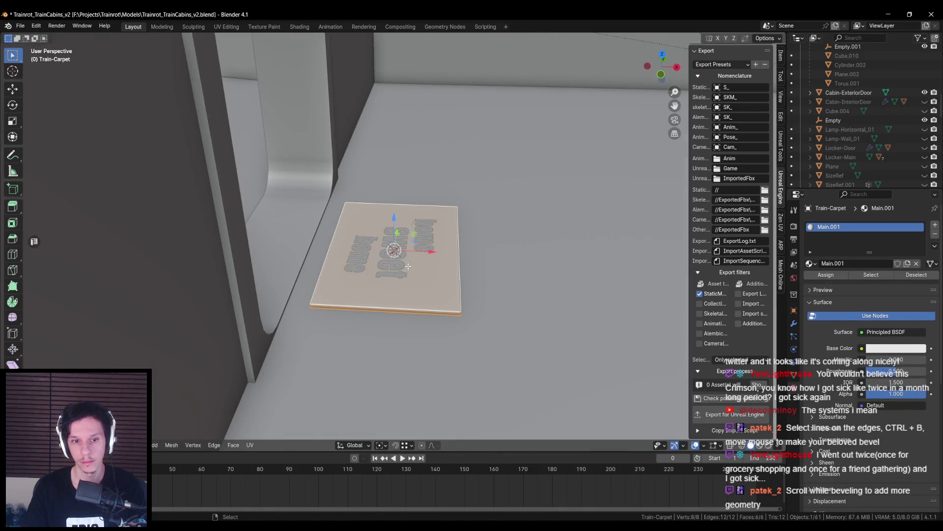
pyautogui.press('u')
pyautogui.click(364, 309)
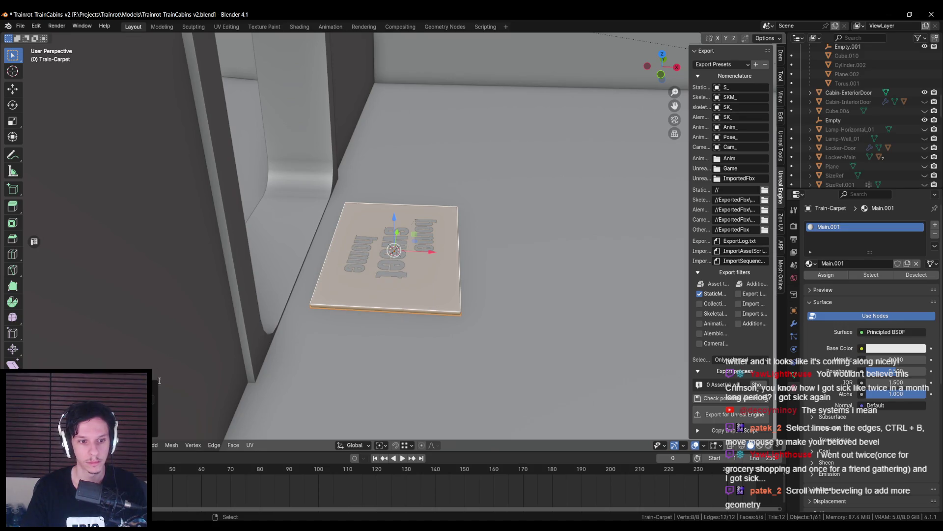
pyautogui.press('Tab')
pyautogui.moveTo(415, 263)
pyautogui.mouseDown(button='middle')
pyautogui.moveTo(400, 272)
pyautogui.moveTo(375, 255)
pyautogui.moveTo(588, 339)
pyautogui.mouseUp(button='middle')
pyautogui.hotkey('ctrl', 's')
# - Inspect the carpet from a low side view and reselect the carpet plate
pyautogui.moveTo(508, 323)
pyautogui.mouseDown(button='middle')
pyautogui.moveTo(521, 294)
pyautogui.moveTo(550, 314)
pyautogui.mouseUp(button='middle')
pyautogui.scroll(10, 735, 140)
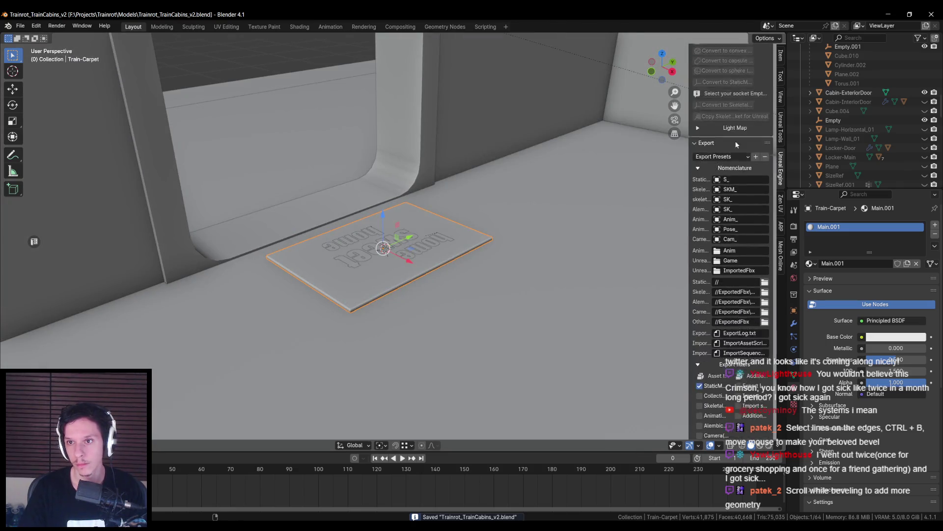
pyautogui.scroll(-8, 745, 334)
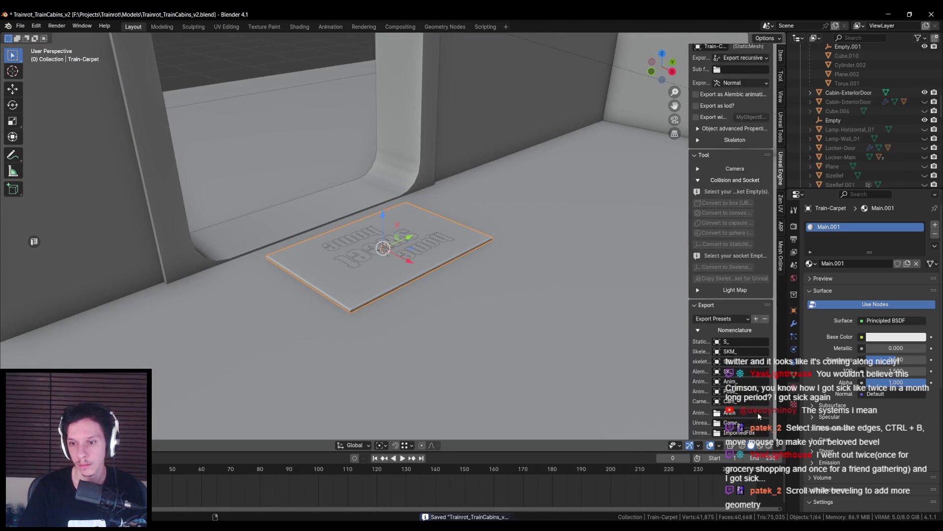
pyautogui.moveTo(472, 319); pyautogui.dragTo(415, 287, button='middle')
pyautogui.scroll(-8, 732, 294)
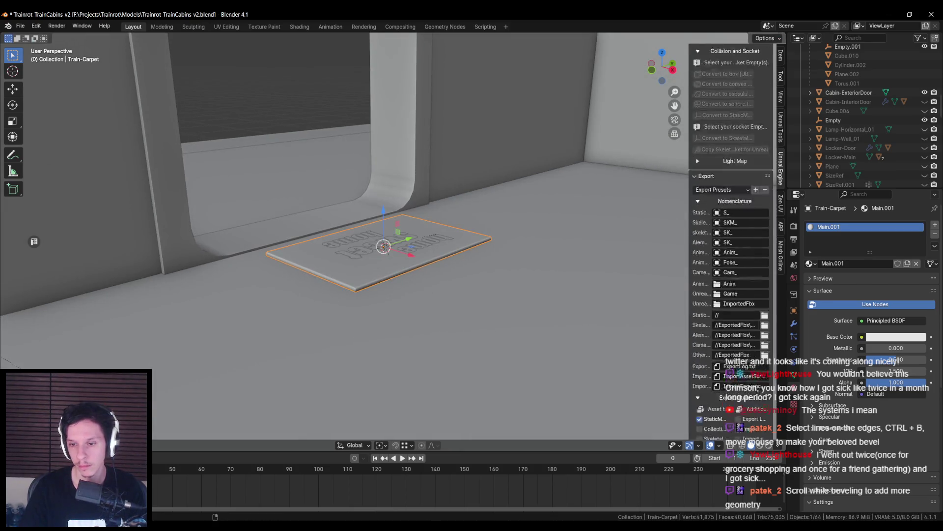
pyautogui.click(378, 244)
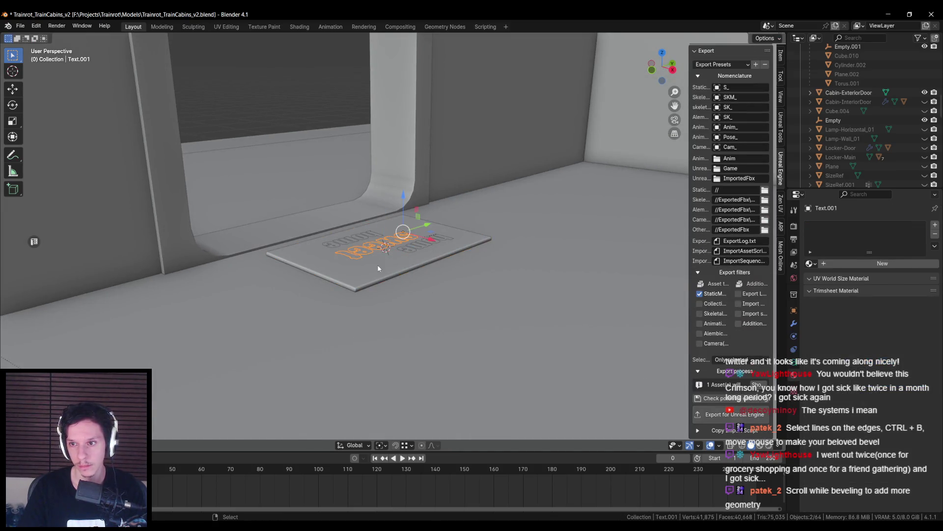
pyautogui.click(379, 269)
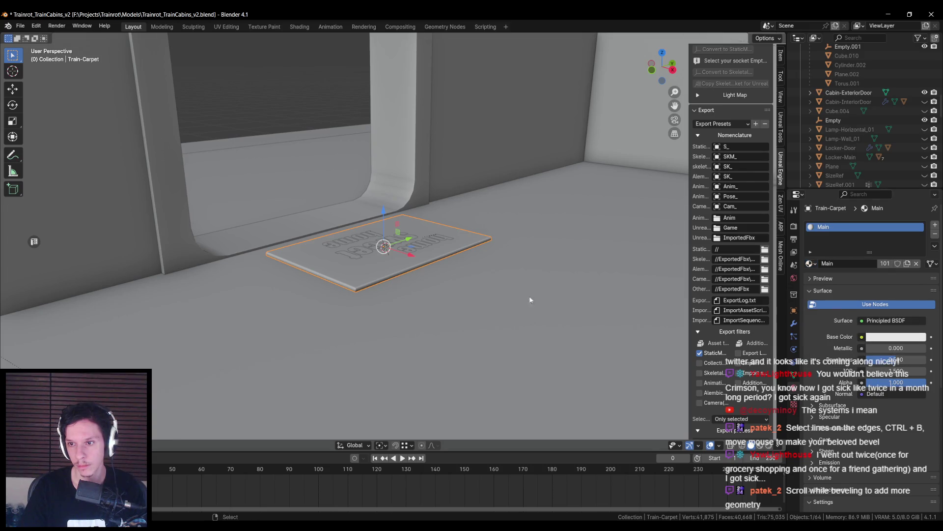
pyautogui.moveTo(551, 295); pyautogui.dragTo(432, 260, button='middle')
# - Link the BlackText material to all the lettering objects
pyautogui.click(410, 253)
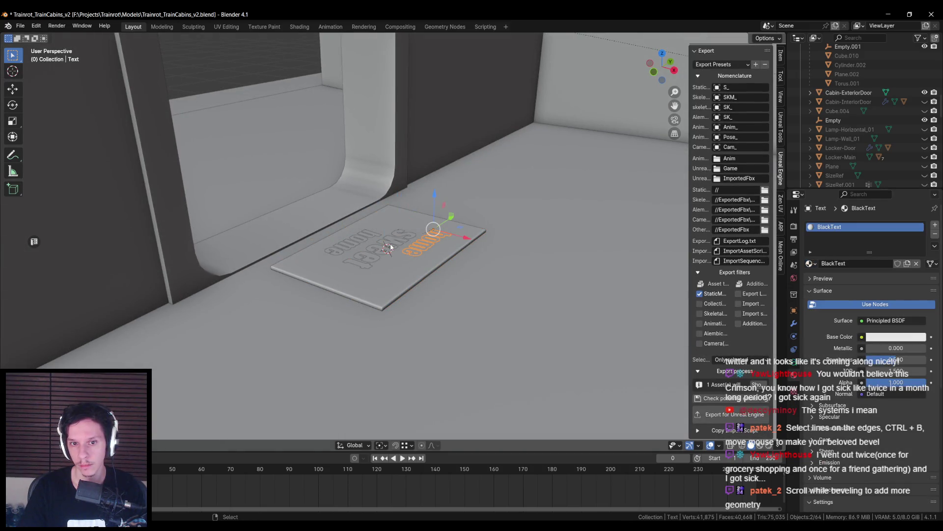
pyautogui.keyDown('shift'); pyautogui.click(389, 248); pyautogui.keyUp('shift')
pyautogui.hotkey('ctrl', 'l')
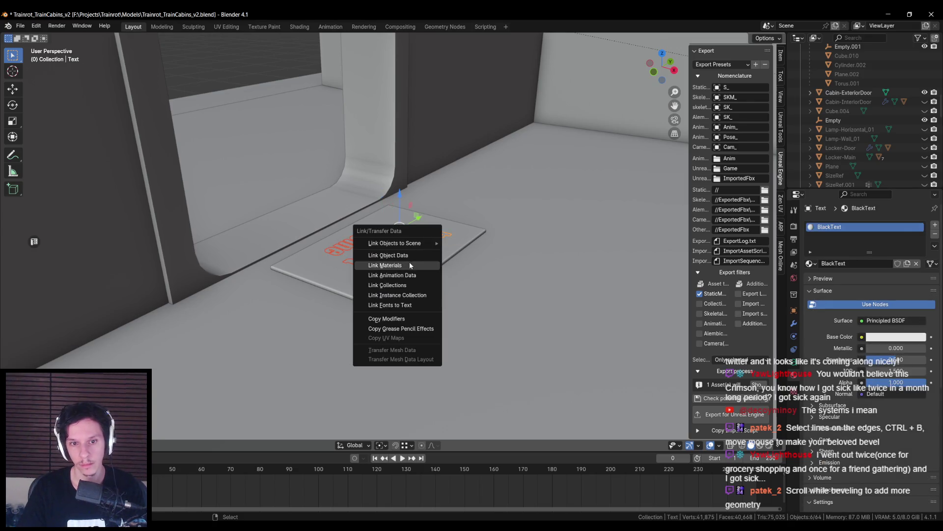
pyautogui.click(411, 265)
# - Reselect the carpet plate, save the blend file and switch back to Unreal Engine
pyautogui.click(344, 285)
pyautogui.scroll(2, 748, 362)
pyautogui.scroll(-2, 748, 362)
pyautogui.moveTo(422, 315); pyautogui.dragTo(432, 314, button='middle')
pyautogui.hotkey('ctrl', 's')
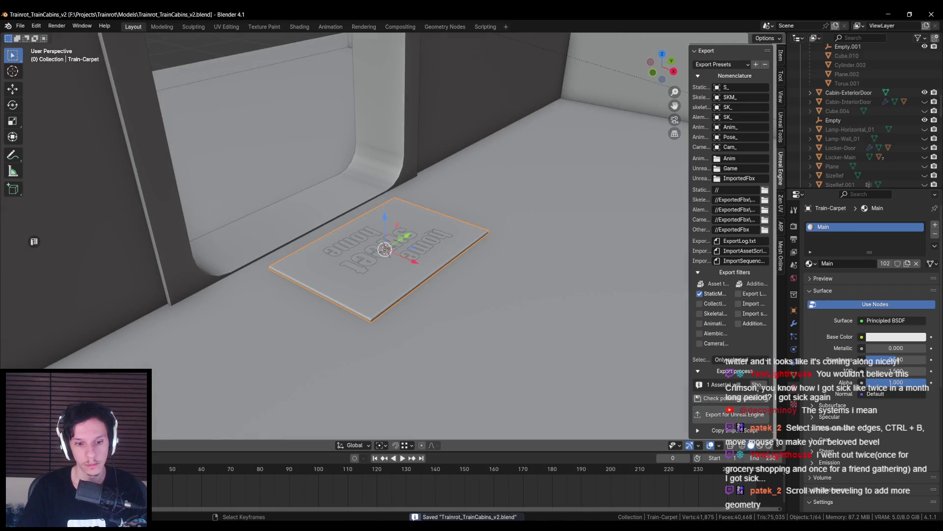
pyautogui.hotkey('alt', 'Tab')
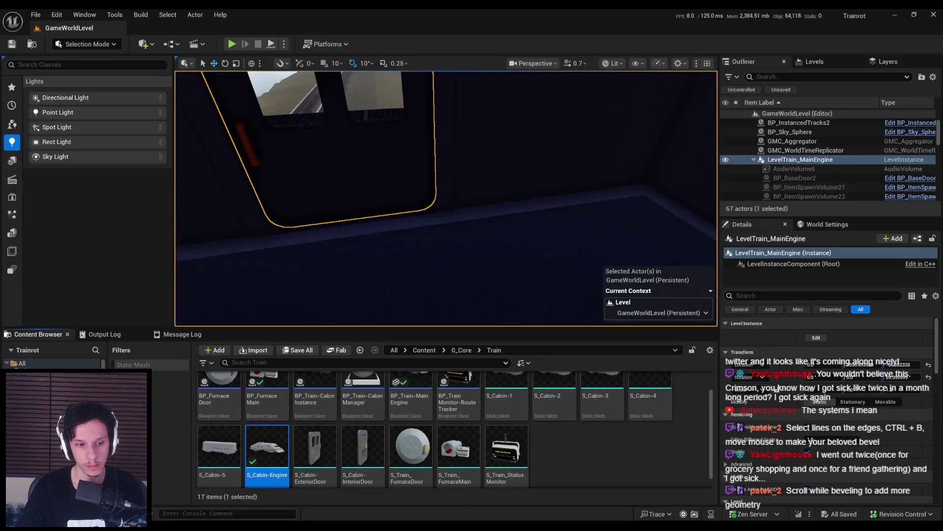
# - Import the S_Train-Carpet mesh into the 4_Environment folder
pyautogui.click(462, 350)
pyautogui.click(424, 350)
pyautogui.doubleClick(410, 394)
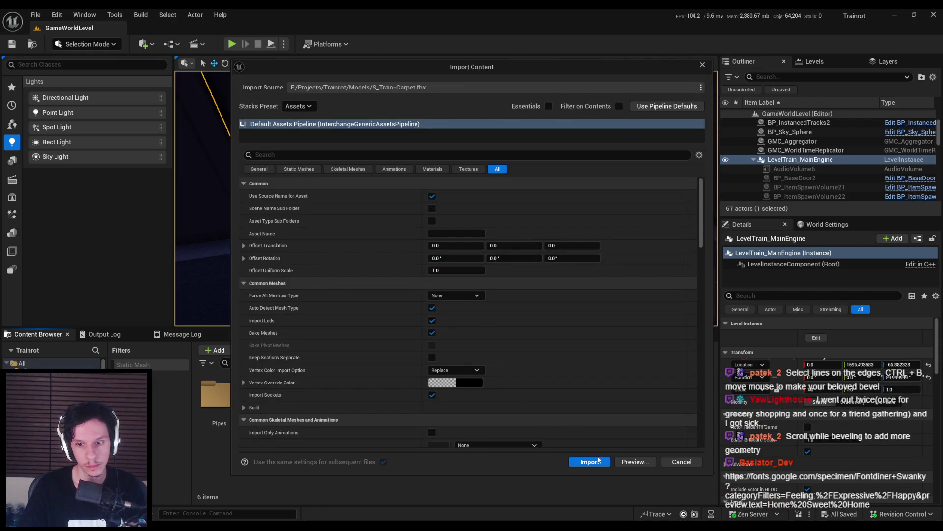
pyautogui.click(599, 459)
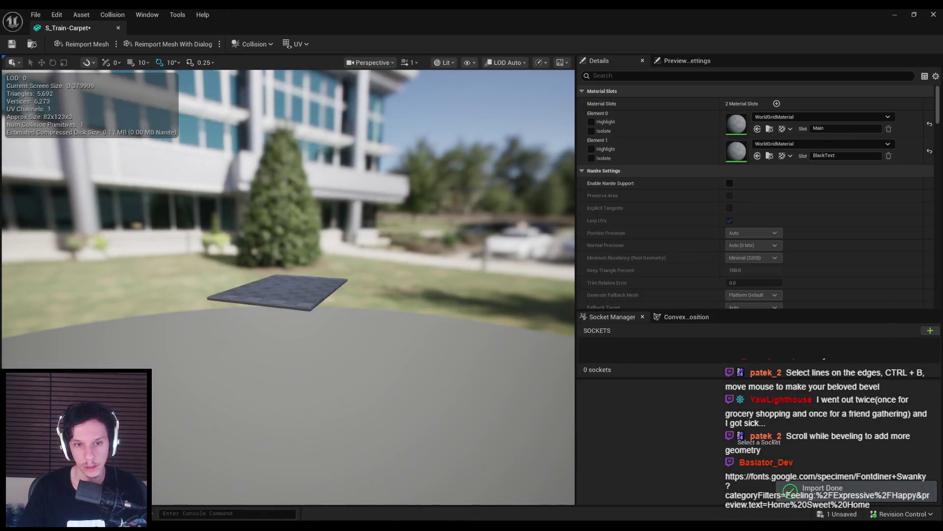
pyautogui.moveTo(350, 228)
pyautogui.mouseDown()
pyautogui.moveTo(334, 187)
pyautogui.moveTo(364, 148)
pyautogui.mouseUp()
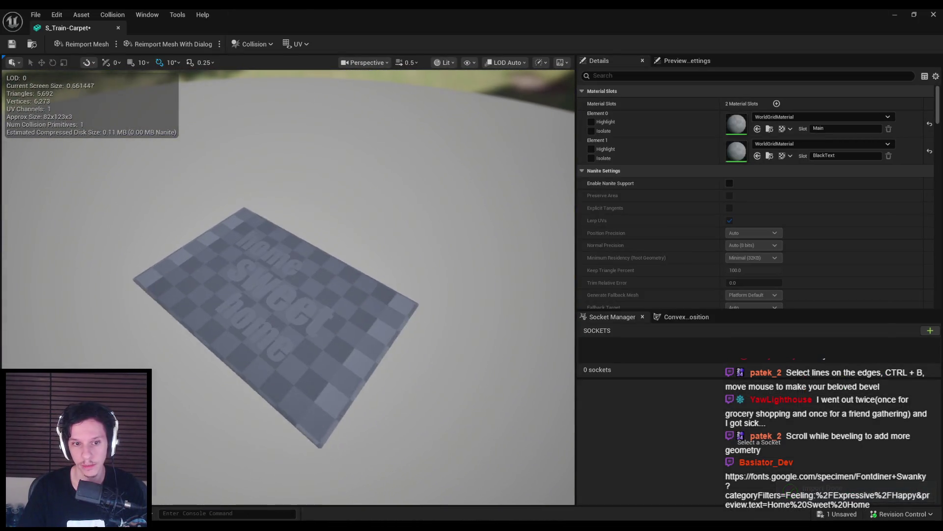
# - Set the Main slot to MI_TestMat-Red and the lettering to MI_TestMat-BasicBlack, then save
pyautogui.click(810, 117)
pyautogui.write('red')
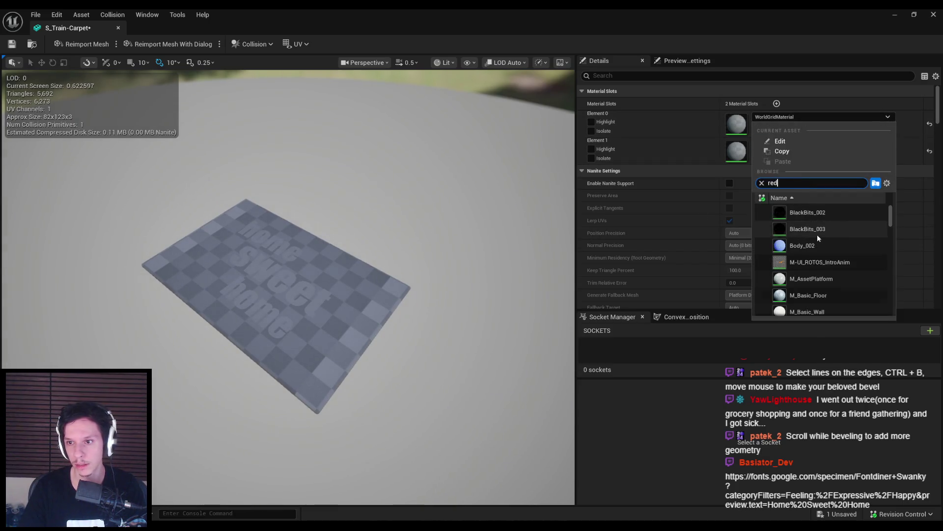
pyautogui.click(816, 229)
pyautogui.scroll(3, 395, 284)
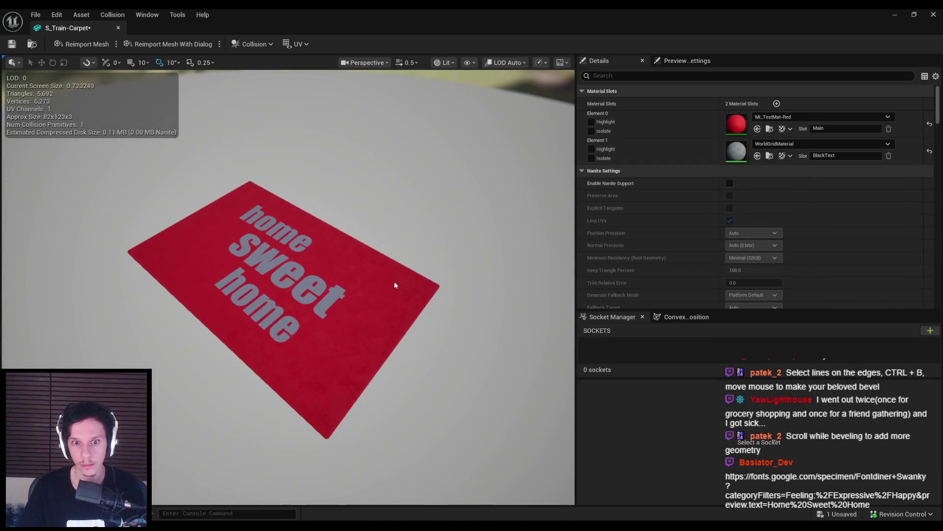
pyautogui.click(786, 144)
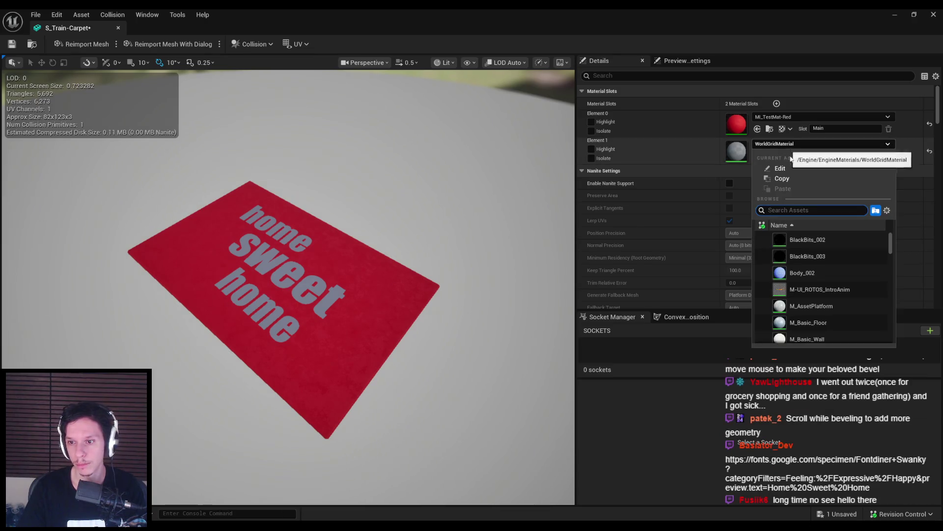
pyautogui.write('blac')
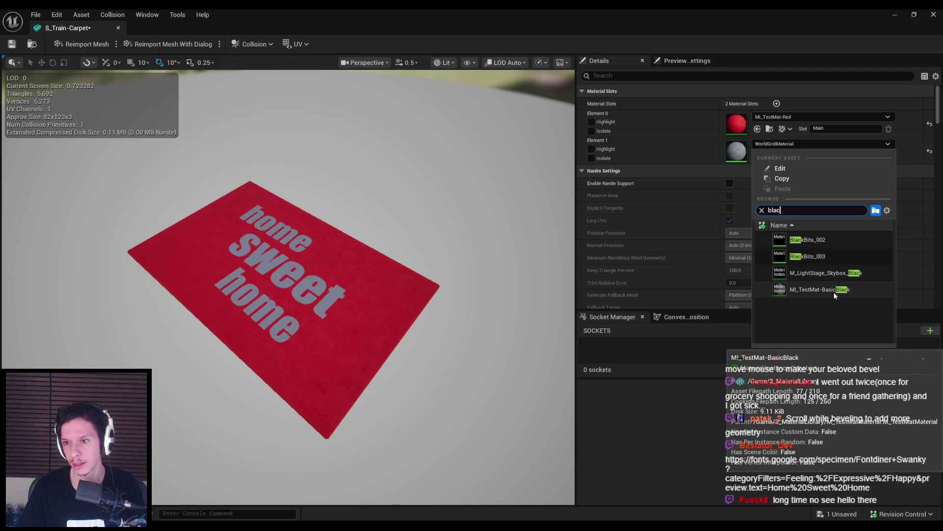
pyautogui.click(833, 290)
pyautogui.hotkey('ctrl', 's')
pyautogui.click(118, 28)
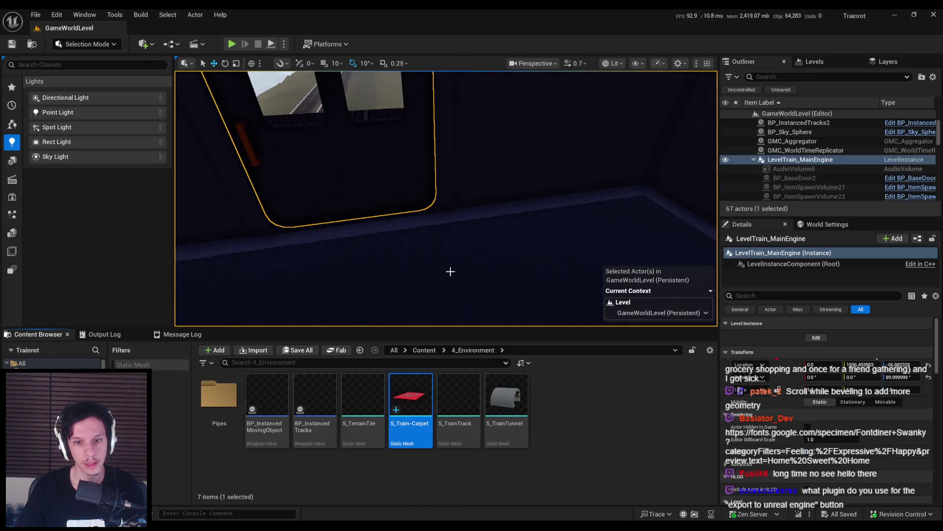
# - Select the carpet, turn it about 90 degrees and enlarge it slightly
pyautogui.click(371, 273)
pyautogui.press('f')
pyautogui.press('e')
pyautogui.moveTo(462, 230)
pyautogui.mouseDown()
pyautogui.moveTo(502, 243)
pyautogui.moveTo(492, 248)
pyautogui.moveTo(439, 215)
pyautogui.moveTo(449, 238)
pyautogui.moveTo(487, 244)
pyautogui.moveTo(449, 231)
pyautogui.mouseUp()
pyautogui.press('w')
pyautogui.scroll(2, 502, 243)
# - Position the carpet on the cabin floor in front of the door
pyautogui.press('w')
pyautogui.press('e')
pyautogui.press('w')
pyautogui.moveTo(560, 242); pyautogui.dragTo(560, 242, button='right')
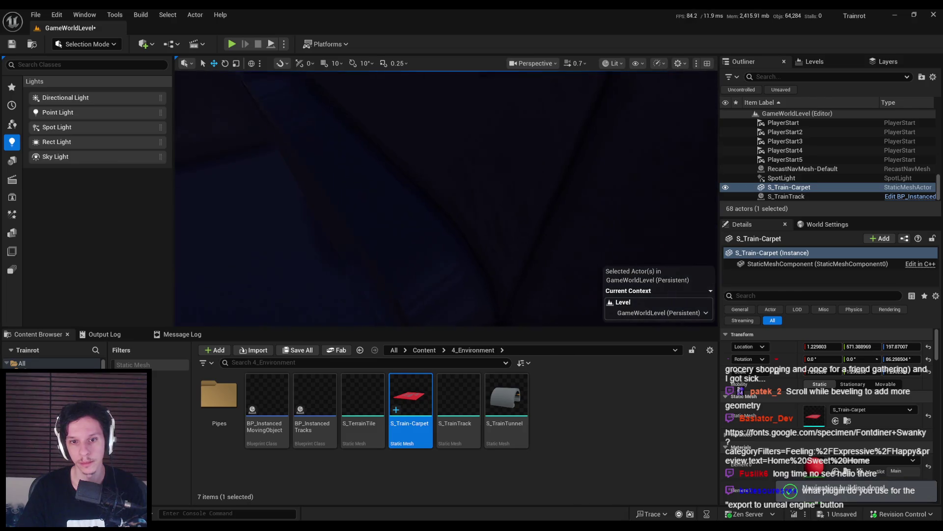
pyautogui.press('f')
pyautogui.moveTo(444, 216); pyautogui.dragTo(447, 216)
pyautogui.moveTo(535, 235); pyautogui.dragTo(549, 246, button='right')
# - Save the level and check the carpet in Blender before returning to Unreal
pyautogui.hotkey('ctrl', 's')
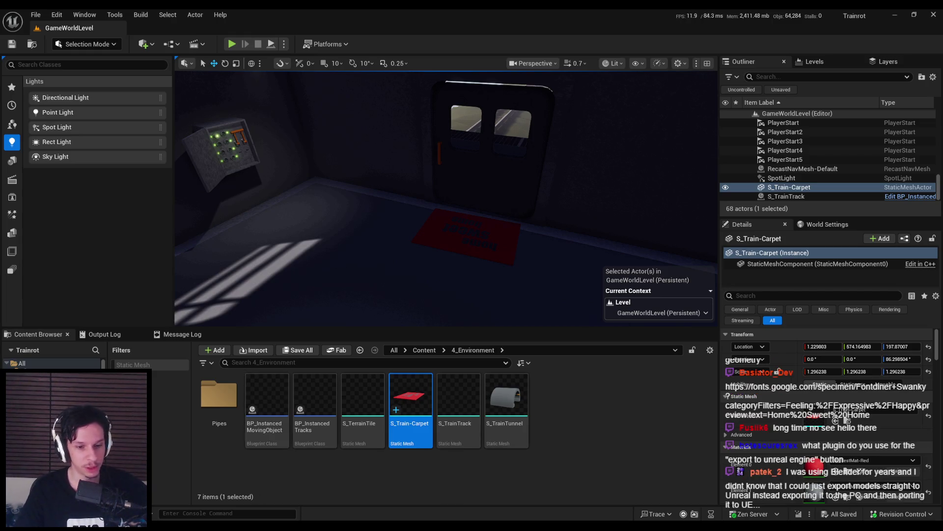
pyautogui.click(244, 512)
pyautogui.scroll(10, 738, 156)
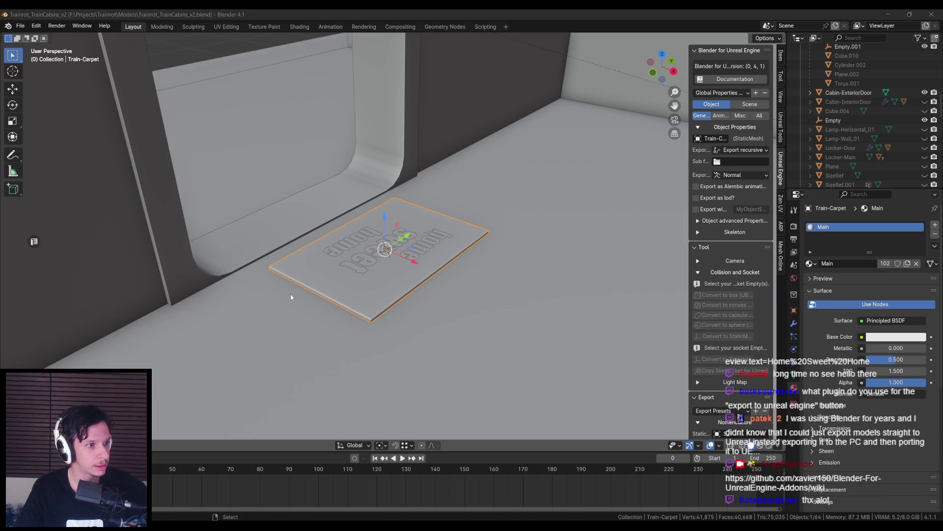
pyautogui.moveTo(270, 294)
pyautogui.mouseDown(button='middle')
pyautogui.moveTo(259, 319)
pyautogui.moveTo(230, 341)
pyautogui.moveTo(240, 316)
pyautogui.mouseUp(button='middle')
pyautogui.hotkey('alt', 'Tab')
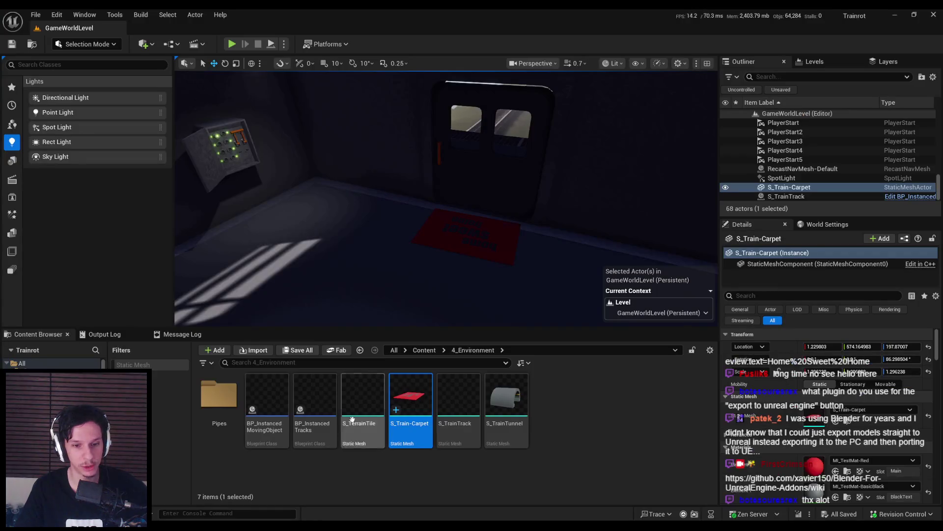
# - Play the level full screen, walk to the carpet, close the door, then stop
pyautogui.click(231, 43)
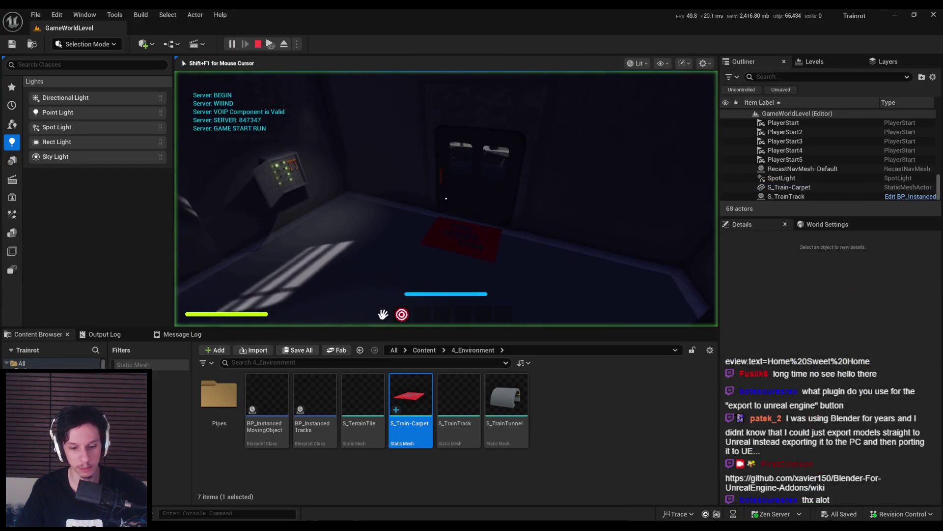
pyautogui.press('F11')
pyautogui.press('w')
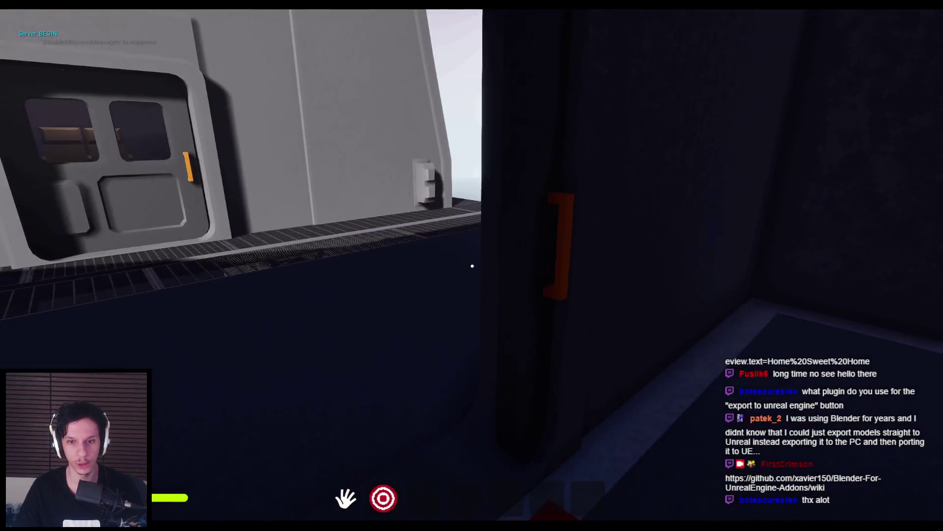
pyautogui.click(593, 251)
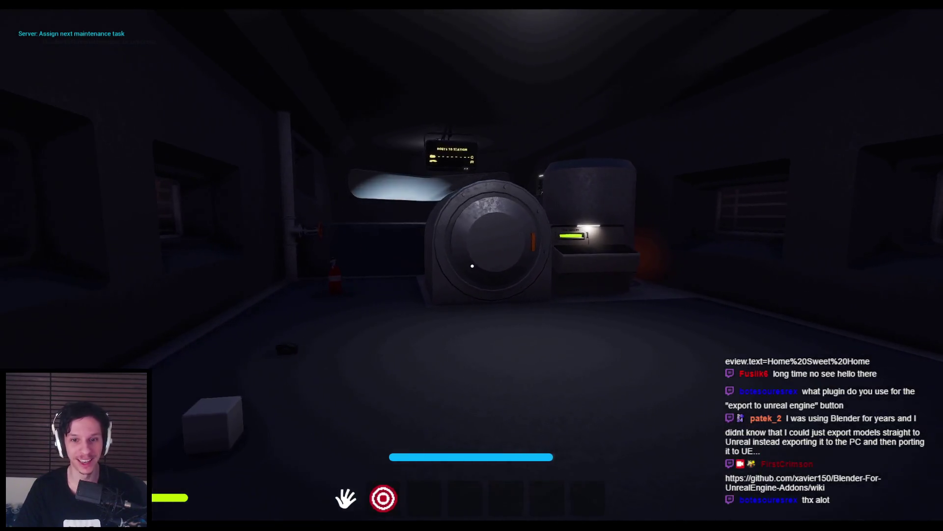
pyautogui.press('Escape')
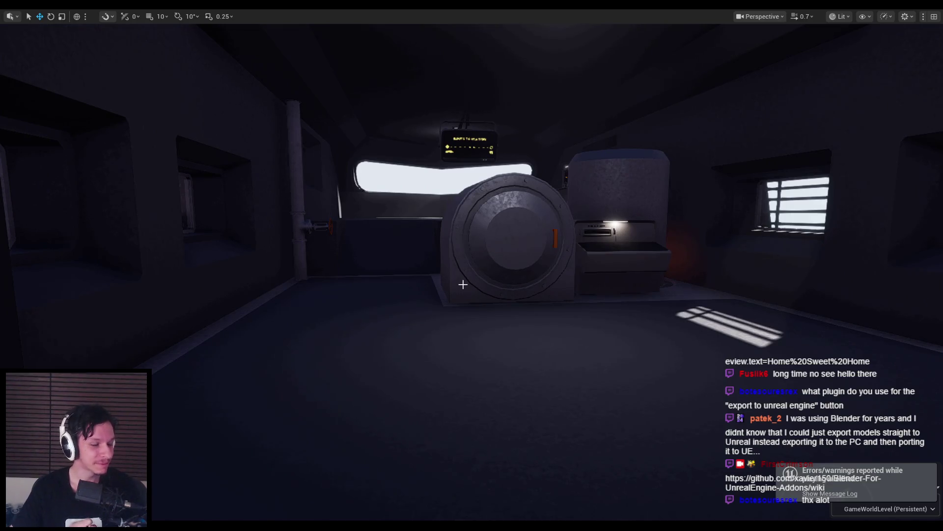
# - Fly around the cabin to inspect the doormat, then exit fullscreen to restore the editor panels
pyautogui.moveTo(472, 266); pyautogui.dragTo(487, 246, button='right')
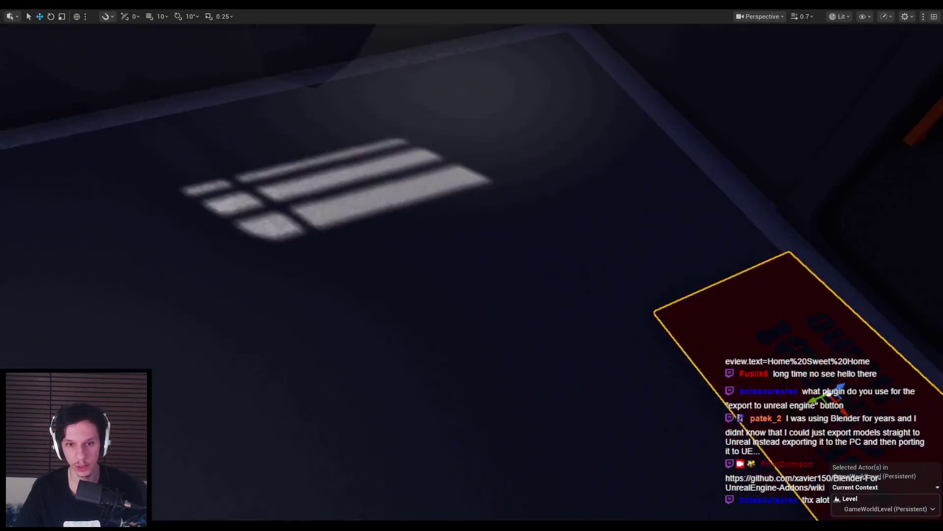
pyautogui.press('f')
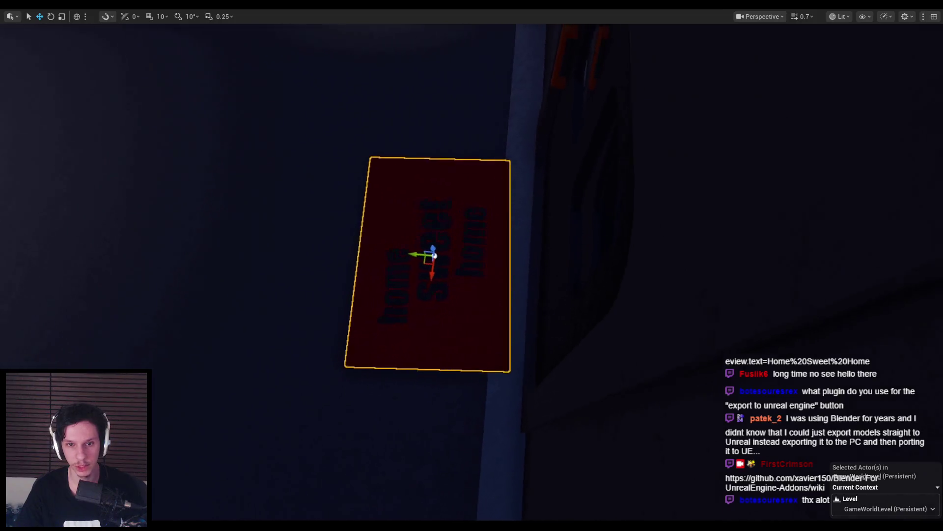
pyautogui.moveTo(393, 268); pyautogui.dragTo(393, 268, button='right')
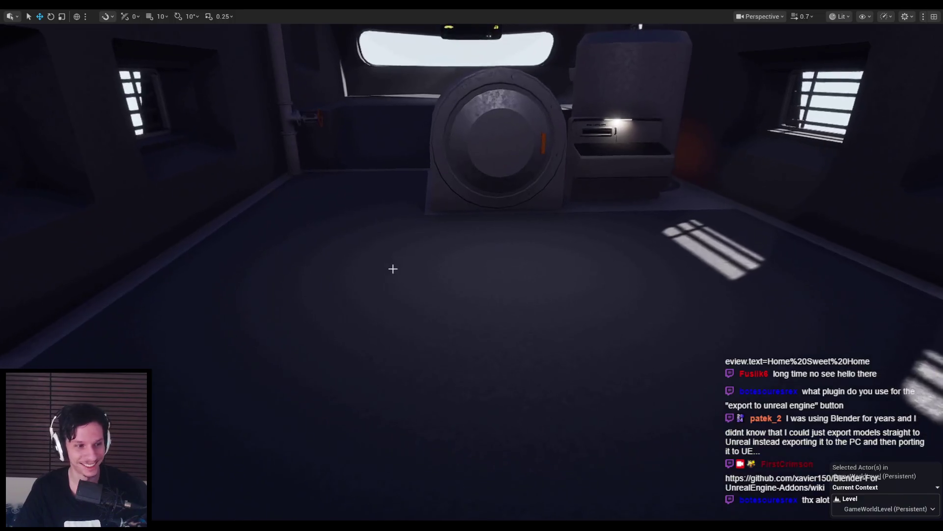
pyautogui.press('f')
pyautogui.press('F11')
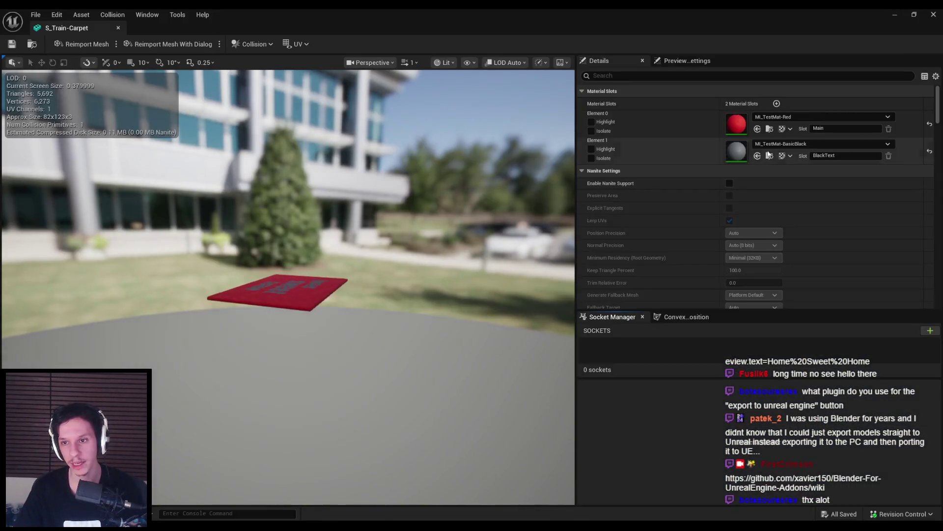
# - Set the carpet's lettering slot to MI_TestMat-ElectronicsMain
pyautogui.click(816, 143)
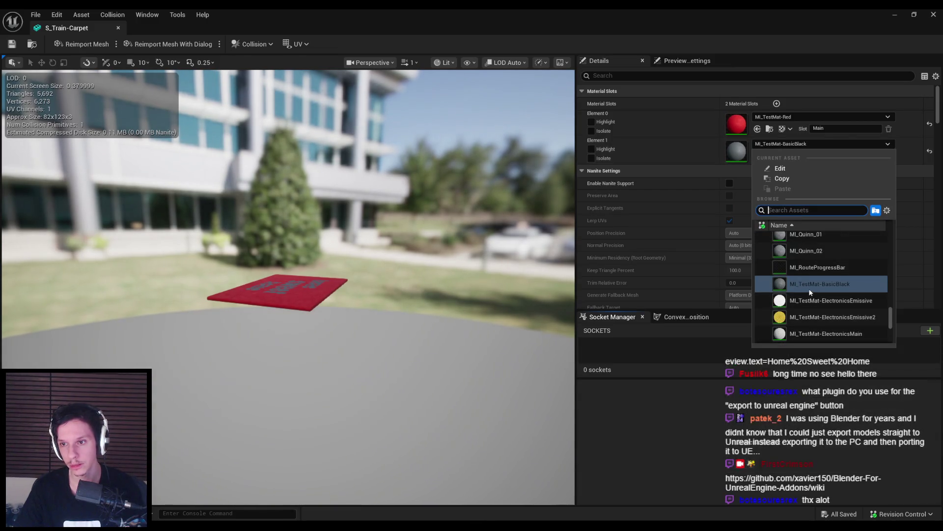
pyautogui.click(687, 288)
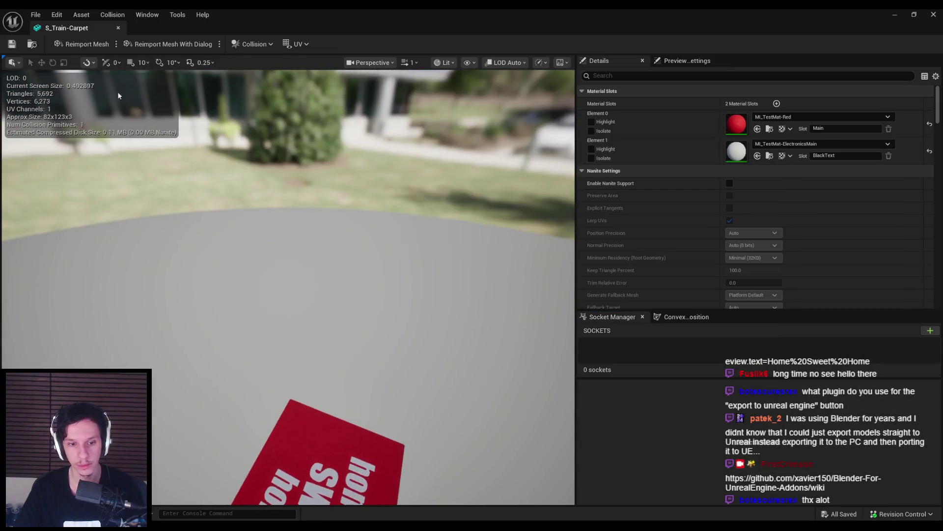
pyautogui.press('f')
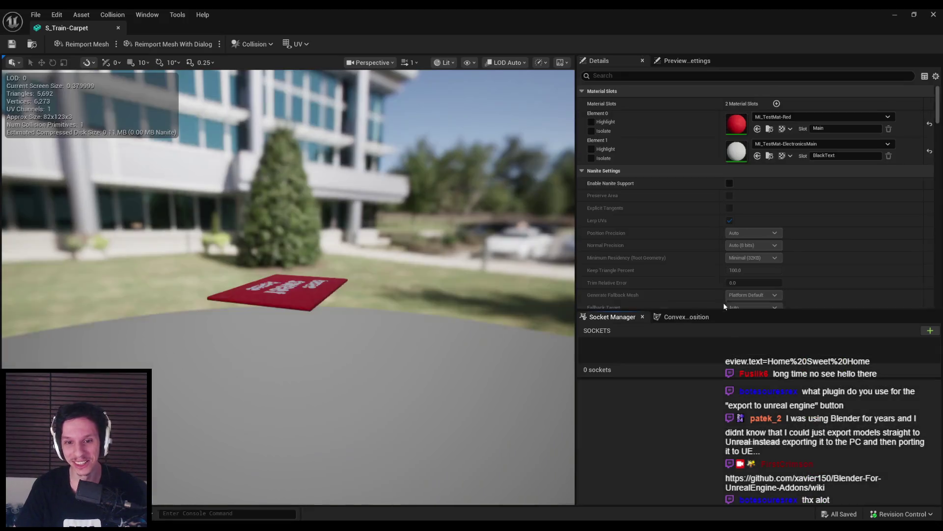
# - Reapply the mesh build settings and save S_Train-Carpet
pyautogui.scroll(-5, 721, 280)
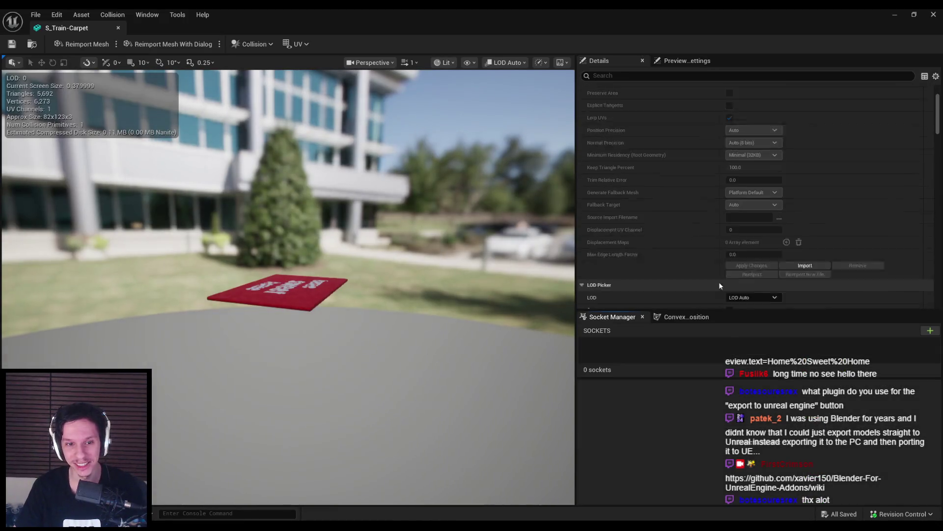
pyautogui.scroll(-10, 724, 279)
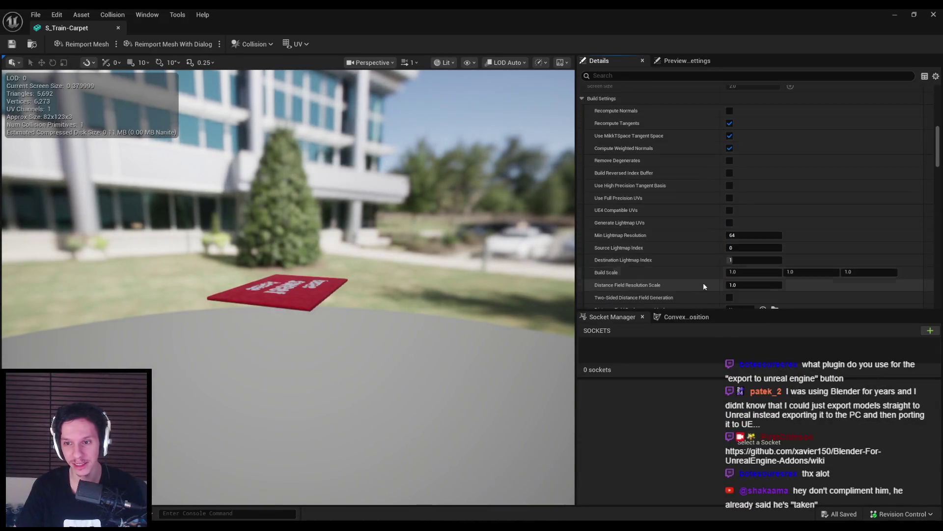
pyautogui.click(739, 291)
pyautogui.hotkey('ctrl', 's')
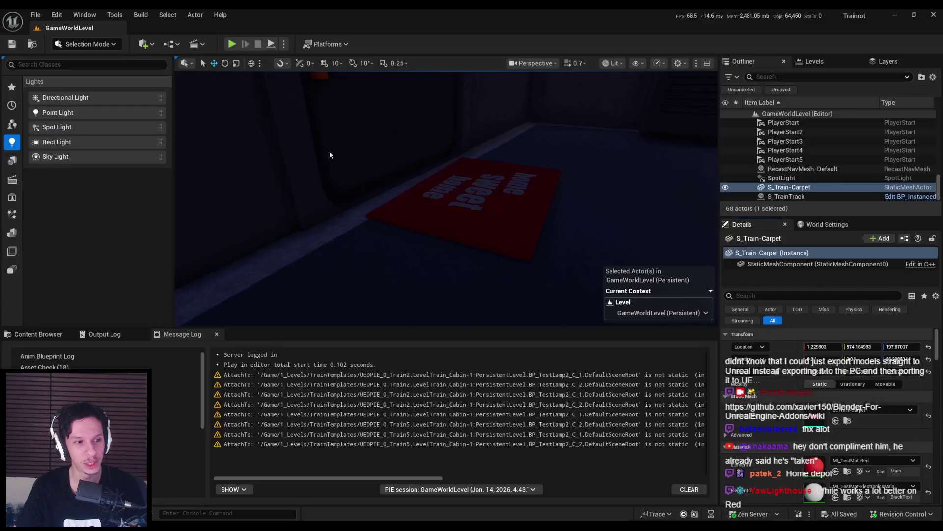
pyautogui.moveTo(329, 156)
pyautogui.mouseDown(button='right')
pyautogui.moveTo(373, 179)
pyautogui.moveTo(358, 154)
pyautogui.mouseUp(button='right')
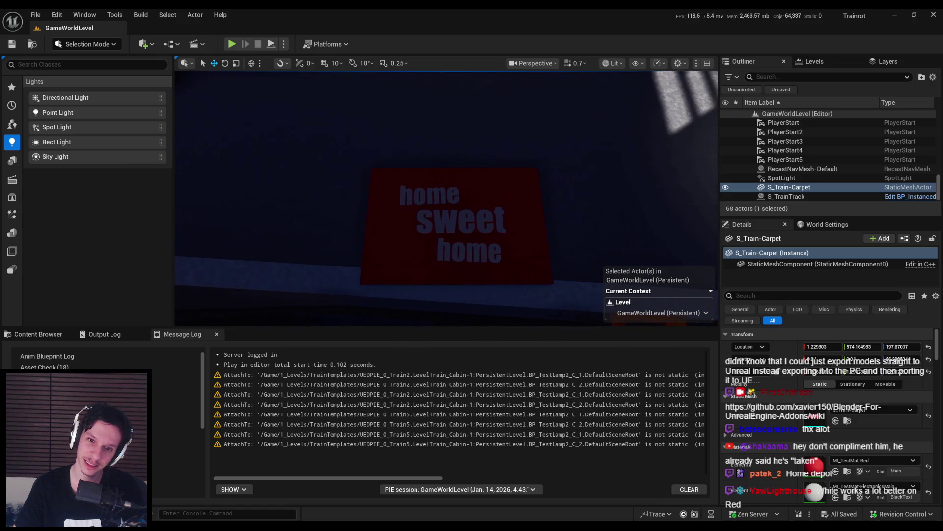
# - Duplicate MI_TestMat-Red as a new instance named MI_TestMat-Brown
pyautogui.click(462, 214)
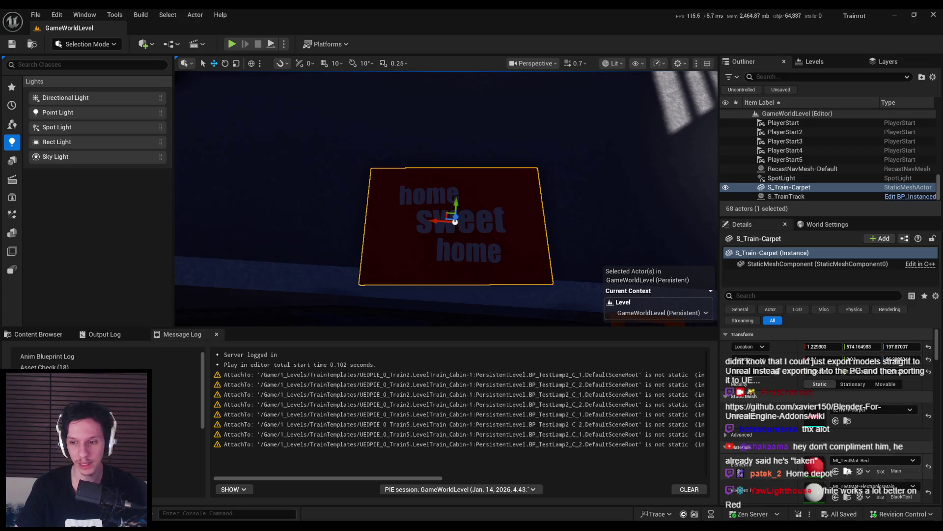
pyautogui.click(848, 471)
pyautogui.rightClick(270, 433)
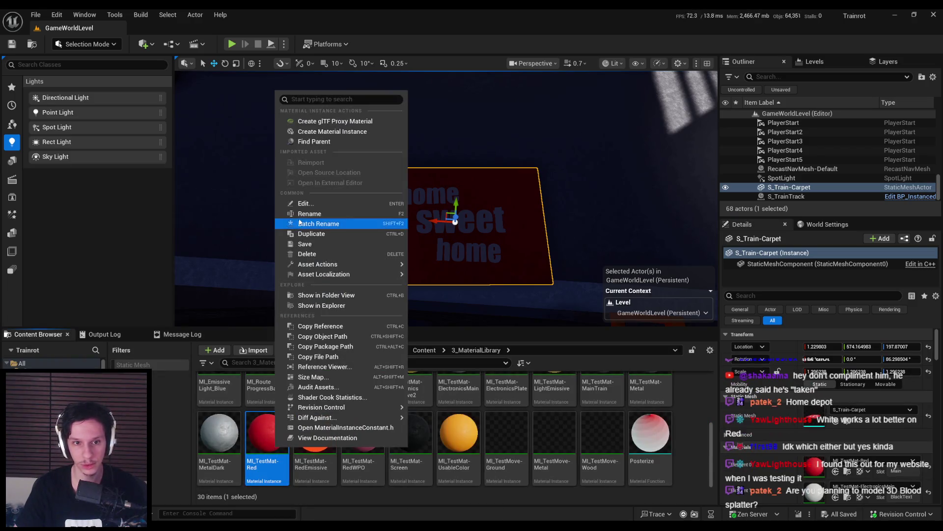
pyautogui.click(300, 230)
pyautogui.write('-Brown')
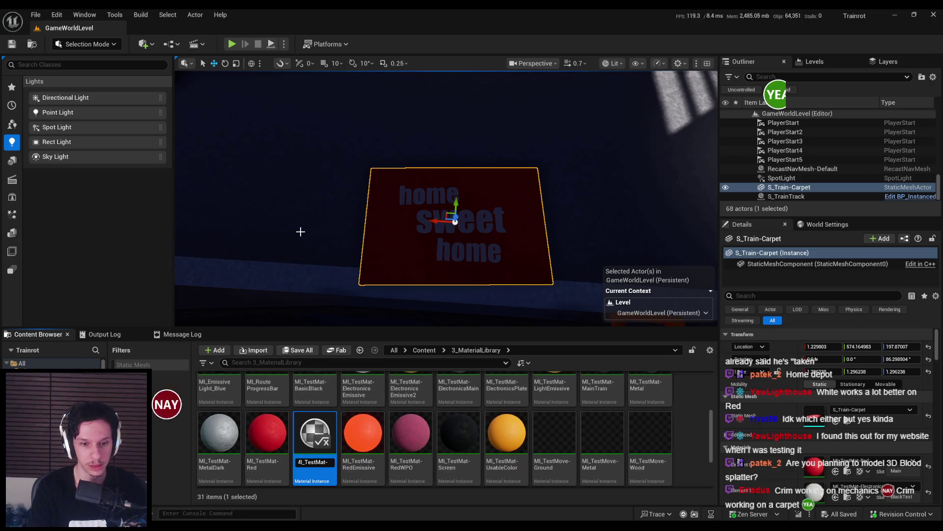
pyautogui.press('Return')
# - Change MI_TestMat-Brown's base colour to a dark brown and save the material
pyautogui.doubleClick(364, 427)
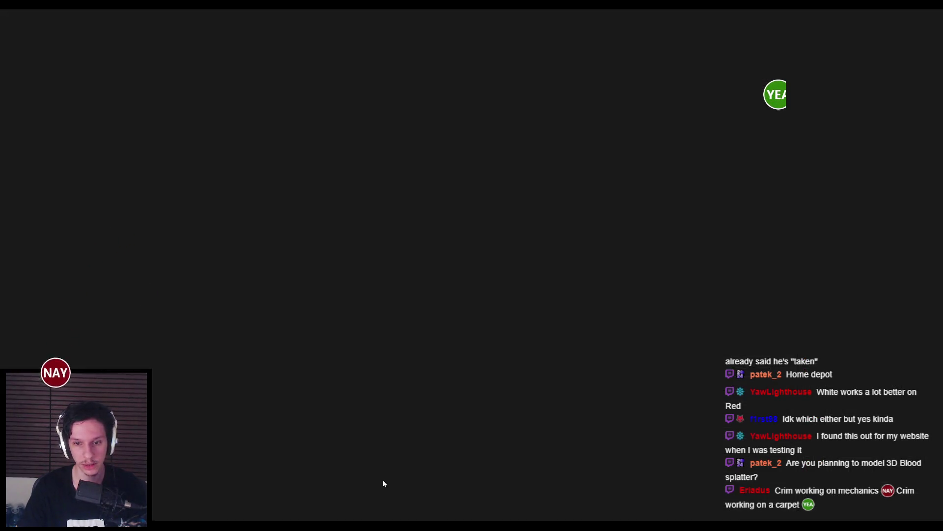
pyautogui.click(678, 236)
pyautogui.moveTo(774, 295); pyautogui.dragTo(772, 319)
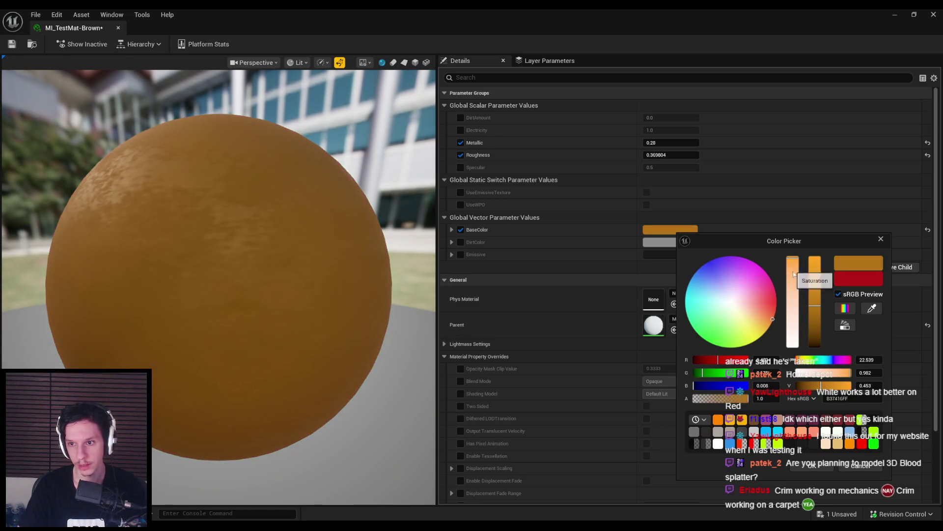
pyautogui.click(793, 285)
pyautogui.moveTo(801, 362); pyautogui.dragTo(798, 361)
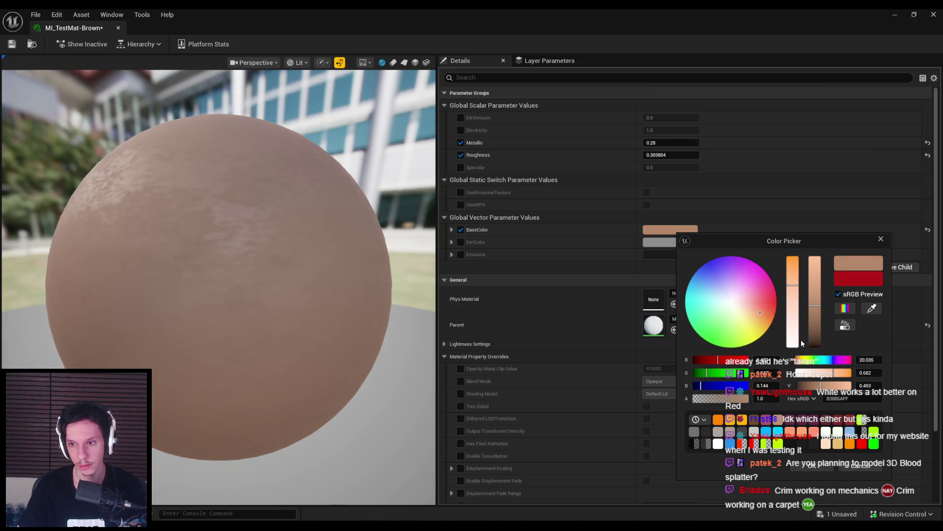
pyautogui.moveTo(814, 297); pyautogui.dragTo(814, 312)
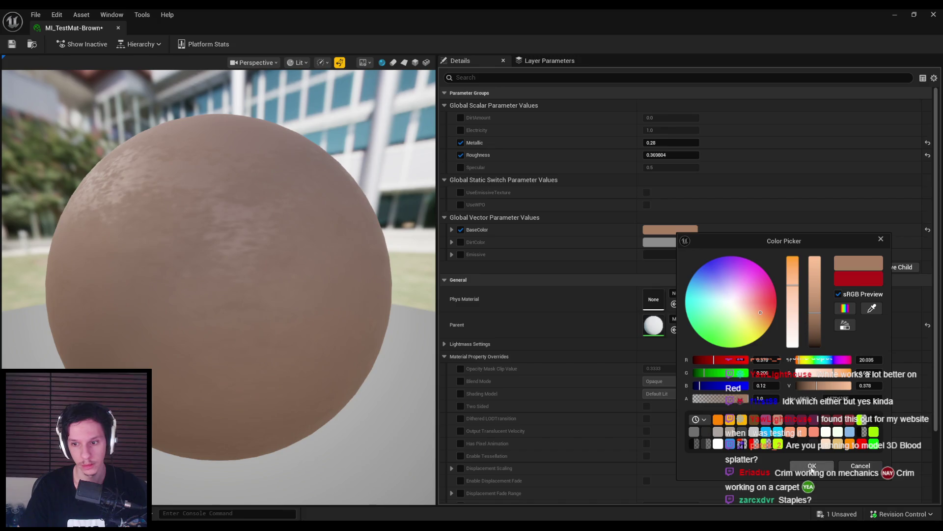
pyautogui.click(812, 465)
pyautogui.hotkey('ctrl', 's')
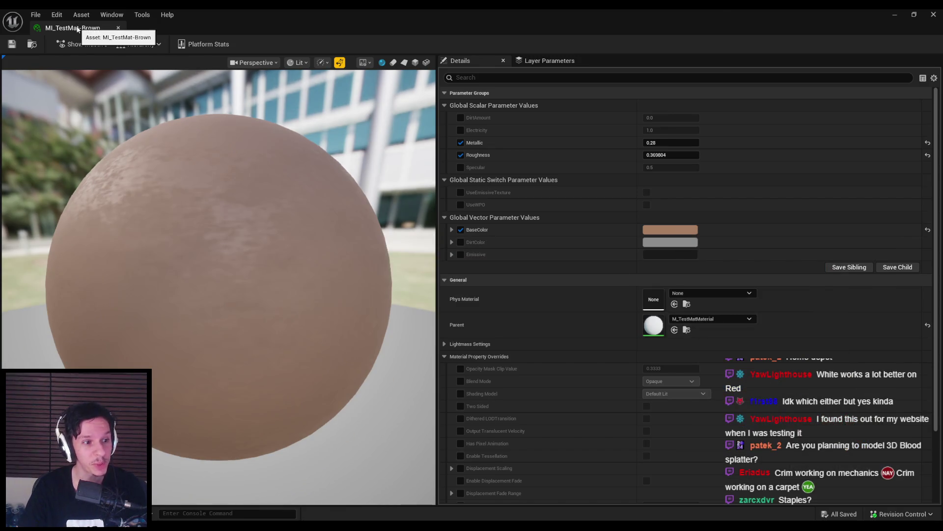
# - Apply MI_TestMat-Brown to the carpet's Element 0 slot and save the level
pyautogui.click(118, 28)
pyautogui.moveTo(363, 400); pyautogui.dragTo(814, 465)
pyautogui.moveTo(573, 277)
pyautogui.mouseDown(button='right')
pyautogui.moveTo(575, 260)
pyautogui.moveTo(581, 325)
pyautogui.mouseUp(button='right')
pyautogui.hotkey('ctrl', 's')
pyautogui.moveTo(559, 248)
pyautogui.mouseDown(button='right')
pyautogui.moveTo(551, 235)
pyautogui.moveTo(560, 251)
pyautogui.moveTo(521, 275)
pyautogui.moveTo(558, 249)
pyautogui.moveTo(541, 243)
pyautogui.mouseUp(button='right')
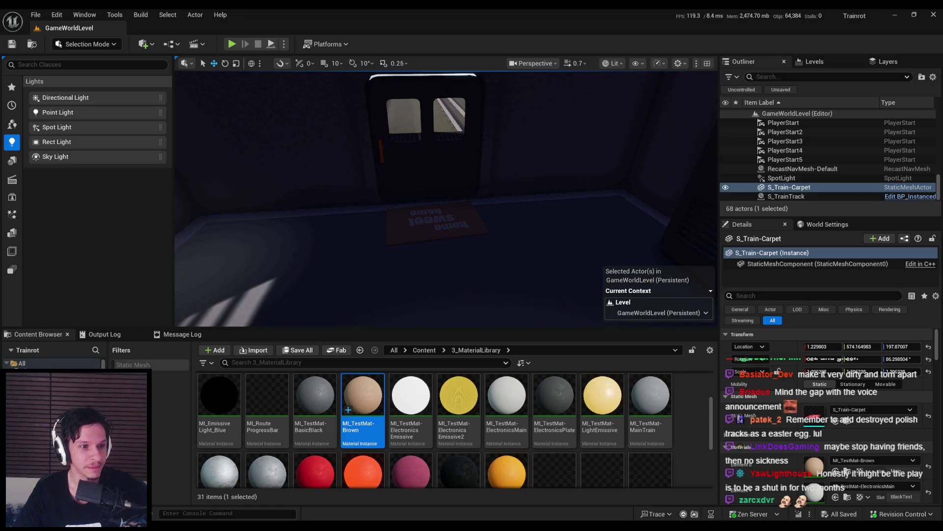
pyautogui.moveTo(417, 224)
pyautogui.mouseDown(button='right')
pyautogui.moveTo(403, 224)
pyautogui.moveTo(422, 221)
pyautogui.mouseUp(button='right')
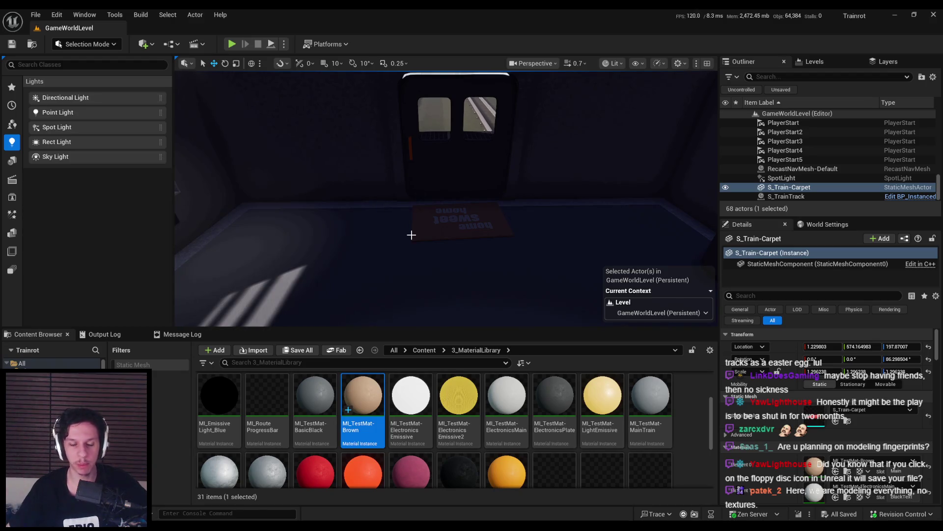
pyautogui.click(24, 15)
pyautogui.click(30, 15)
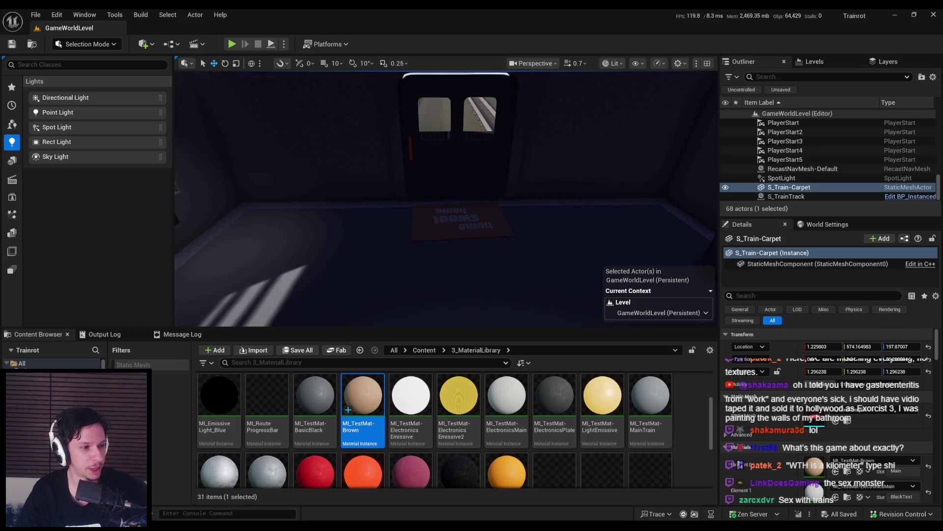
pyautogui.moveTo(345, 219)
pyautogui.mouseDown(button='right')
pyautogui.moveTo(337, 213)
pyautogui.moveTo(334, 231)
pyautogui.mouseUp(button='right')
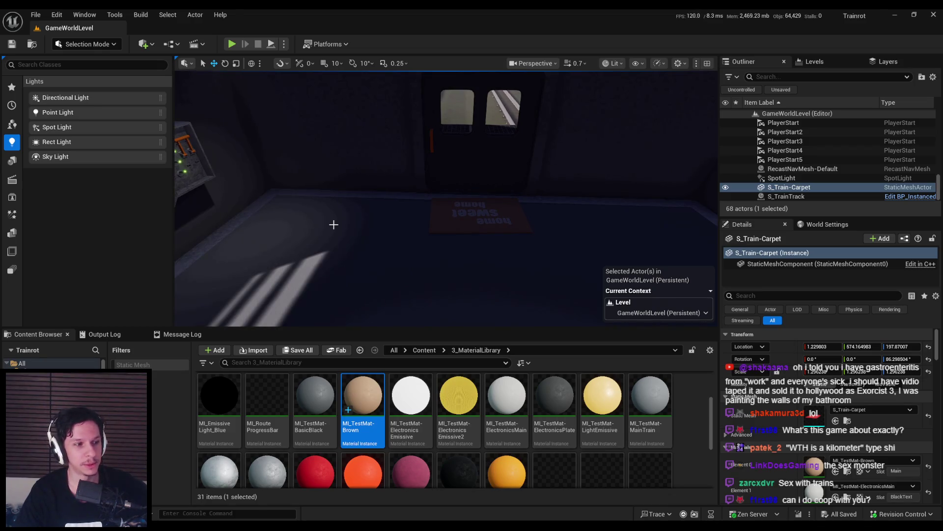
pyautogui.moveTo(347, 251); pyautogui.dragTo(462, 270, button='right')
pyautogui.hotkey('alt', 'Tab')
# - Select the home sweet home carpet, its lettering, then the Train-Carpet object again
pyautogui.scroll(-3, 446, 329)
pyautogui.click(396, 239)
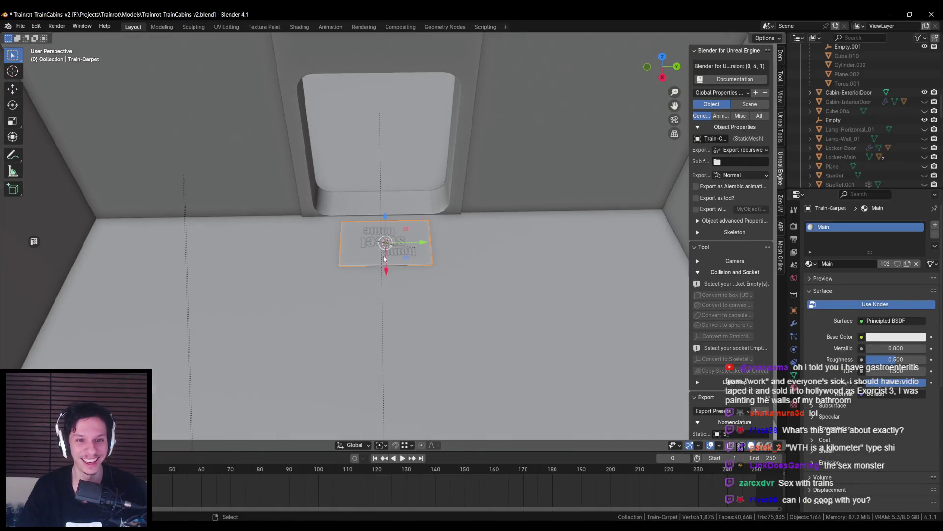
pyautogui.scroll(-2, 396, 239)
pyautogui.scroll(3, 373, 246)
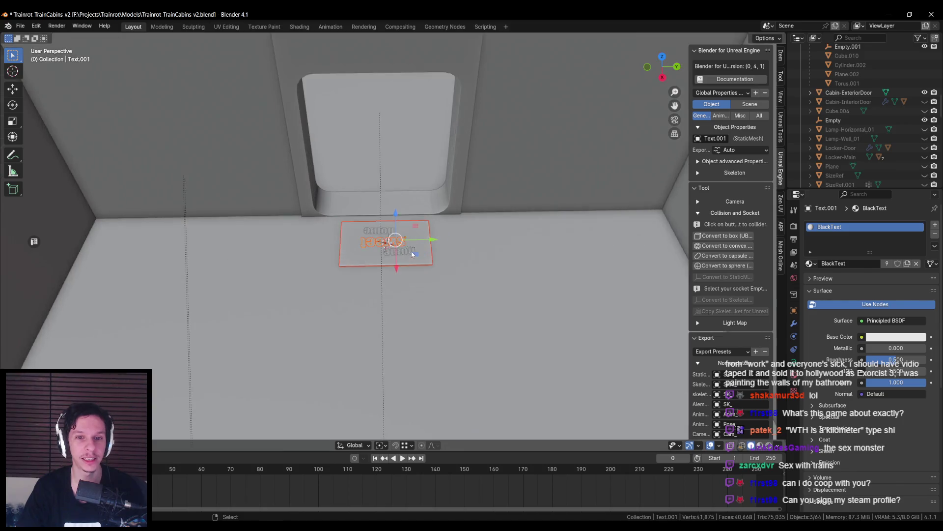
pyautogui.click(351, 254)
pyautogui.scroll(-3, 350, 255)
pyautogui.moveTo(401, 269)
pyautogui.mouseDown(button='middle')
pyautogui.moveTo(442, 268)
pyautogui.moveTo(319, 280)
pyautogui.moveTo(264, 300)
pyautogui.mouseUp(button='middle')
pyautogui.press('g')
pyautogui.press('y')
pyautogui.click(492, 267)
pyautogui.scroll(3, 493, 268)
pyautogui.scroll(-2, 493, 268)
# - Select the Cabin-Engine.006 floor, enter Edit Mode, and save the blend file
pyautogui.click(265, 299)
pyautogui.press('Tab')
pyautogui.scroll(3, 264, 299)
pyautogui.hotkey('ctrl', 's')
pyautogui.scroll(-3, 359, 334)
pyautogui.moveTo(359, 335); pyautogui.dragTo(373, 319, button='middle')
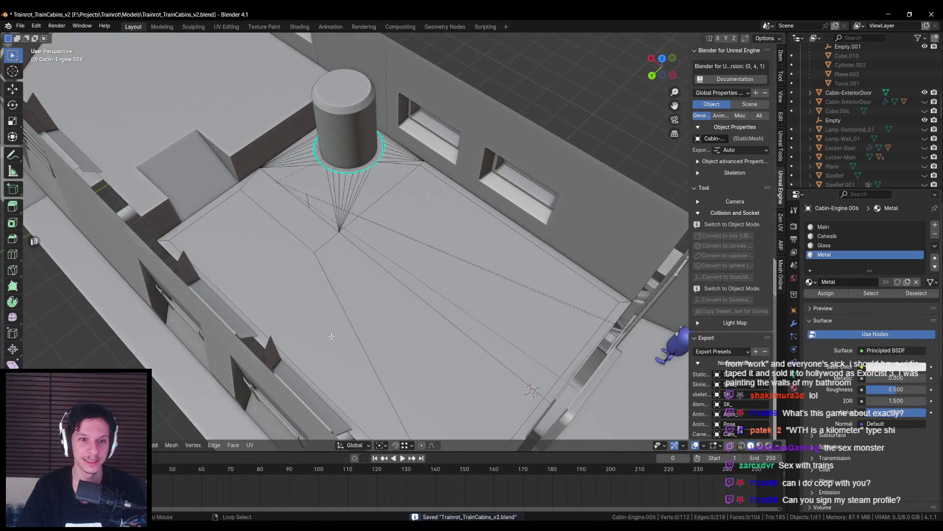
# - Return to Object Mode, save the file again, and view the floor from above
pyautogui.hotkey('alt', 'Tab')
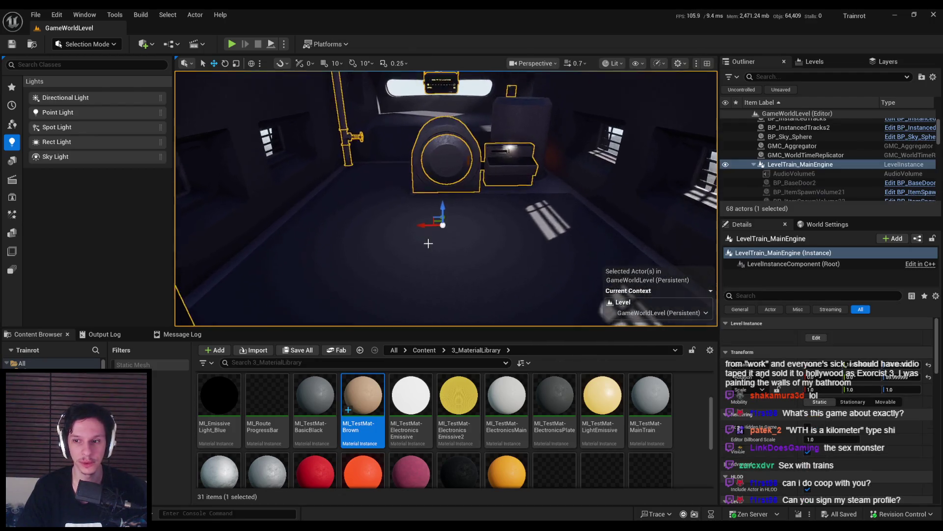
pyautogui.hotkey('alt', 'Tab')
pyautogui.press('Tab')
pyautogui.scroll(-2, 447, 280)
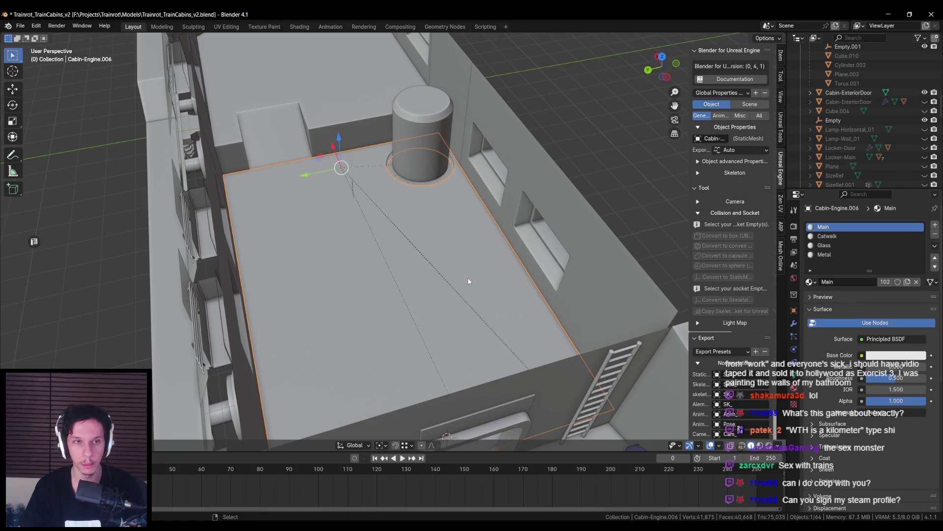
pyautogui.scroll(-1, 468, 278)
pyautogui.hotkey('ctrl', 's')
pyautogui.scroll(1, 469, 280)
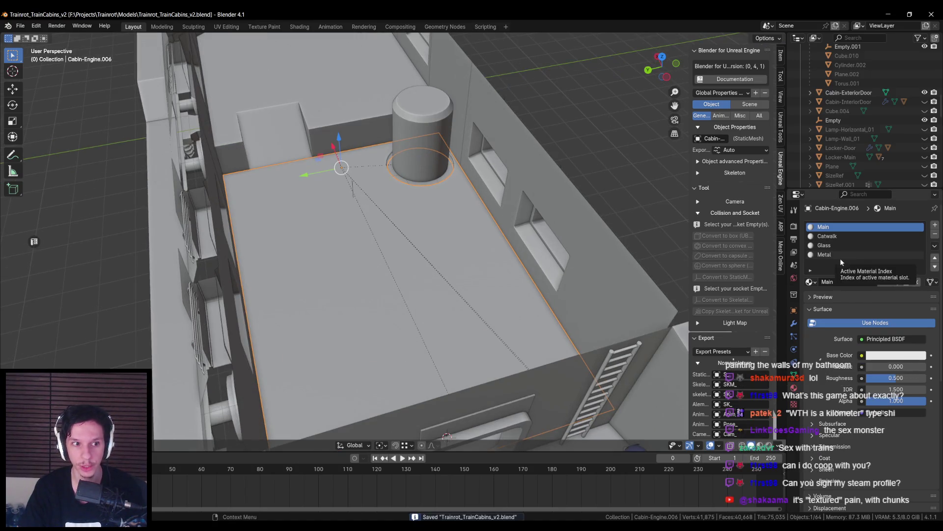
pyautogui.moveTo(480, 246); pyautogui.dragTo(416, 235, button='middle')
pyautogui.scroll(3, 417, 235)
pyautogui.scroll(-3, 411, 251)
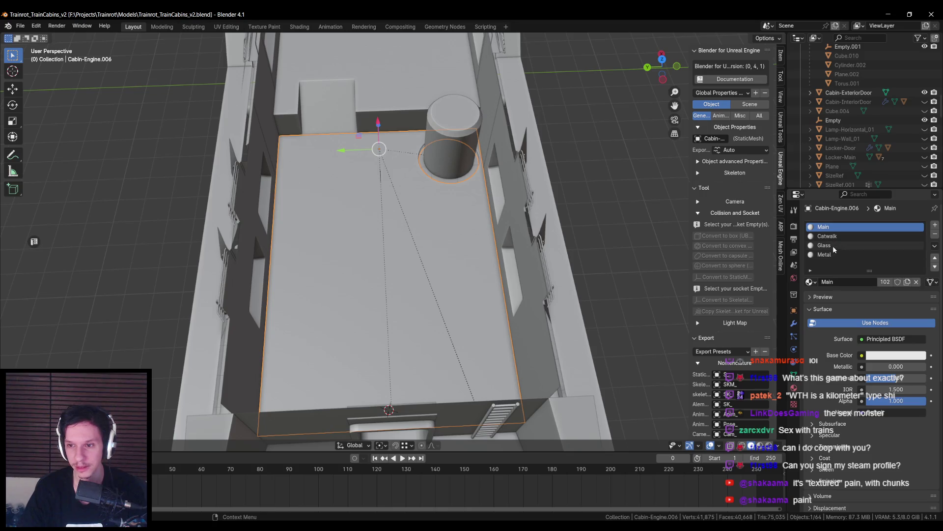
# - Add a new material slot on the floor and set it to the existing Floor material
pyautogui.click(937, 226)
pyautogui.click(841, 281)
pyautogui.doubleClick(842, 281)
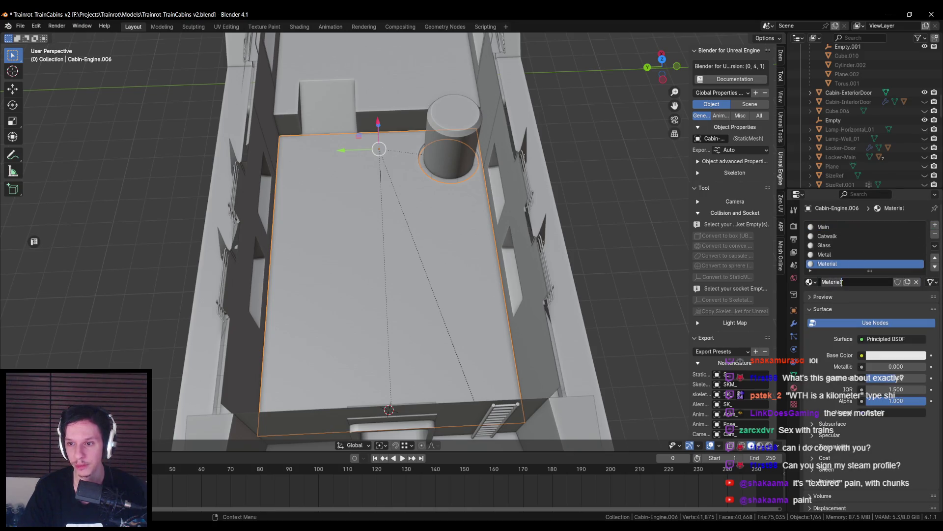
pyautogui.write('Floor')
pyautogui.press('Return')
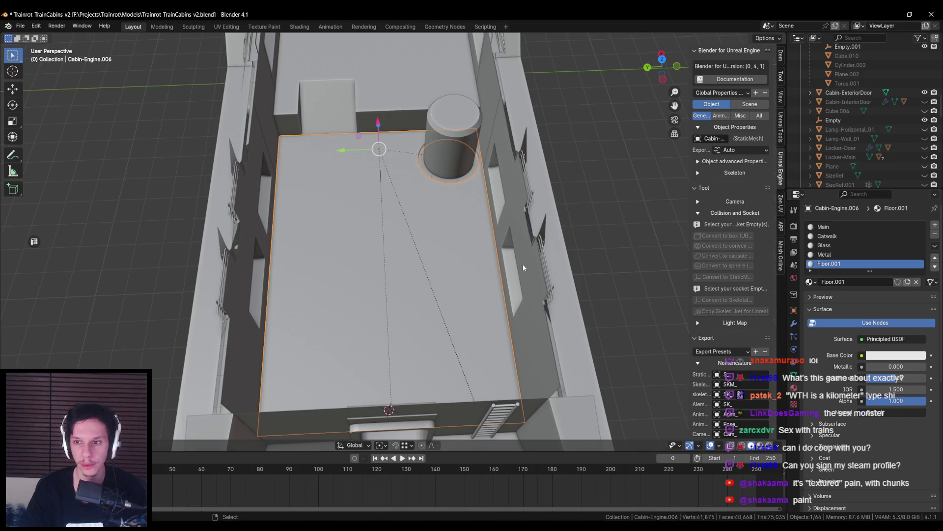
pyautogui.click(816, 280)
pyautogui.click(835, 354)
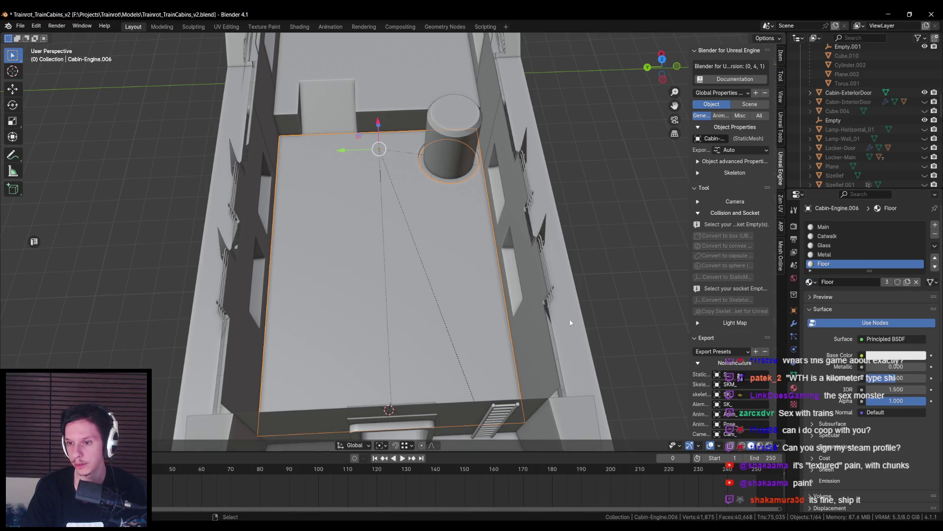
# - In Edit Mode, select the cabin floor faces and assign them the Floor material
pyautogui.press('Tab')
pyautogui.click(367, 293)
pyautogui.keyDown('shift'); pyautogui.click(315, 231); pyautogui.keyUp('shift')
pyautogui.keyDown('shift'); pyautogui.click(432, 305); pyautogui.keyUp('shift')
pyautogui.moveTo(432, 305)
pyautogui.mouseDown(button='middle')
pyautogui.moveTo(539, 304)
pyautogui.moveTo(494, 309)
pyautogui.moveTo(413, 246)
pyautogui.moveTo(321, 207)
pyautogui.mouseUp(button='middle')
pyautogui.click(824, 264)
pyautogui.click(826, 294)
pyautogui.scroll(-4, 499, 321)
# - Leave Edit Mode, select the Cabin-Engine.006 floor object, and save the blend file
pyautogui.hotkey('alt', 'q')
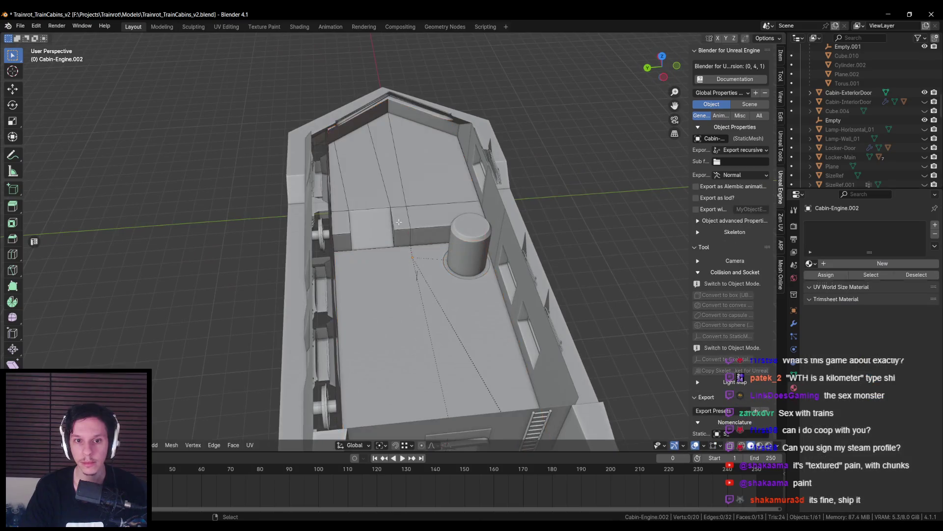
pyautogui.scroll(3, 321, 207)
pyautogui.moveTo(339, 261)
pyautogui.mouseDown(button='middle')
pyautogui.moveTo(384, 260)
pyautogui.moveTo(418, 206)
pyautogui.mouseUp(button='middle')
pyautogui.scroll(-3, 384, 259)
pyautogui.scroll(3, 448, 155)
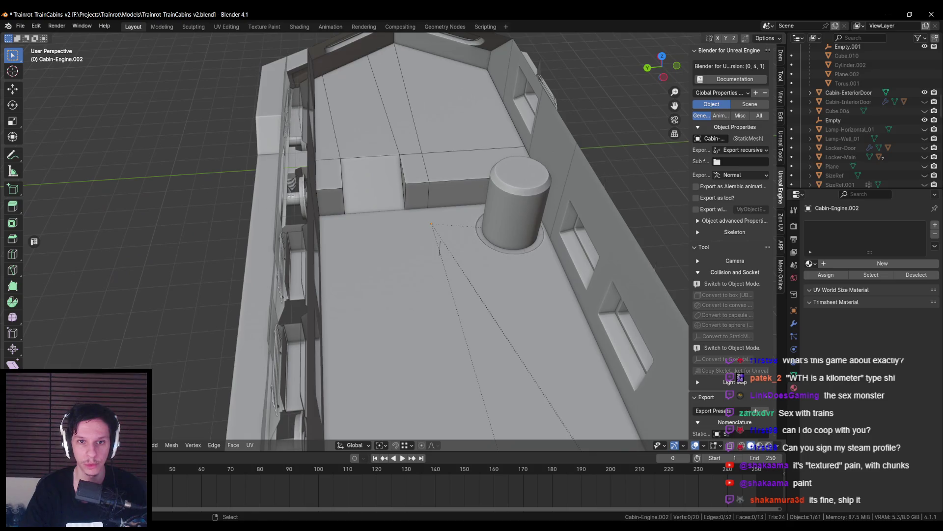
pyautogui.press('Tab')
pyautogui.scroll(-3, 360, 246)
pyautogui.moveTo(361, 246); pyautogui.dragTo(392, 276, button='middle')
pyautogui.click(392, 277)
pyautogui.hotkey('ctrl', 's')
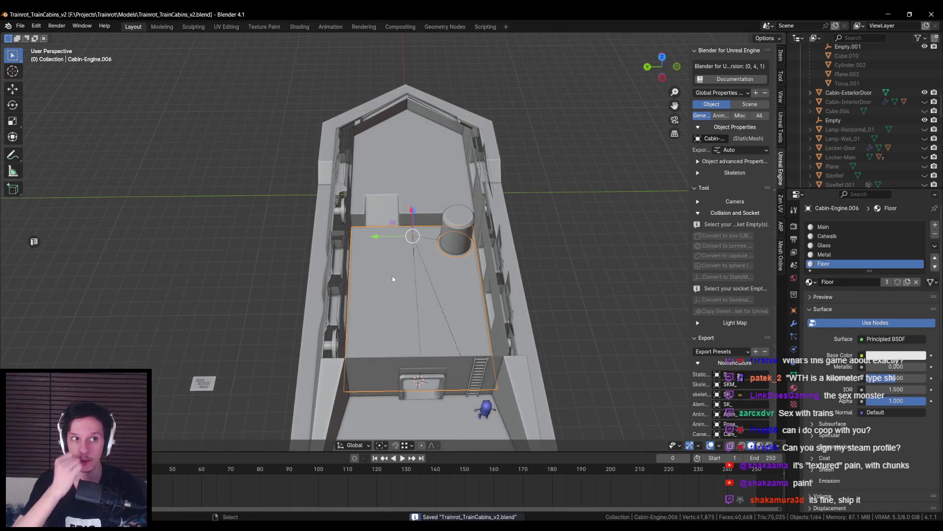
# - Inspect the floor from a diagonal view and save the blend file again
pyautogui.scroll(5, 392, 278)
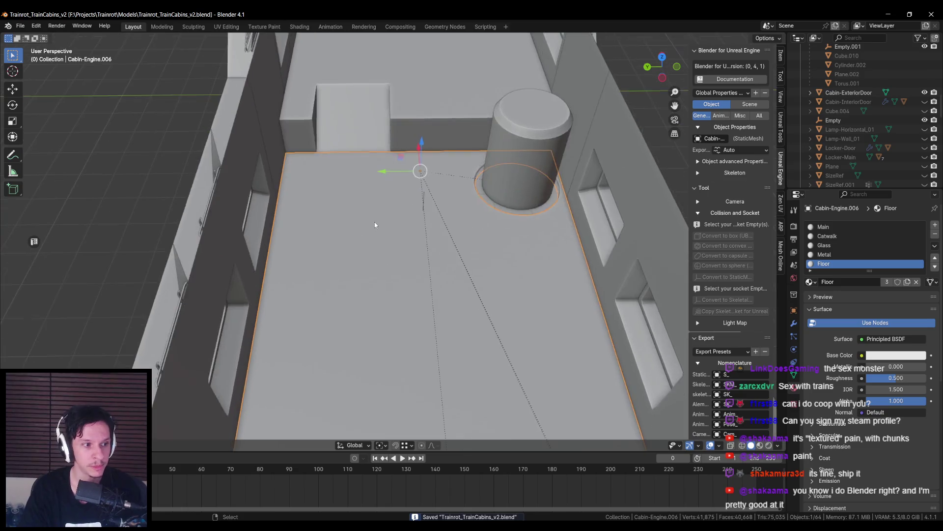
pyautogui.scroll(-3, 374, 224)
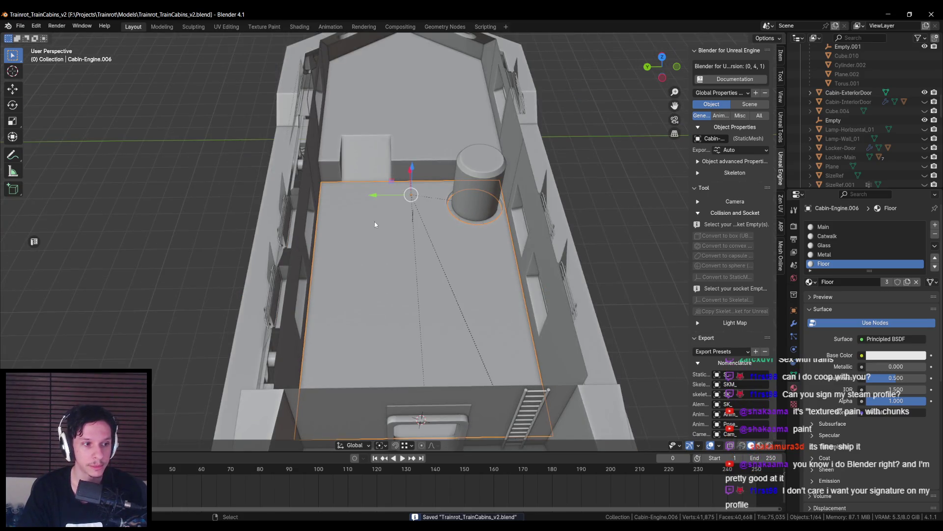
pyautogui.scroll(3, 374, 221)
pyautogui.scroll(-5, 383, 258)
pyautogui.scroll(6, 374, 254)
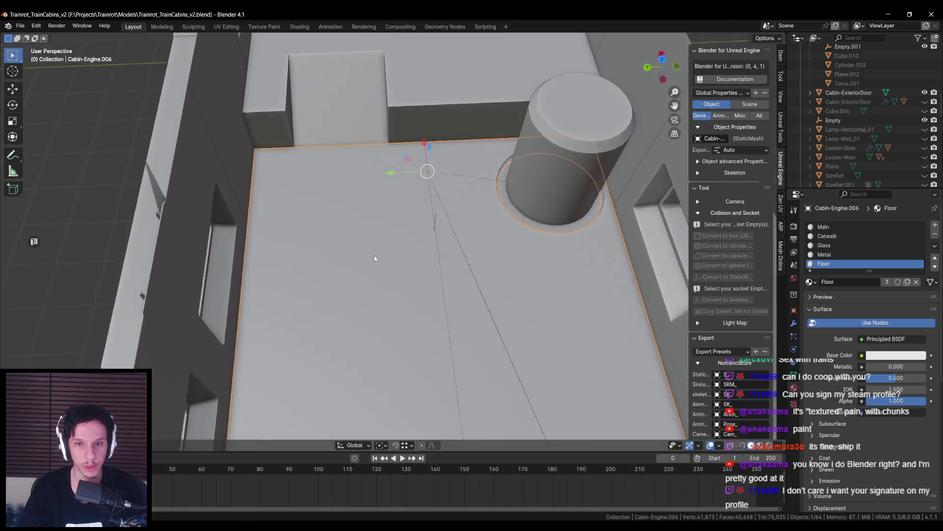
pyautogui.scroll(-5, 372, 266)
pyautogui.moveTo(371, 272)
pyautogui.mouseDown(button='middle')
pyautogui.moveTo(327, 258)
pyautogui.moveTo(353, 273)
pyautogui.moveTo(319, 291)
pyautogui.moveTo(351, 270)
pyautogui.mouseUp(button='middle')
pyautogui.scroll(5, 328, 269)
pyautogui.scroll(-5, 329, 269)
pyautogui.scroll(5, 350, 240)
pyautogui.hotkey('ctrl', 's')
pyautogui.scroll(-5, 353, 273)
pyautogui.scroll(4, 344, 275)
pyautogui.scroll(2, 351, 269)
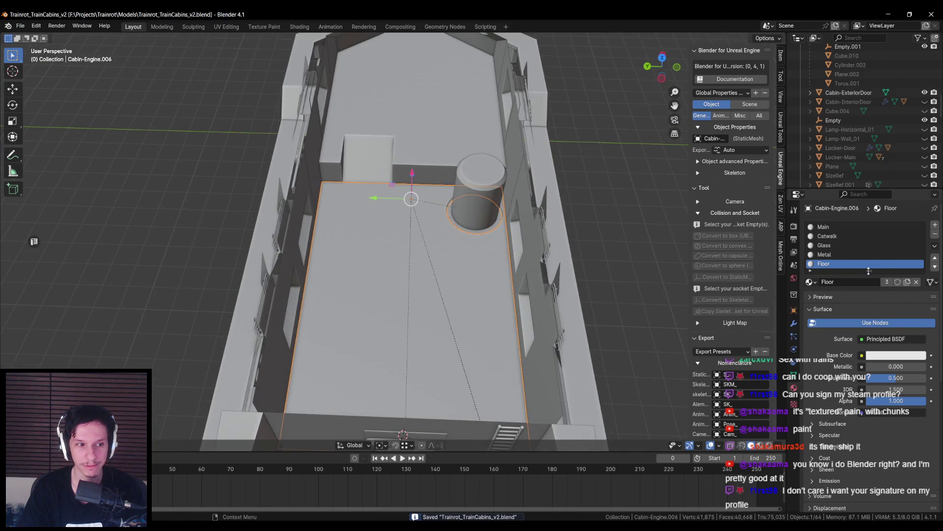
# - Enlarge the material slot list, then select the outer Cabin-Engine body
pyautogui.moveTo(869, 271); pyautogui.dragTo(869, 289)
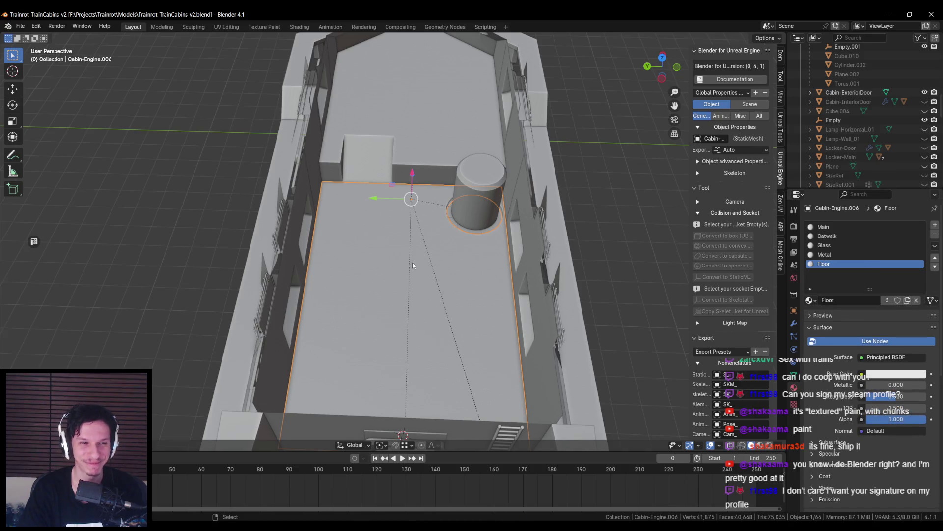
pyautogui.scroll(-6, 412, 265)
pyautogui.scroll(6, 396, 268)
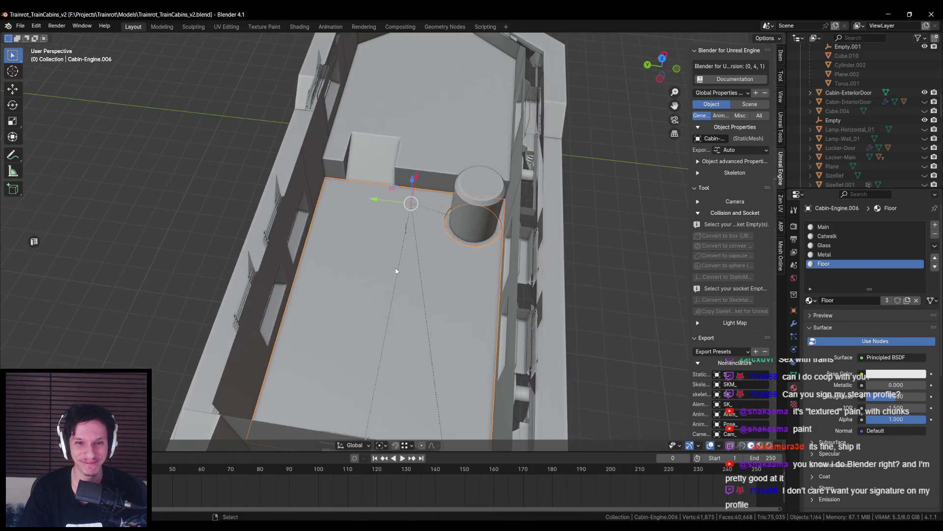
pyautogui.scroll(-10, 732, 275)
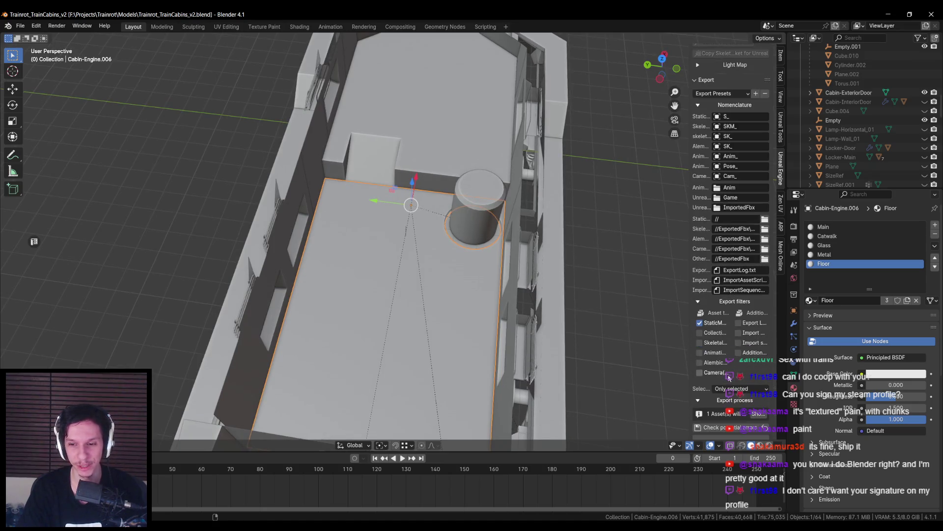
pyautogui.moveTo(634, 294); pyautogui.dragTo(601, 266, button='middle')
pyautogui.click(510, 277)
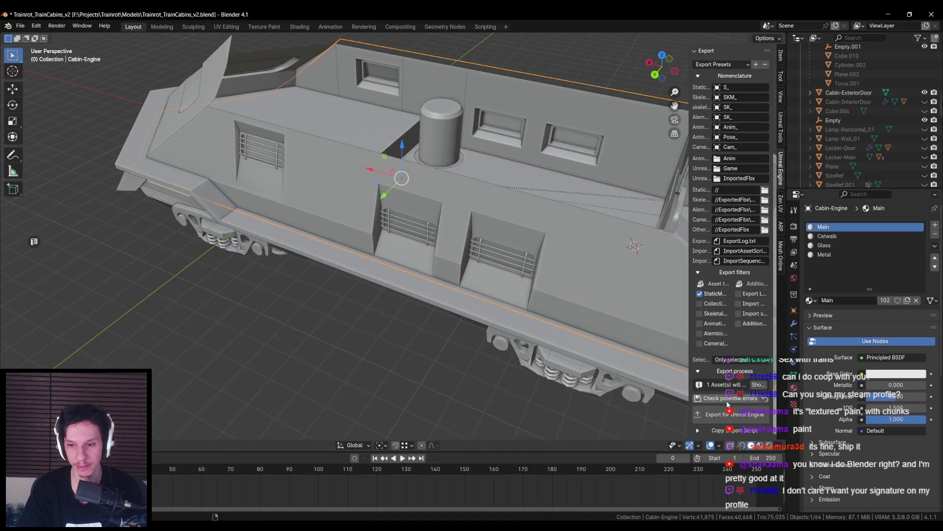
pyautogui.hotkey('alt', 'Tab')
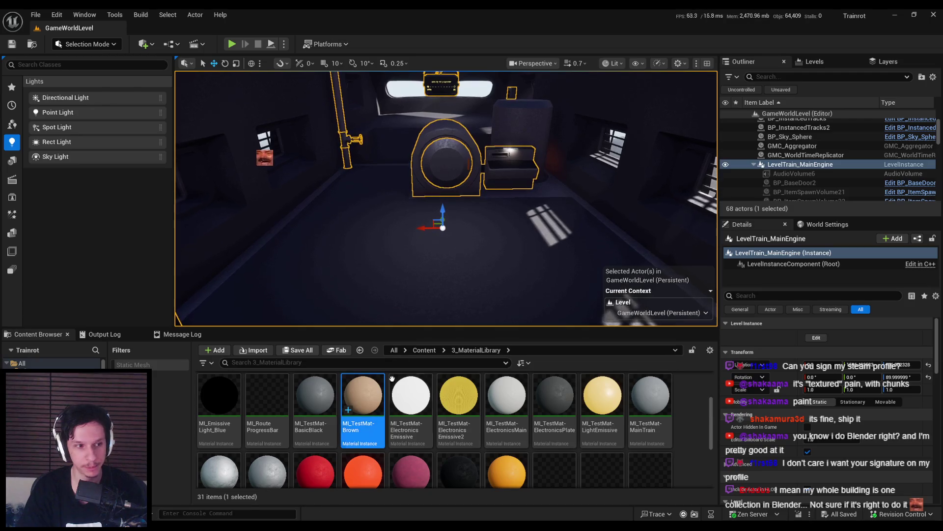
# - Go to the root Content folder, listing 0_Core through ThirdPerson
pyautogui.click(424, 350)
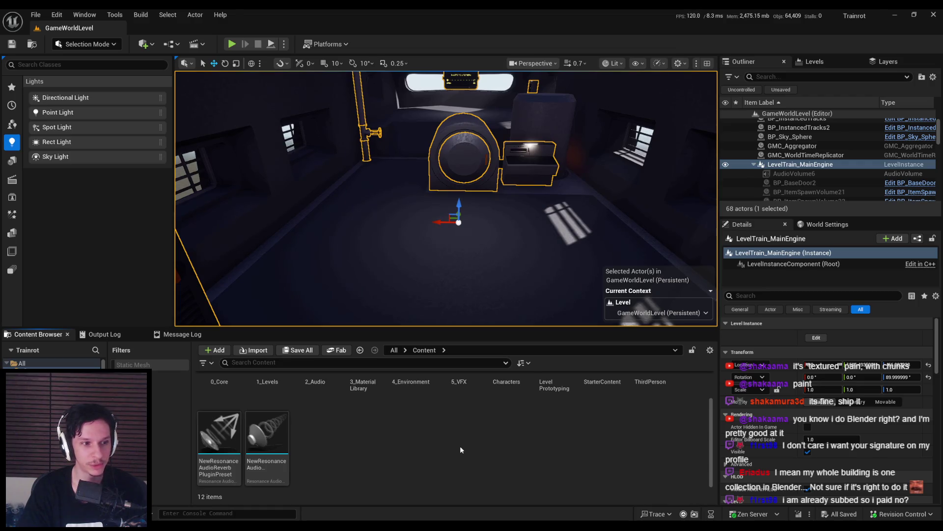
pyautogui.scroll(2, 448, 442)
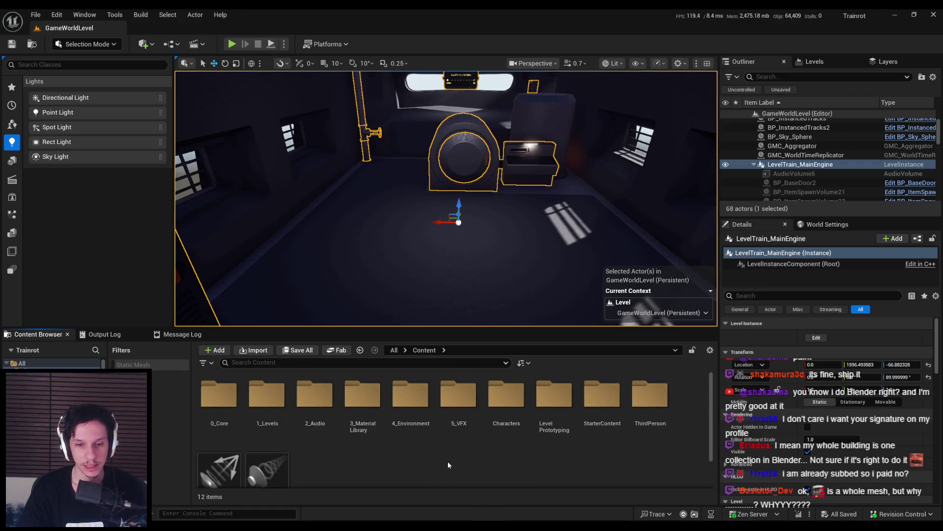